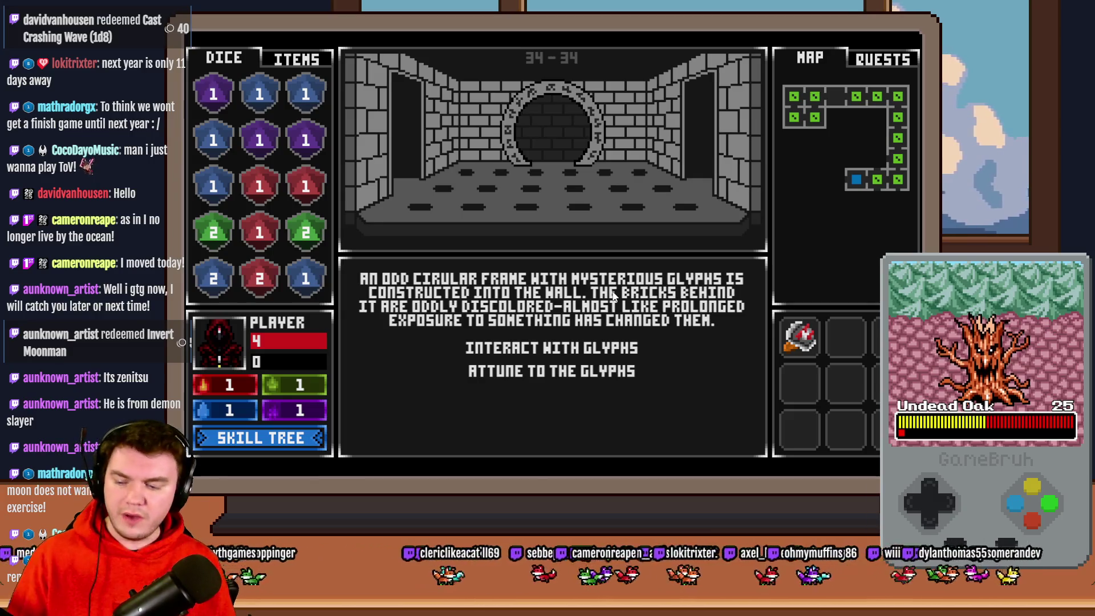
Start the spinning-glyph puzzle, light every glyph on the ring purple, then close the playtest window
click(593, 348)
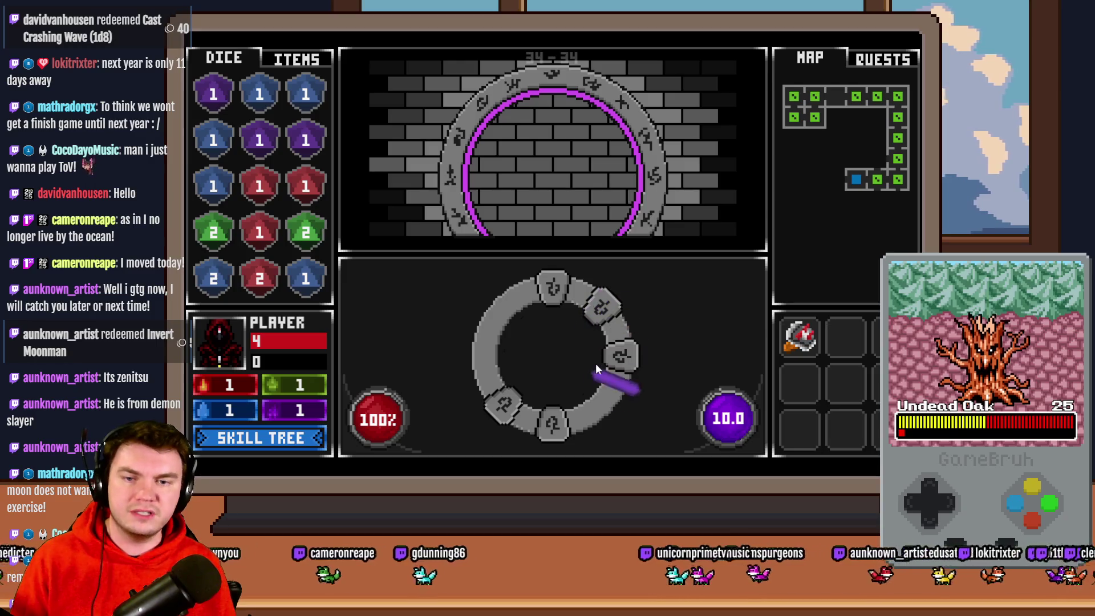
click(576, 353)
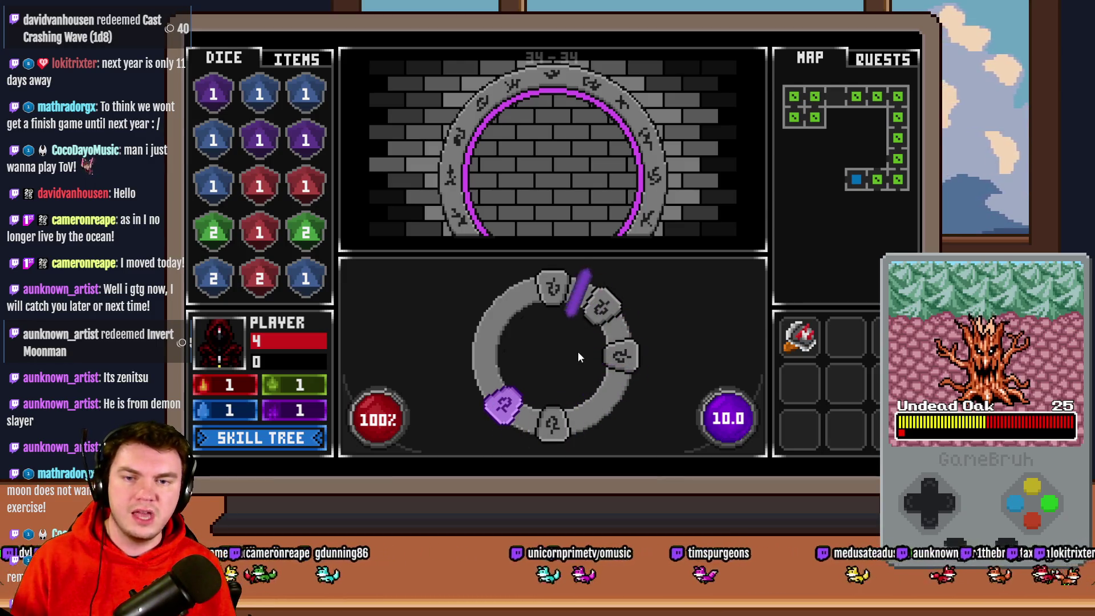
click(579, 351)
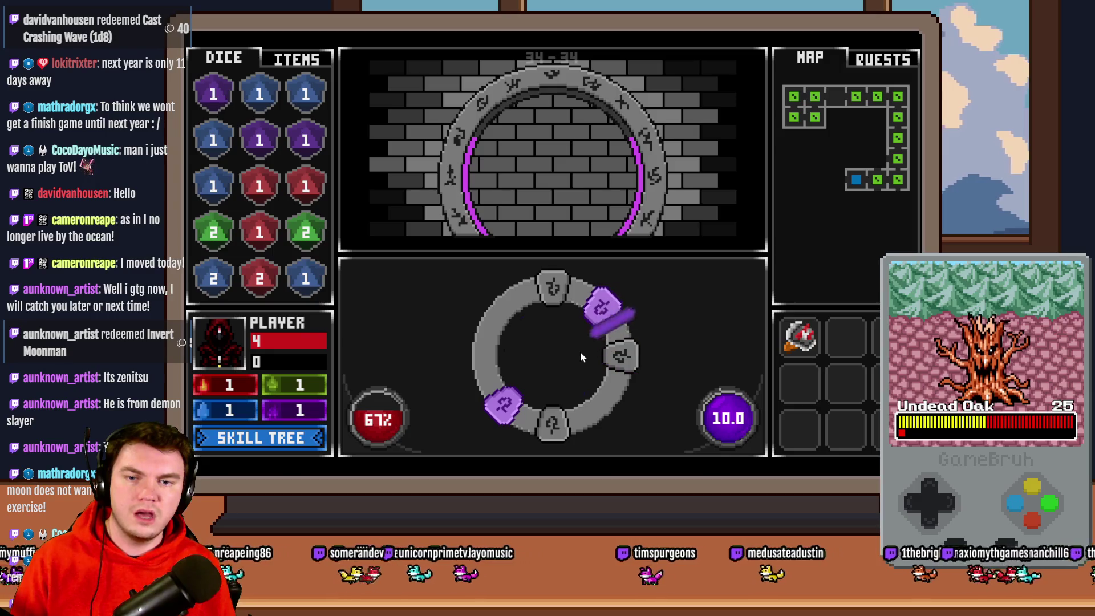
click(582, 356)
click(582, 356)
click(583, 356)
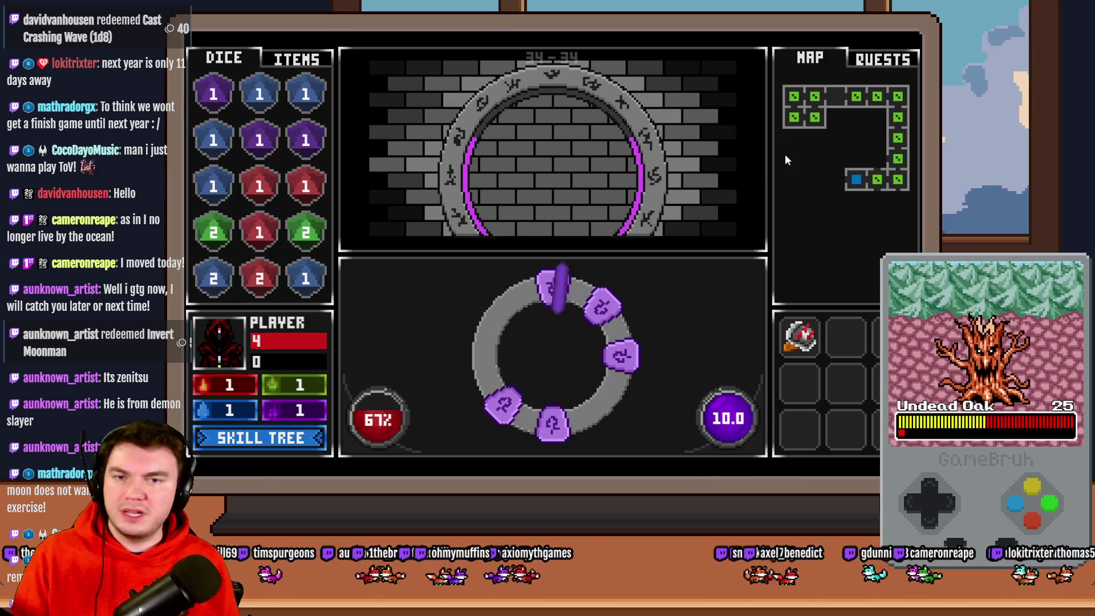
click(911, 38)
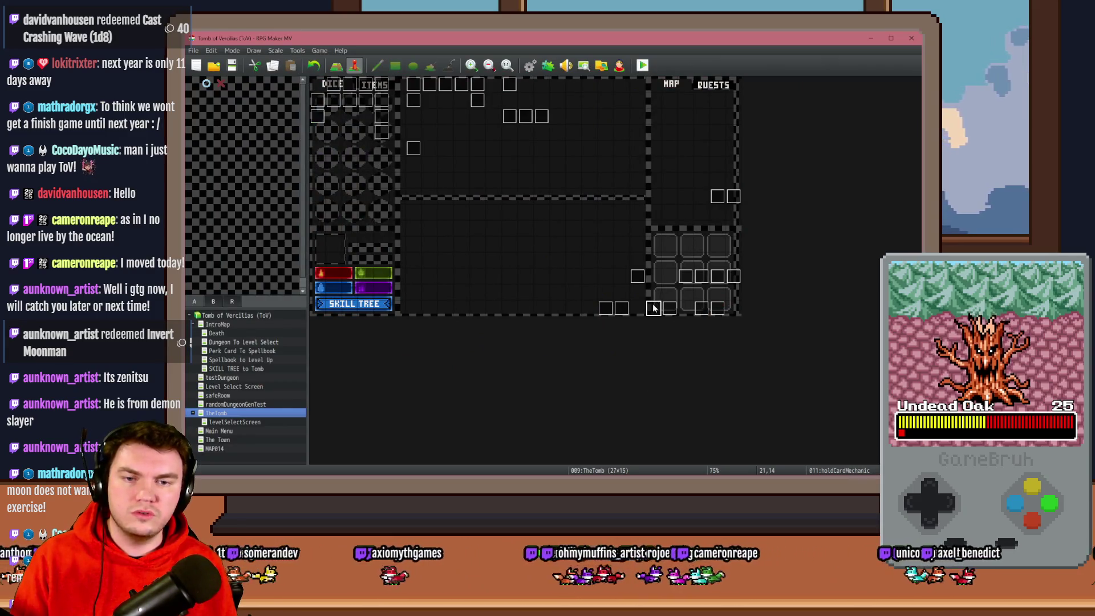
Glance at holdCardMechanic, then review pages 2–4 of PortalPuzzleInteractions, including the Spinning Glyphs logic
double_click(654, 308)
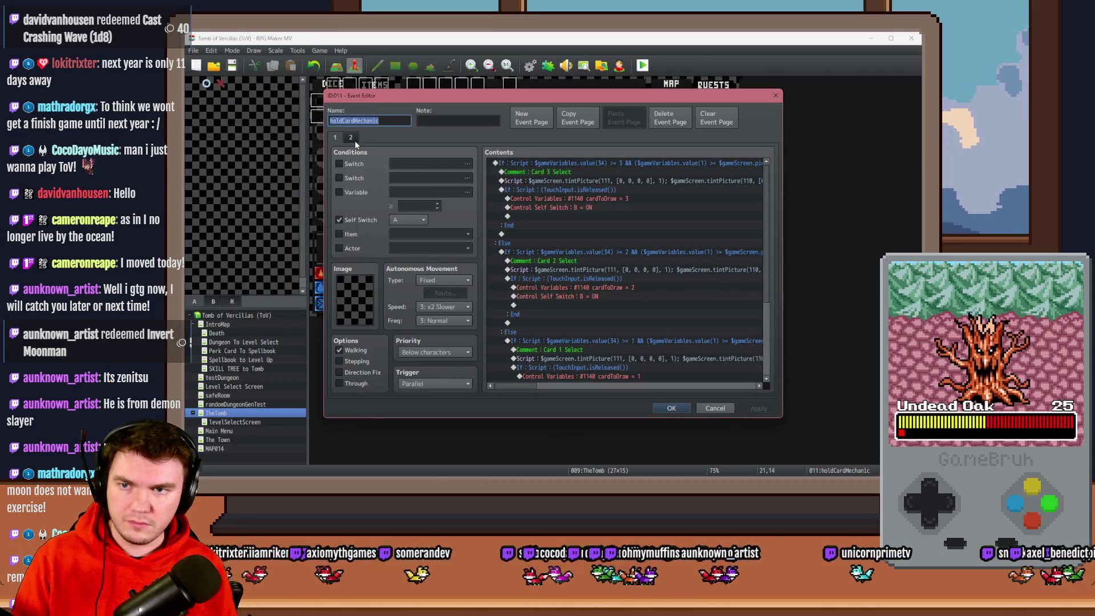
key(Escape)
double_click(503, 146)
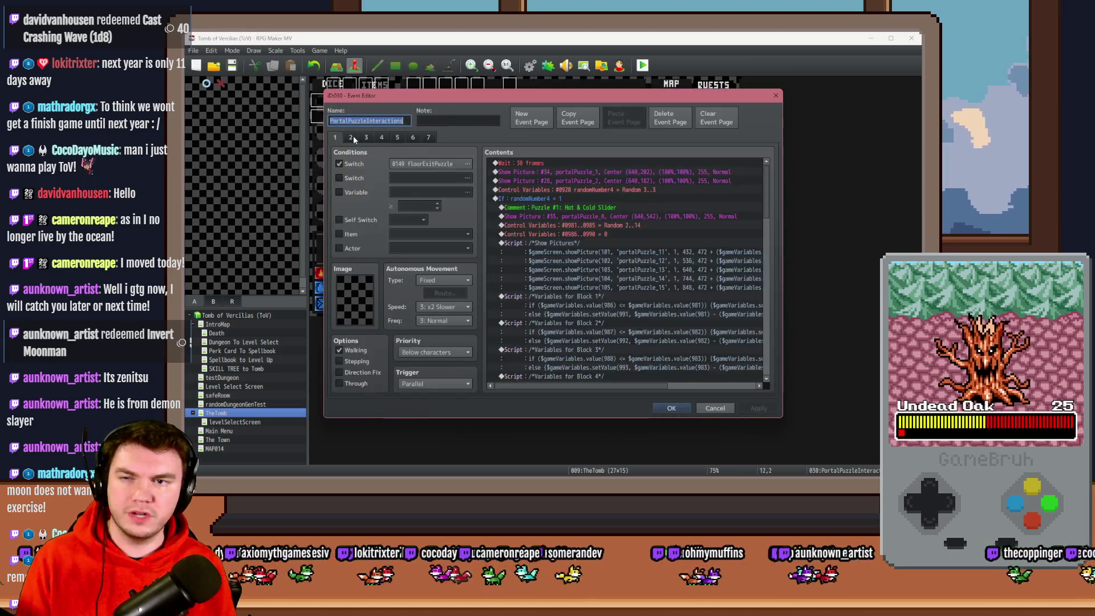
click(351, 138)
click(366, 138)
click(382, 138)
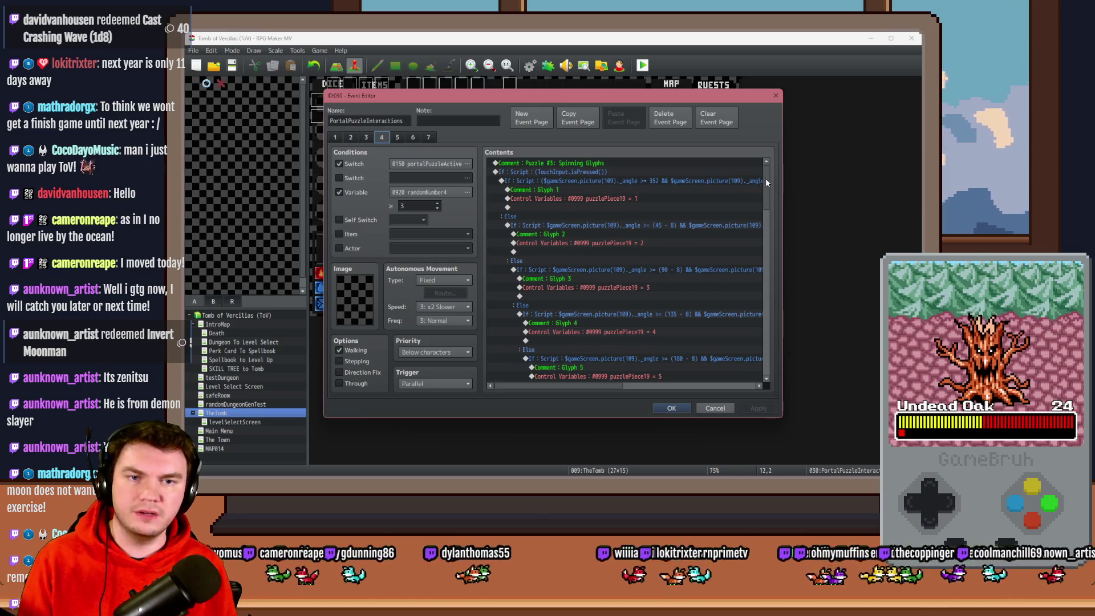
drag(766, 183, 769, 344)
key(Escape)
Inspect the PortalPuzzleAutomations Spinning Glyphs page and the PortalPuzzleTimer event, then reopen PortalPuzzleInteractions
double_click(521, 117)
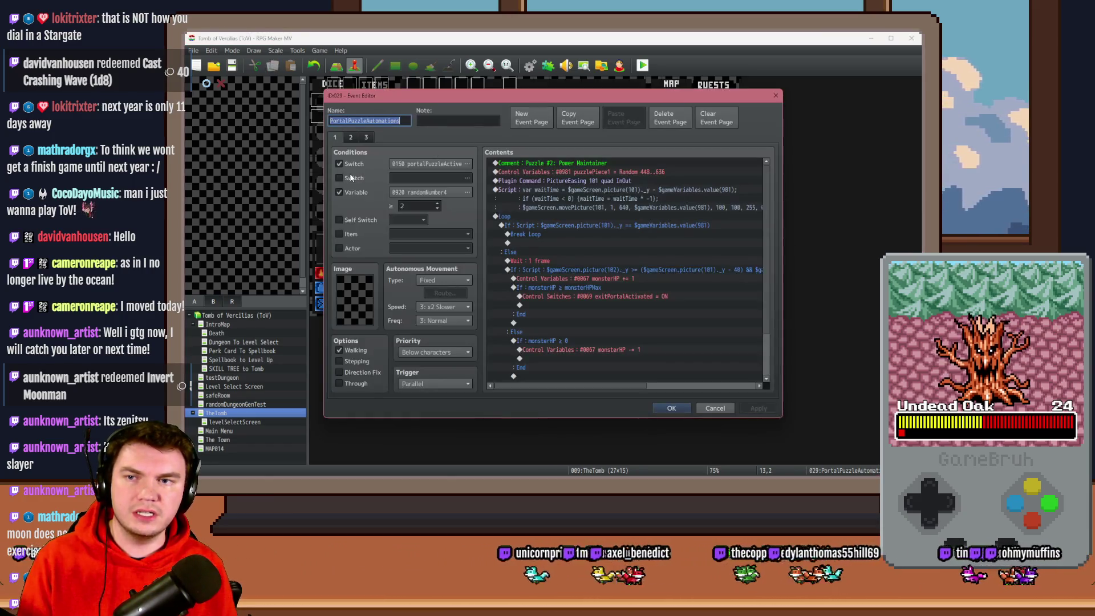
click(366, 137)
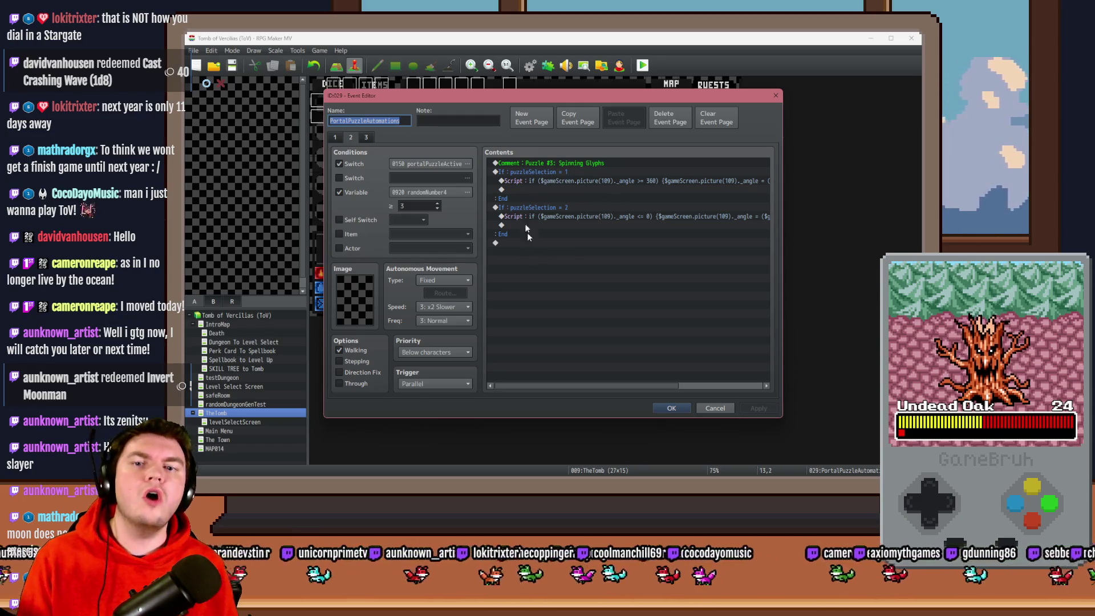
key(Escape)
double_click(542, 121)
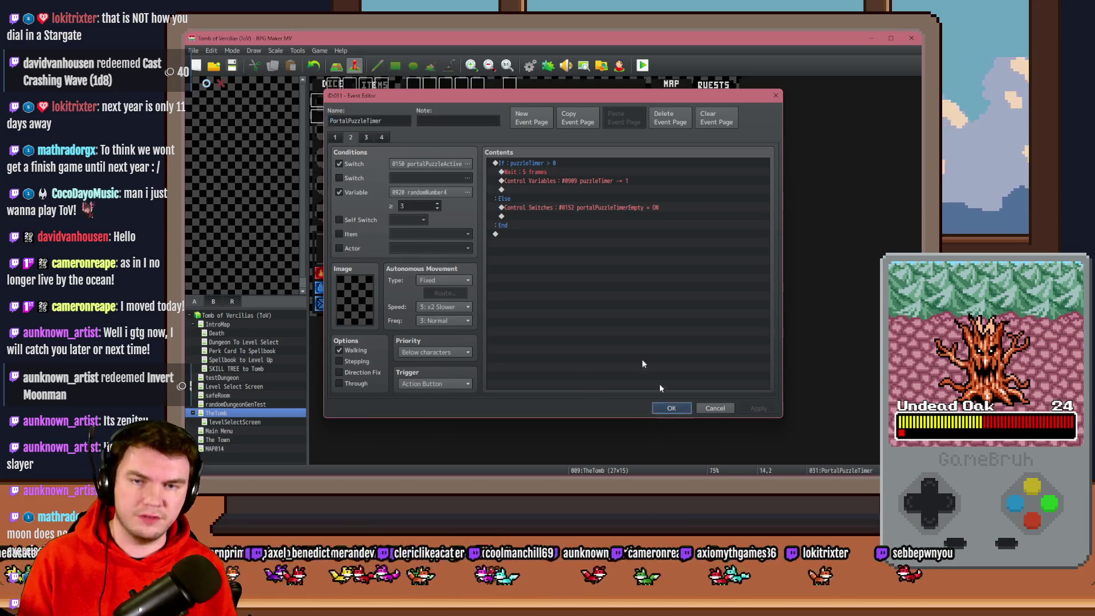
key(Escape)
double_click(510, 117)
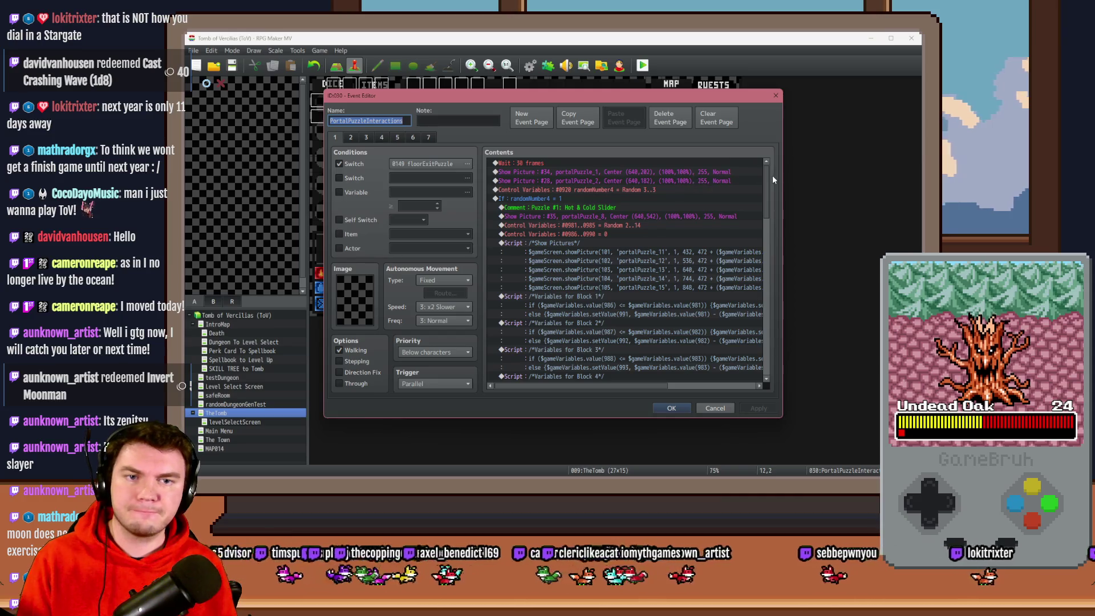
Scroll through page 1's contents, then step through event pages 2, 3 and 4
drag(766, 171, 769, 323)
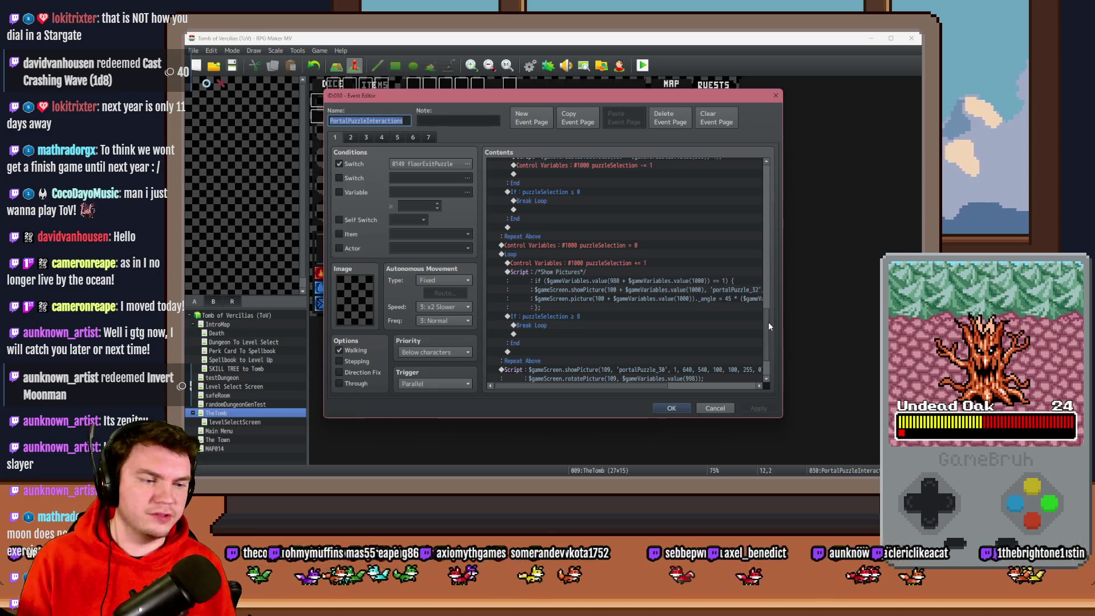
scroll(764, 320, down, 2)
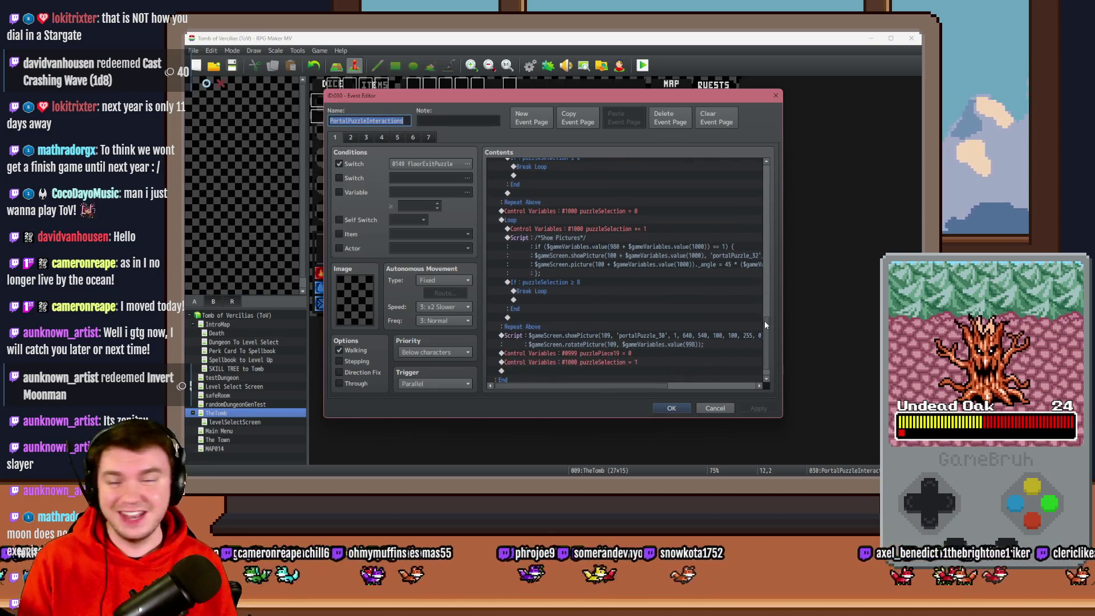
mouse_move(764, 320)
mouse_down()
mouse_move(762, 268)
mouse_move(775, 337)
mouse_up()
click(351, 137)
click(366, 137)
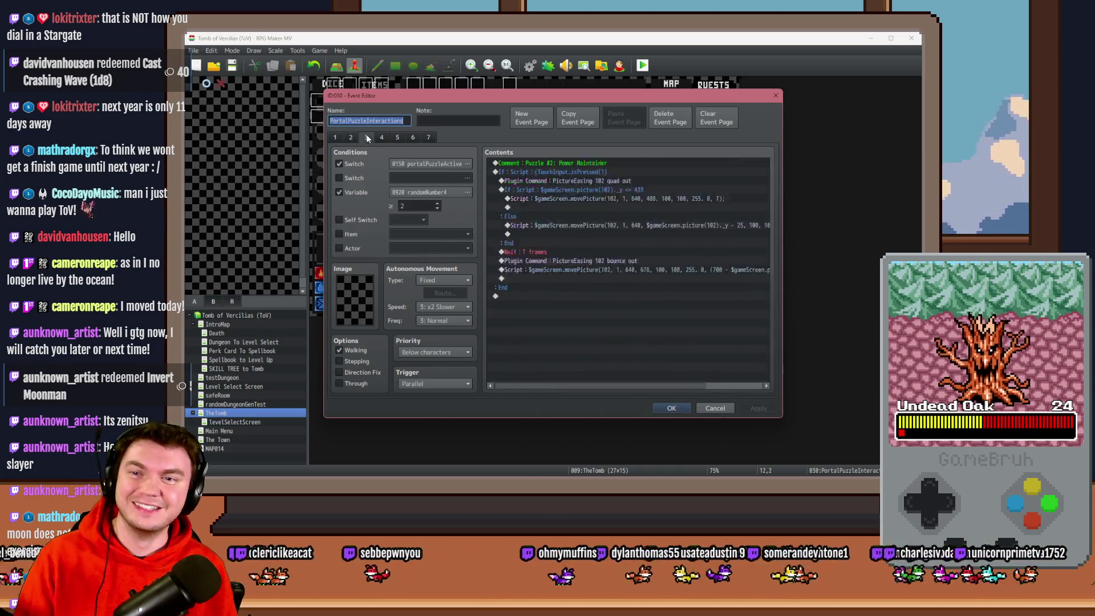
click(378, 138)
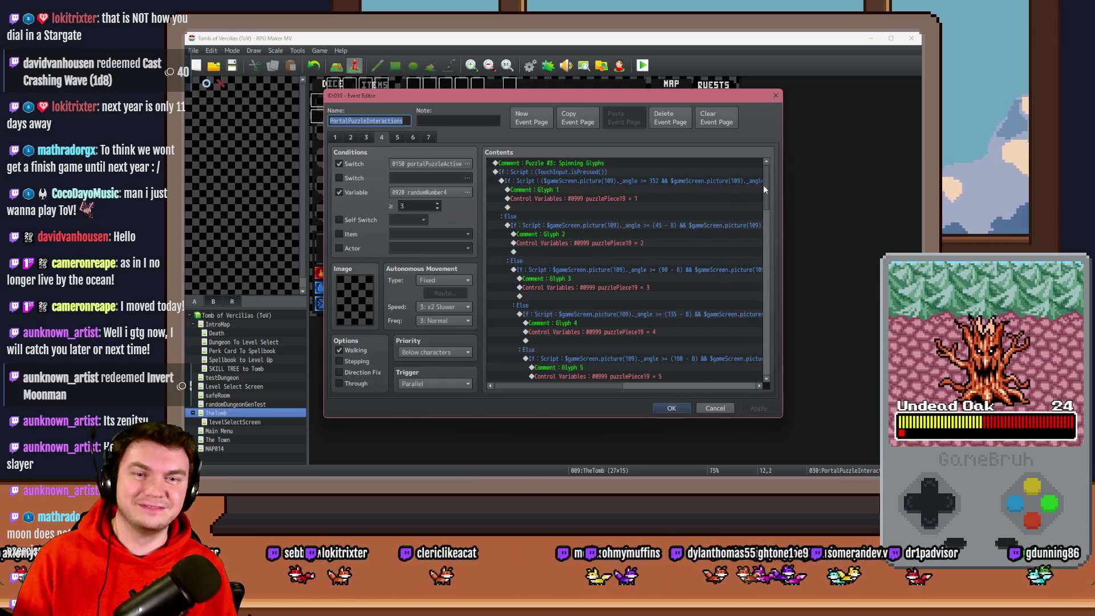
Scroll through page 4's Spinning Glyphs logic that sets puzzlePiece19 from glyph angles
mouse_move(764, 184)
mouse_down()
mouse_move(776, 303)
mouse_move(776, 291)
mouse_up()
mouse_move(569, 387)
mouse_down()
mouse_move(629, 390)
mouse_move(568, 388)
mouse_up()
scroll(556, 344, down, 4)
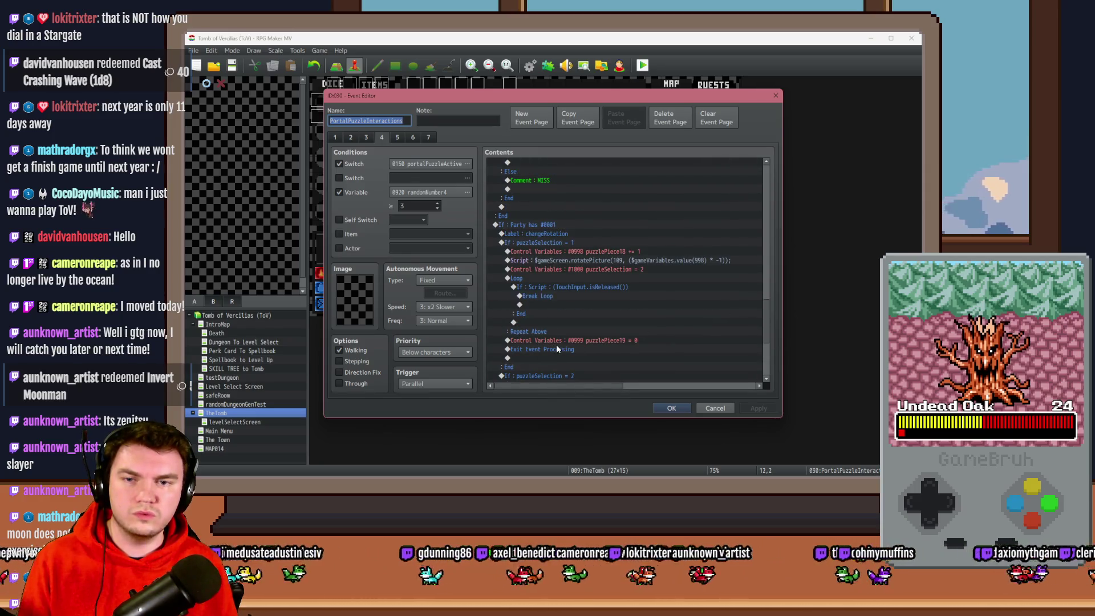
scroll(556, 345, down, 1)
scroll(556, 368, down, 10)
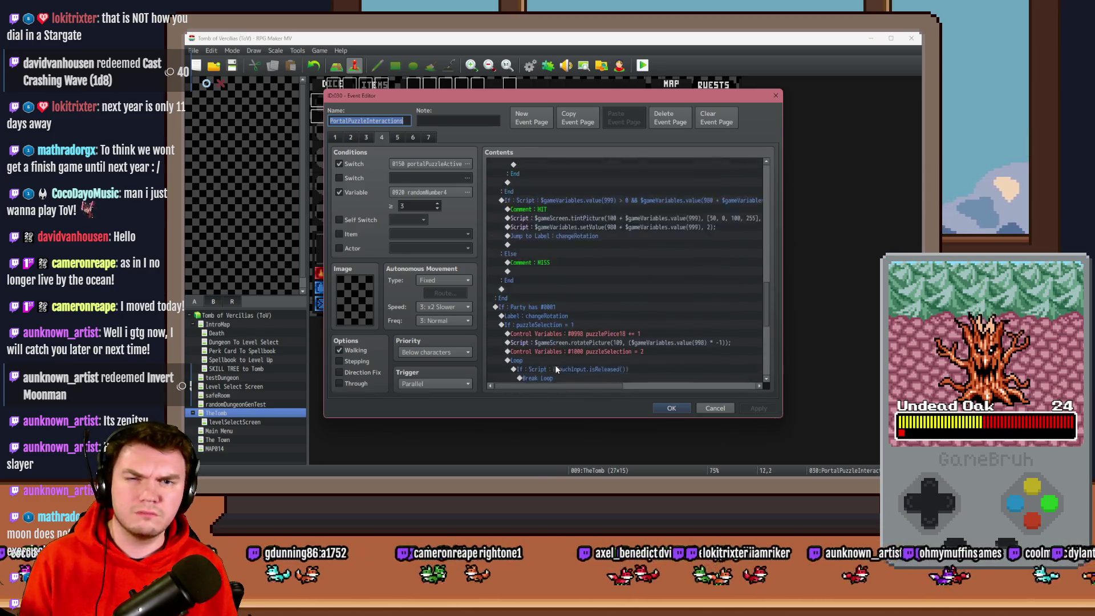
mouse_move(596, 386)
mouse_down()
mouse_move(634, 385)
mouse_move(593, 386)
mouse_up()
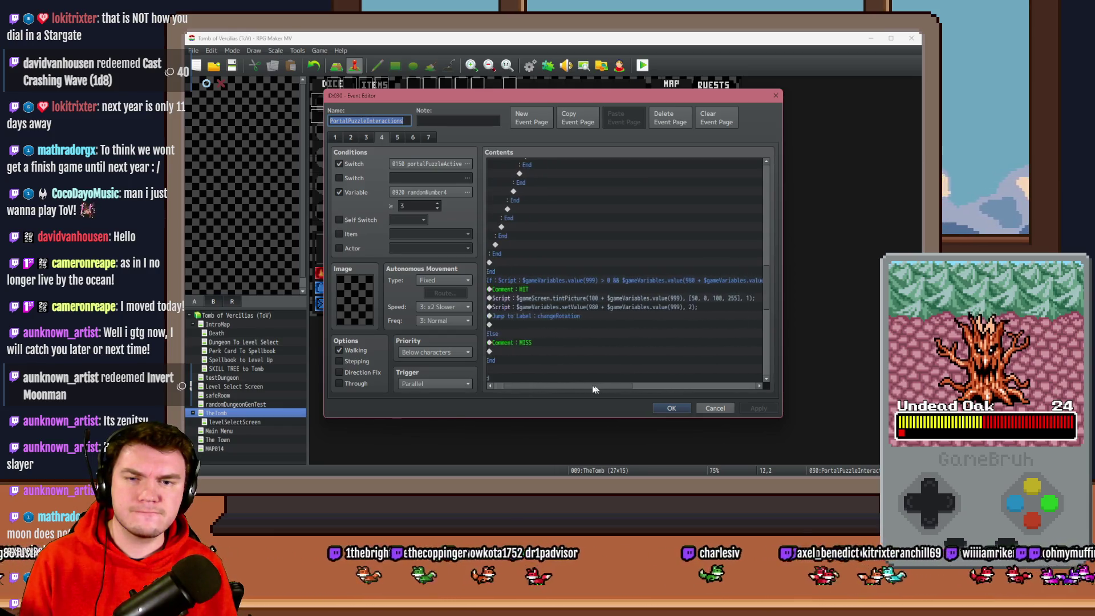
drag(765, 286, 761, 183)
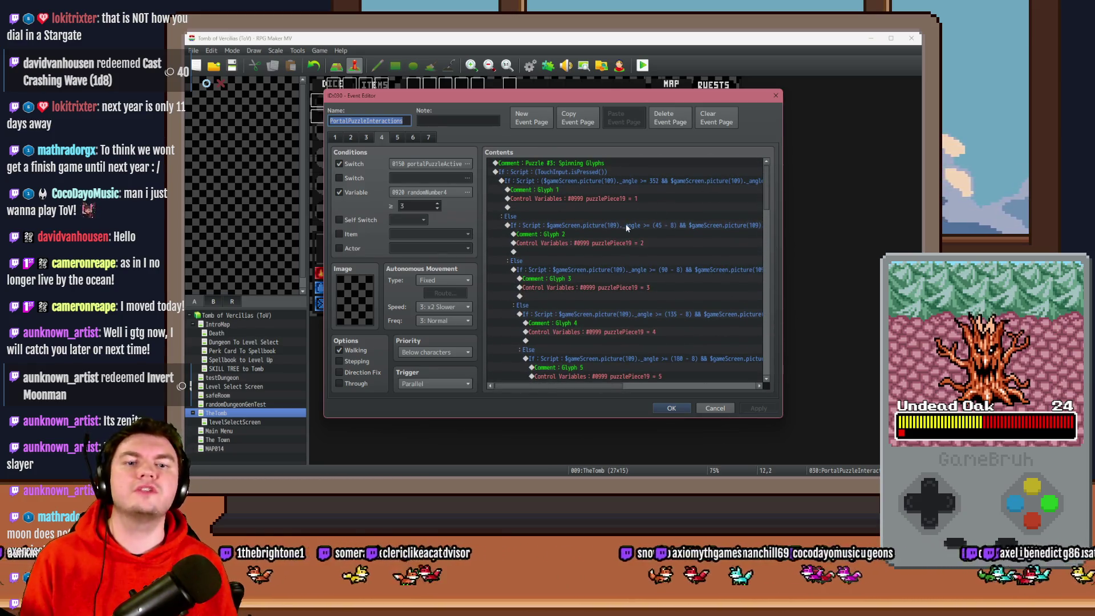
double_click(640, 180)
click(682, 312)
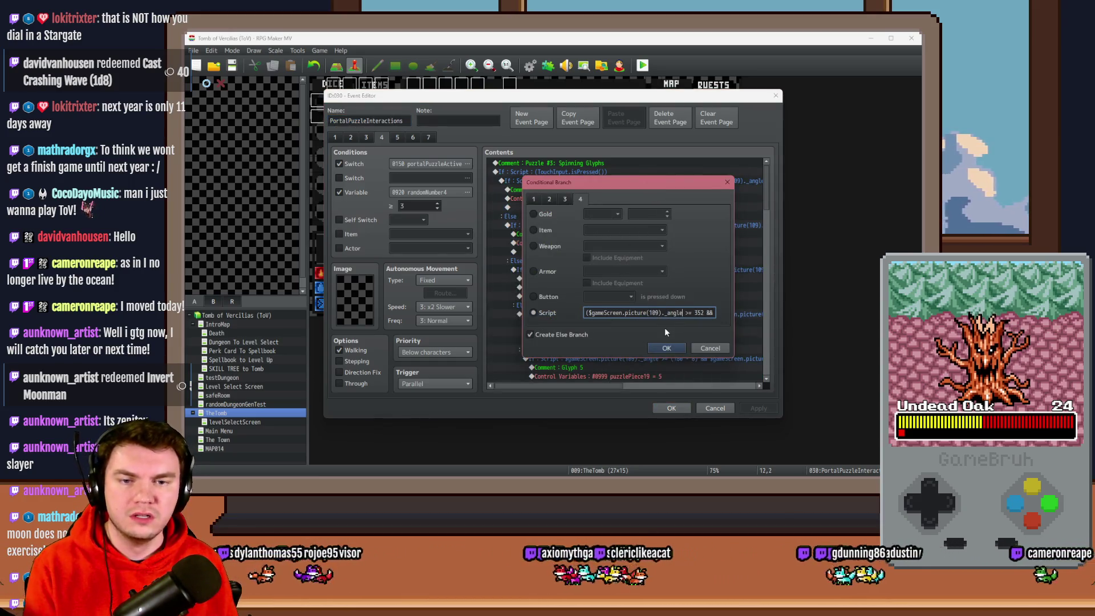
key(Right)
key(Right)
key(Right)
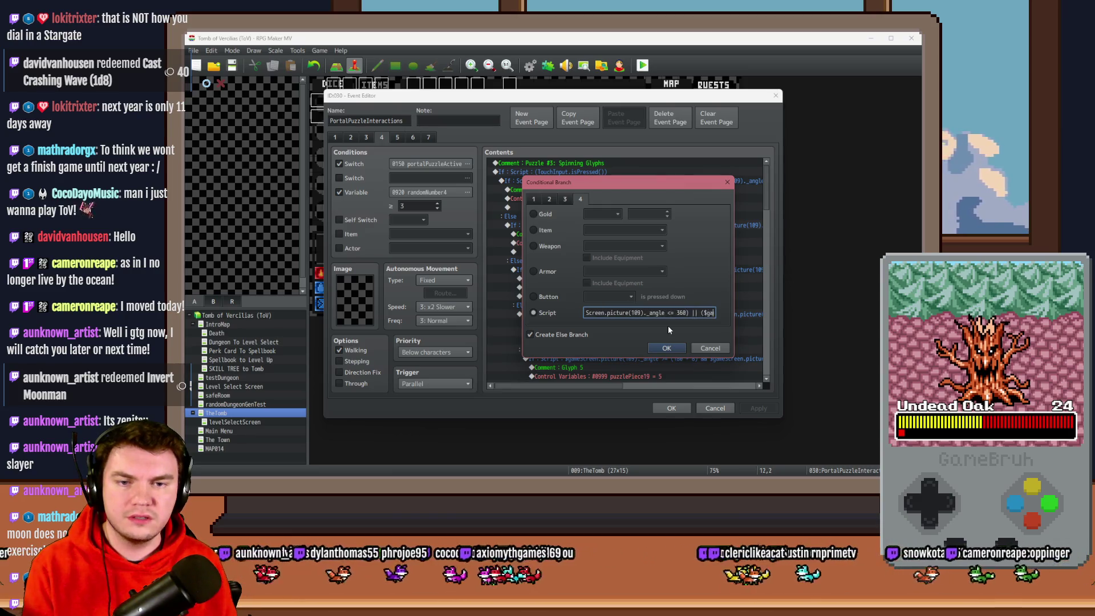
key(Right)
key(Right)
key(Right)
key(Left)
key(Left)
key(Left)
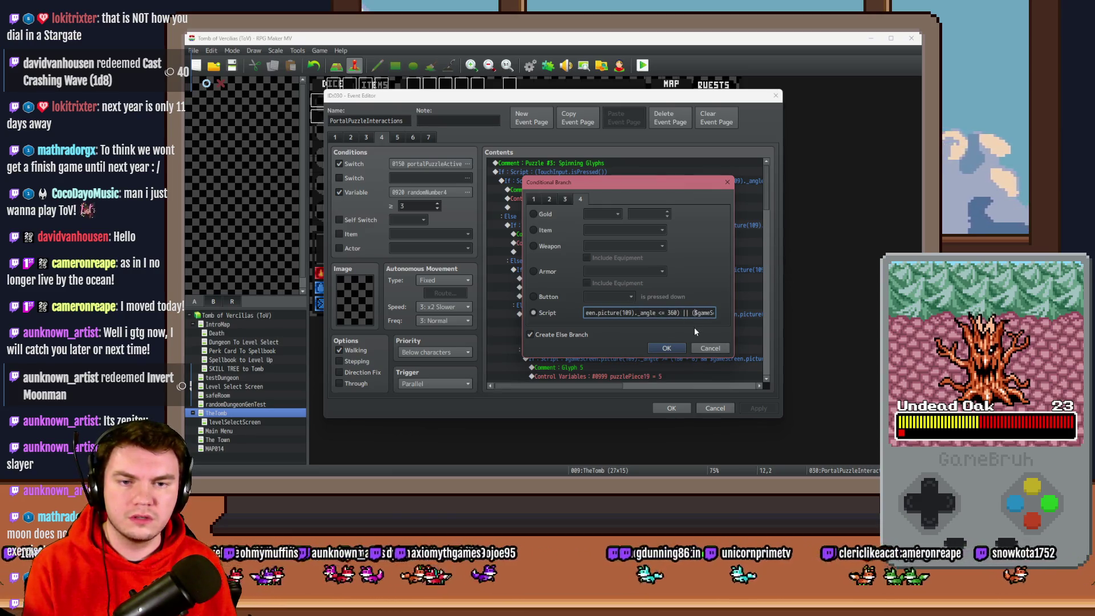
key(Right)
key(Right)
key(Right)
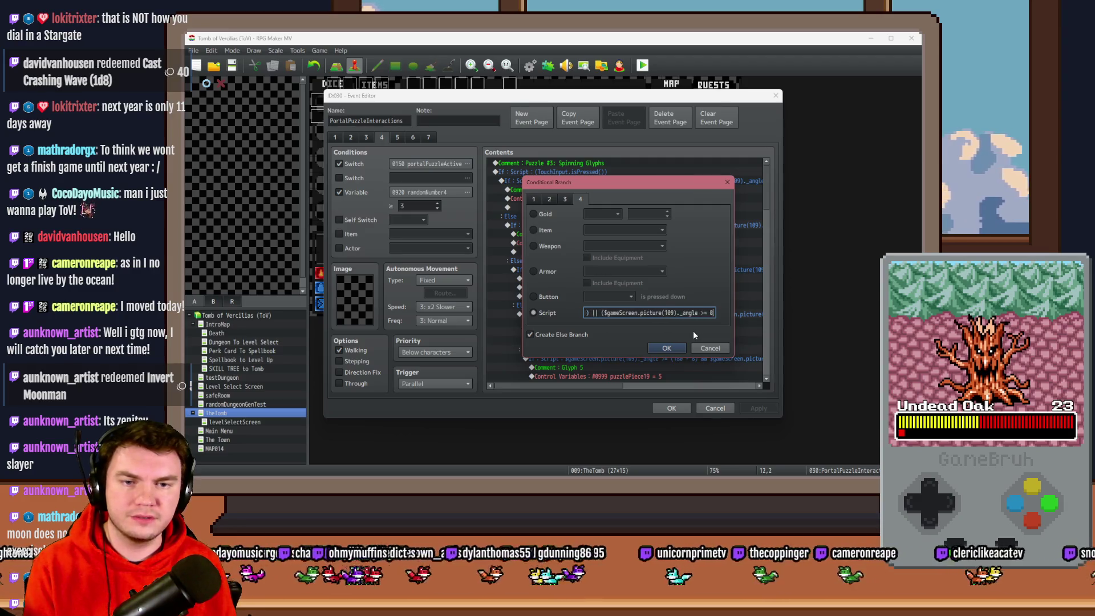
key(Right)
key(Right)
key(Right)
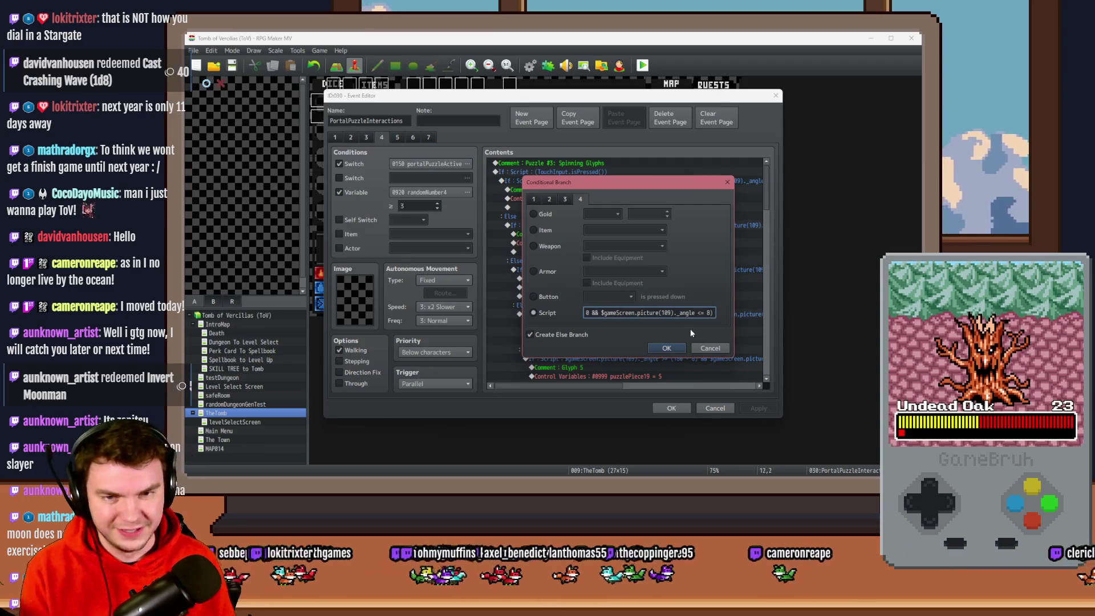
click(723, 347)
click(597, 189)
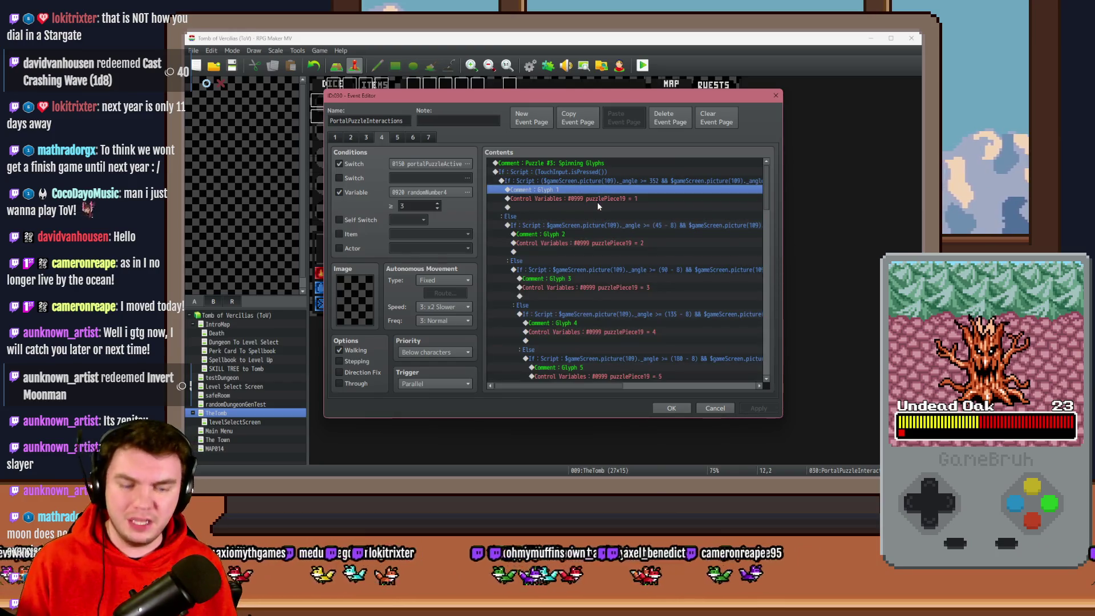
Open the Glyph 2 angle condition script and delete the 8 from (45 - 8)
double_click(600, 226)
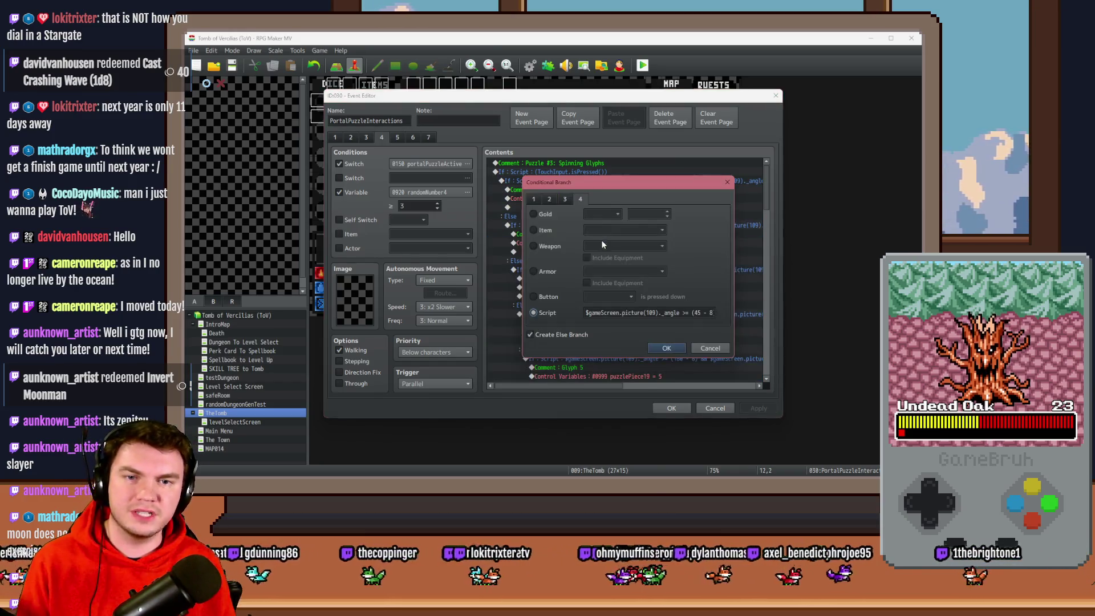
click(692, 313)
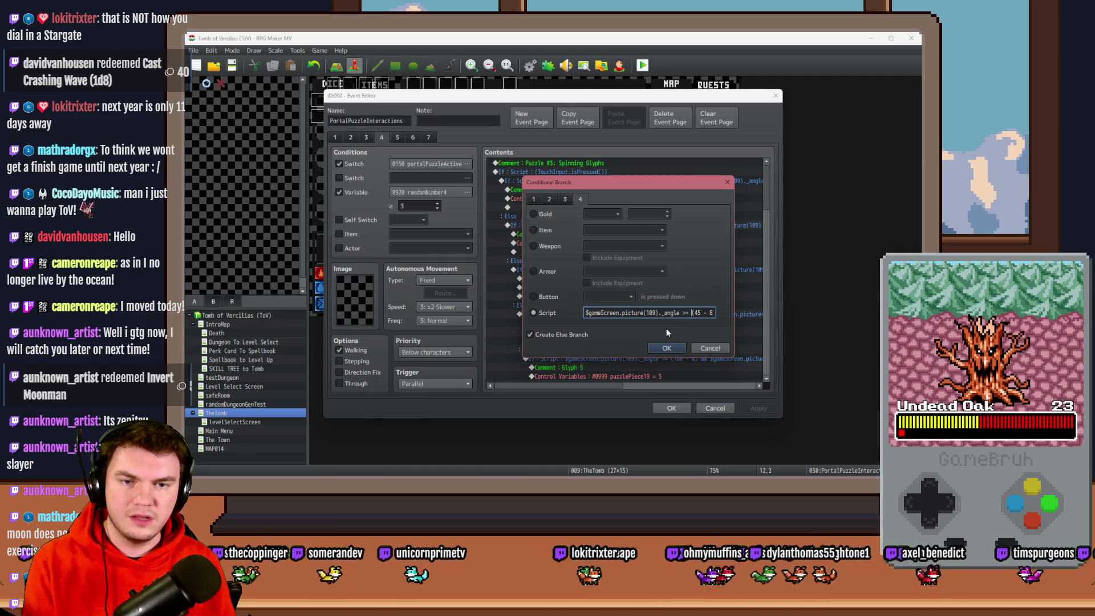
key(Right)
key(Right)
key(Right)
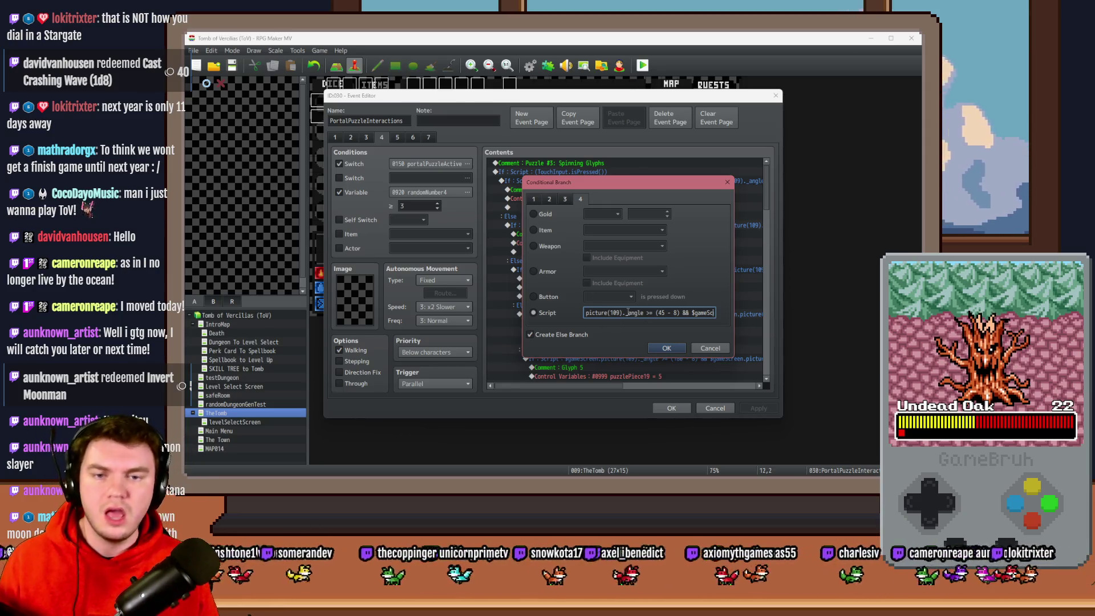
click(675, 312)
key(BackSpace)
text(10)
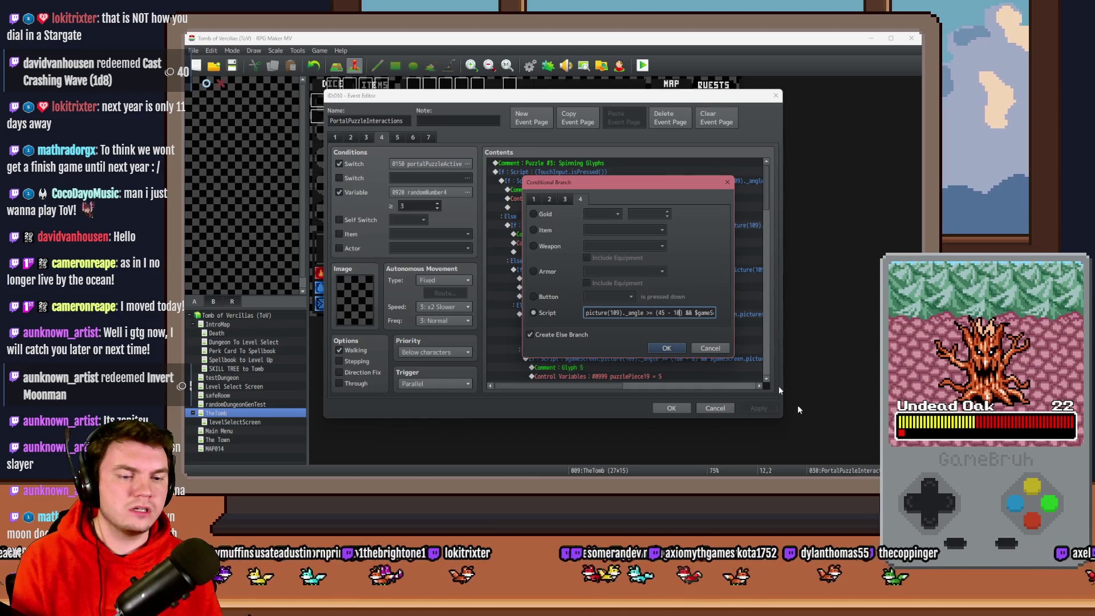
key(alt+Tab)
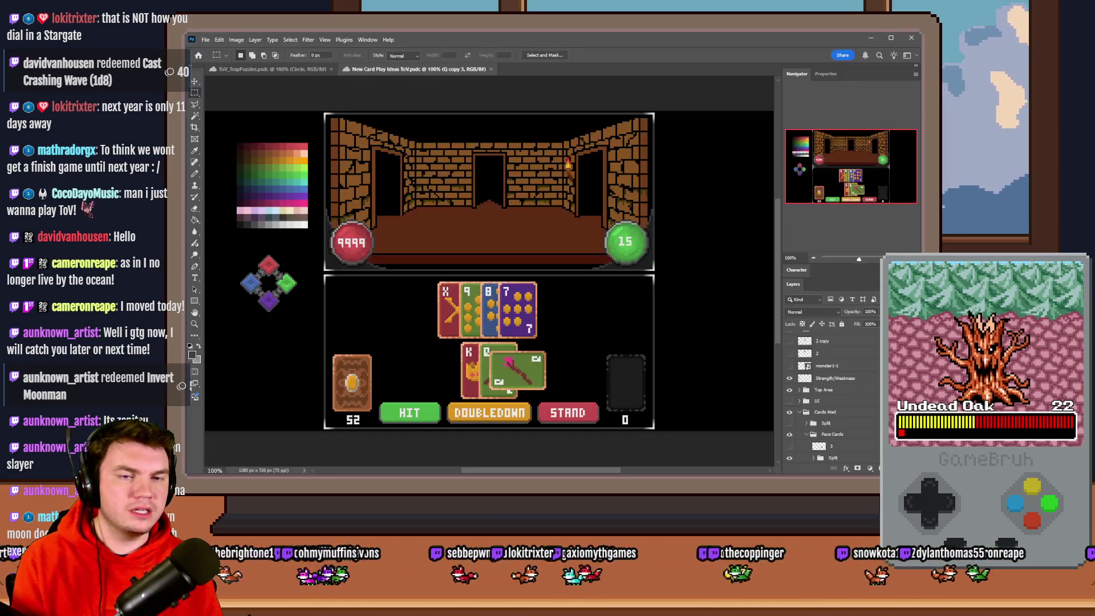
In the ToV_TrapPuzzles mockup, preview and re-hide the lit glyph symbols and puzzle description layers
click(274, 68)
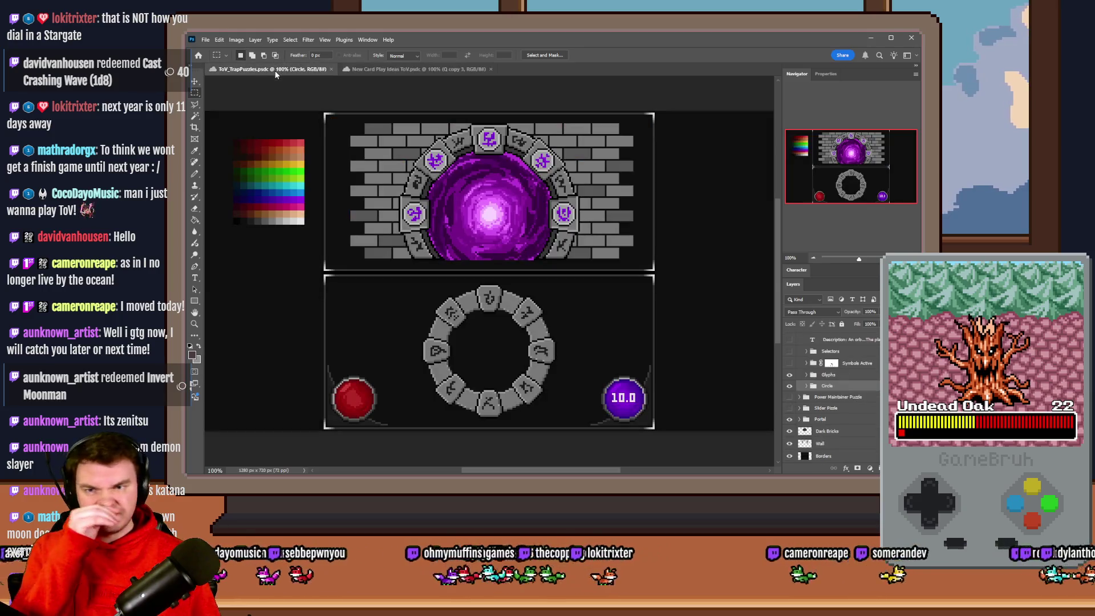
click(789, 362)
click(791, 363)
scroll(795, 363, up, 2)
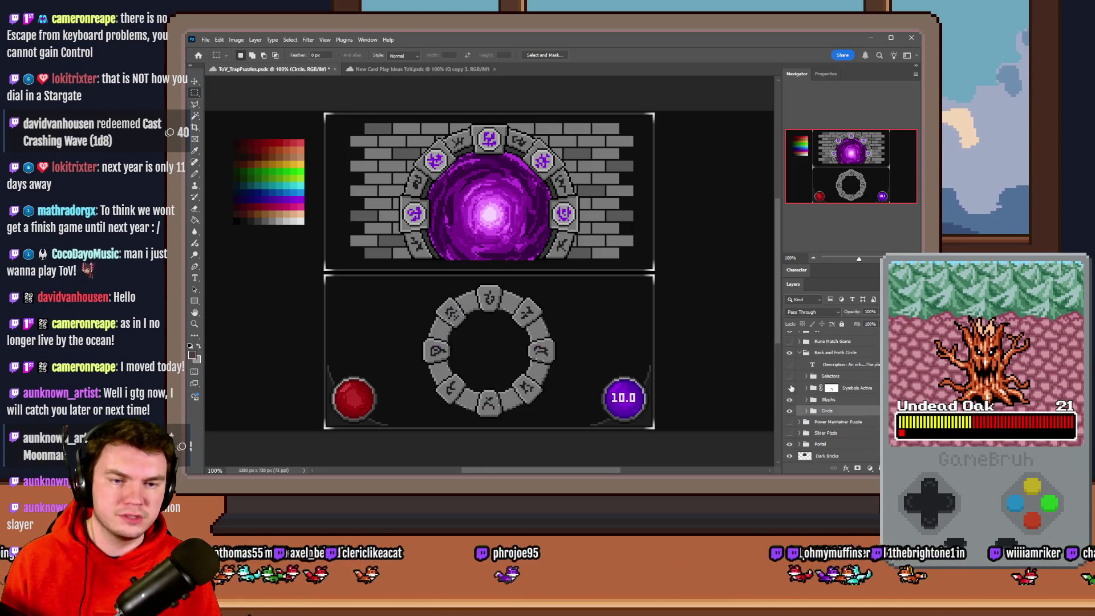
click(791, 365)
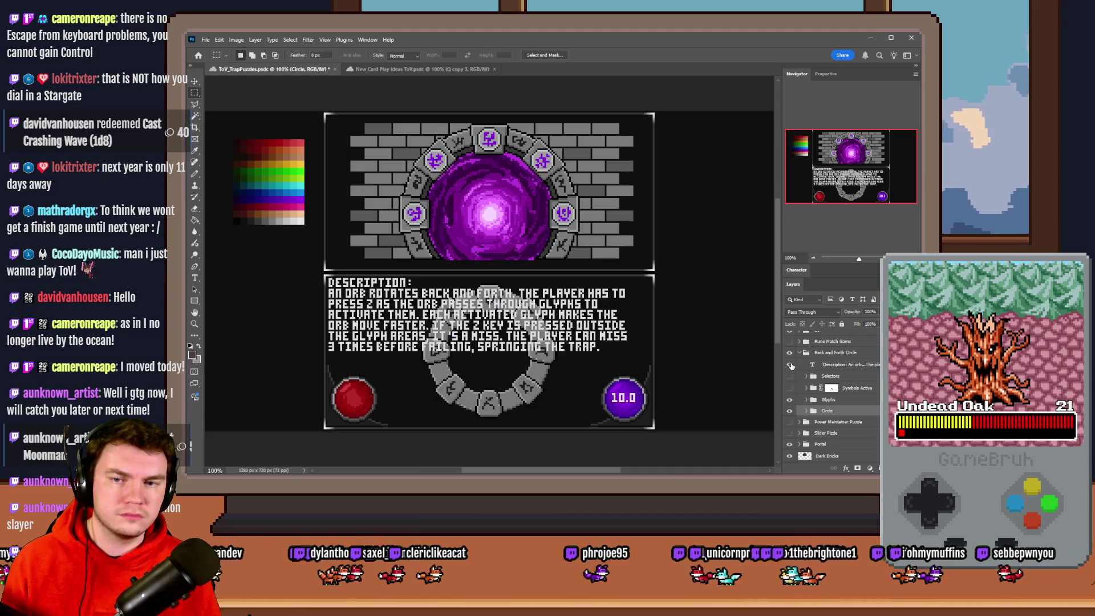
click(791, 364)
Add a new empty layer above the Selectors group
click(813, 377)
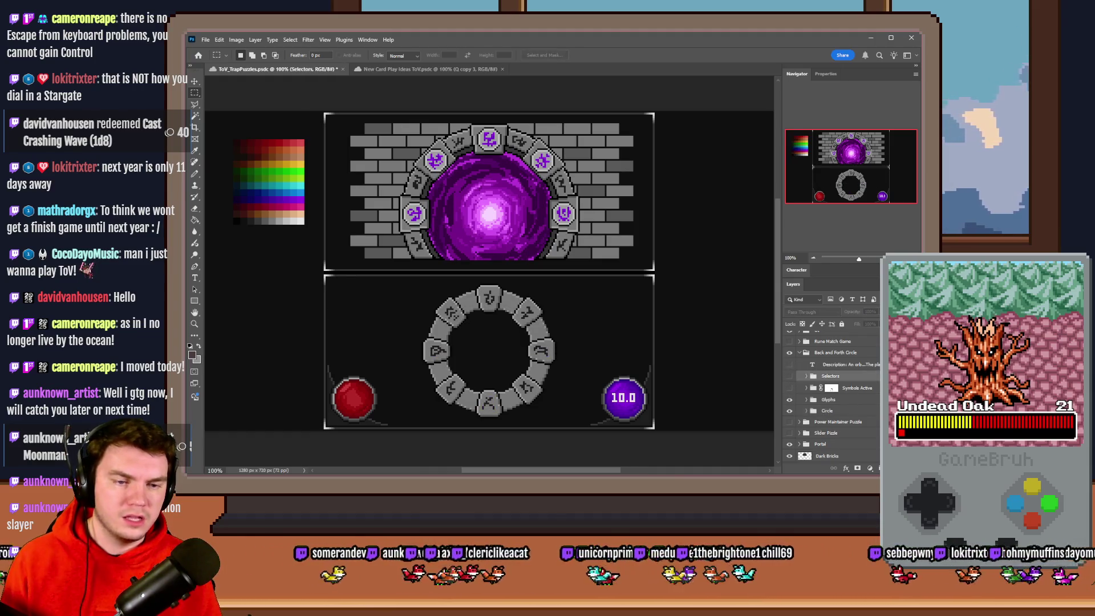
key(ctrl+shift+alt+n)
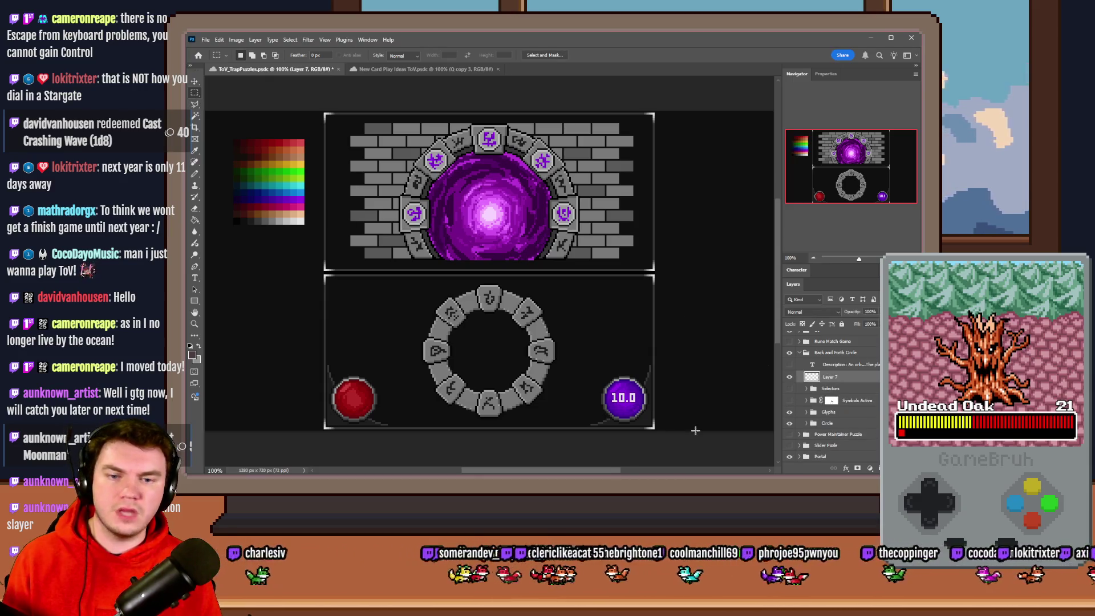
key(alt+Tab)
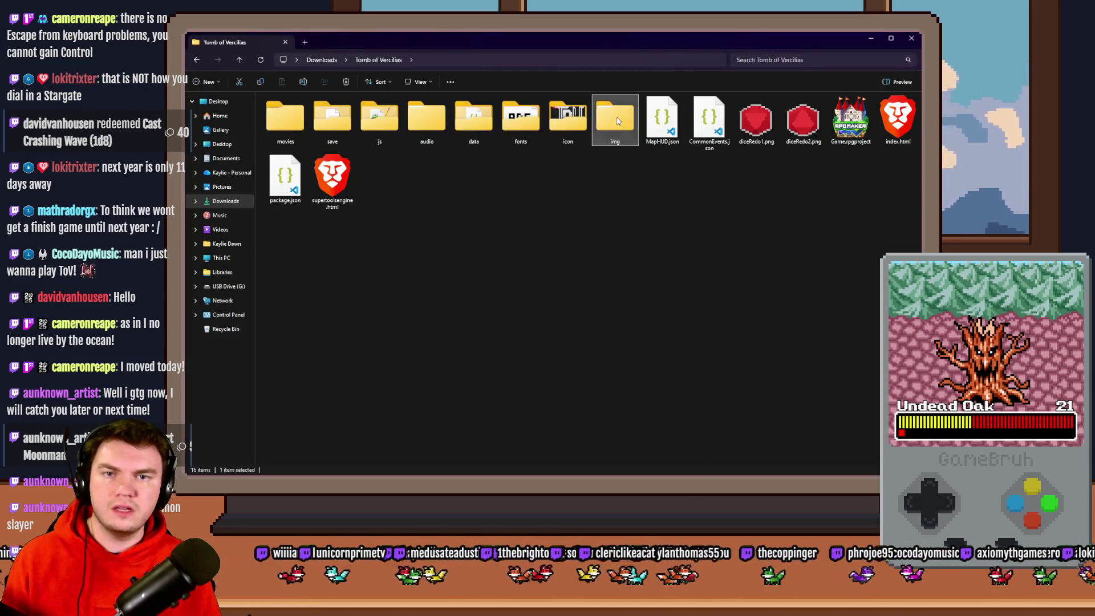
Open the project's img > pictures folder and look at the file list's sorting options
double_click(614, 117)
double_click(293, 157)
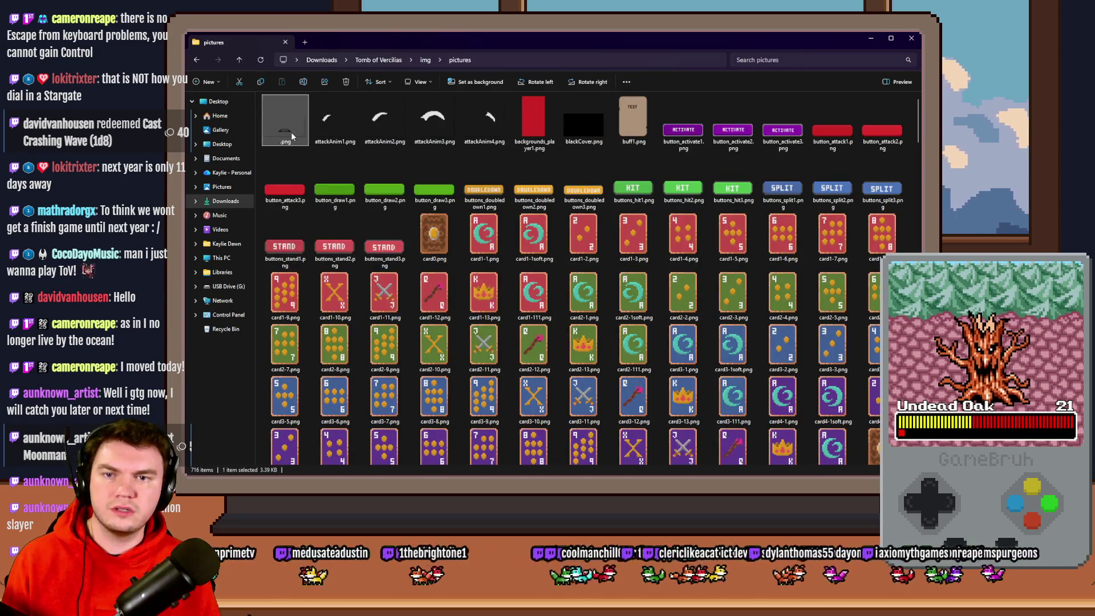
right_click(350, 156)
click(378, 146)
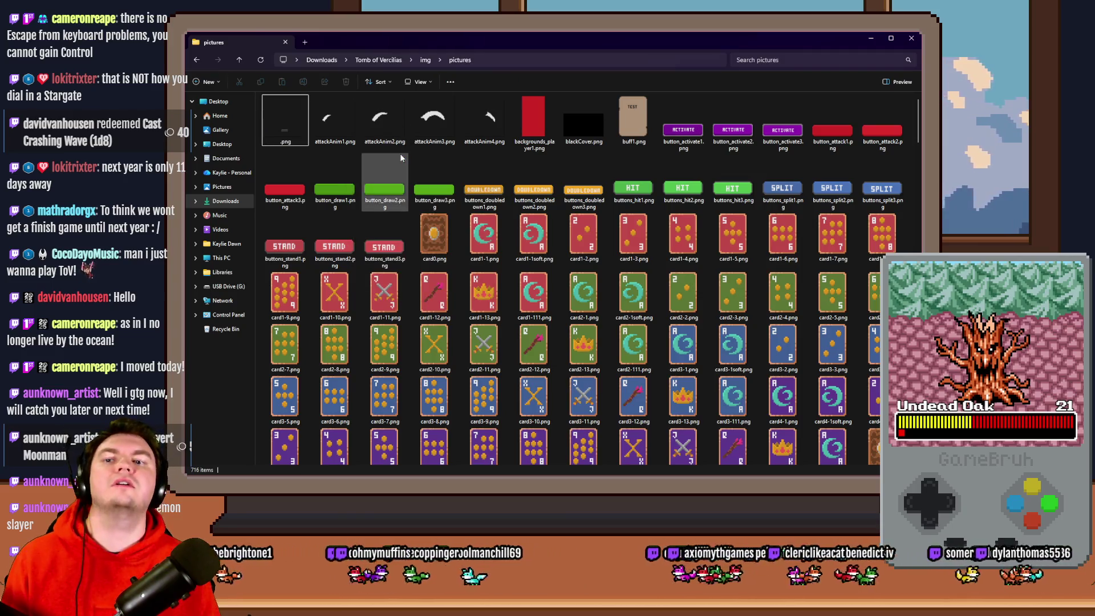
right_click(401, 158)
mouse_move(436, 174)
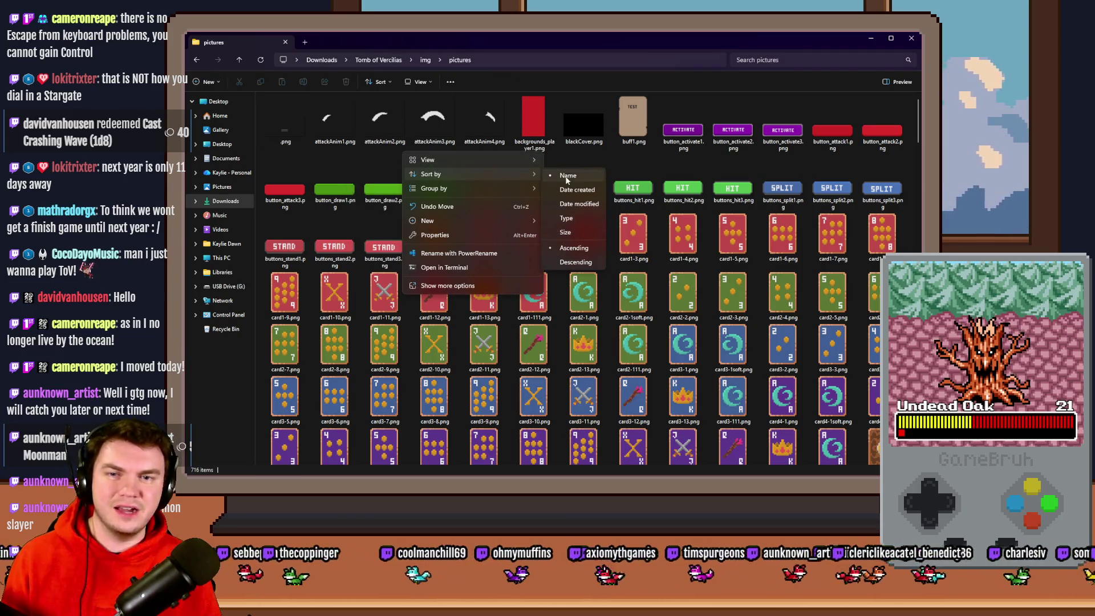
Show the pictures in Details view, sorting by date created and then by name ascending
click(419, 83)
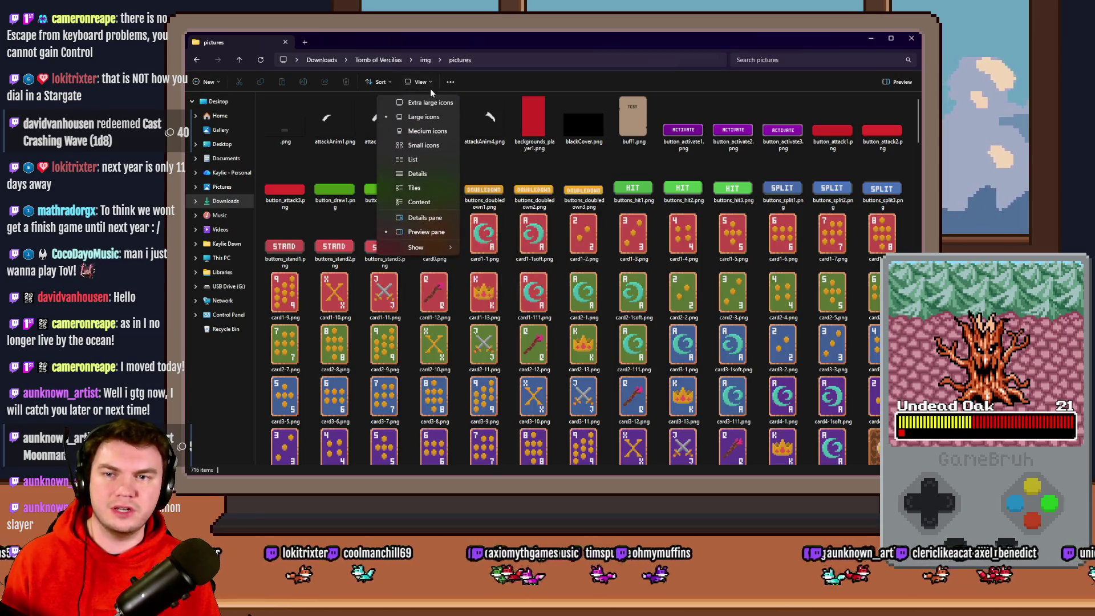
click(428, 173)
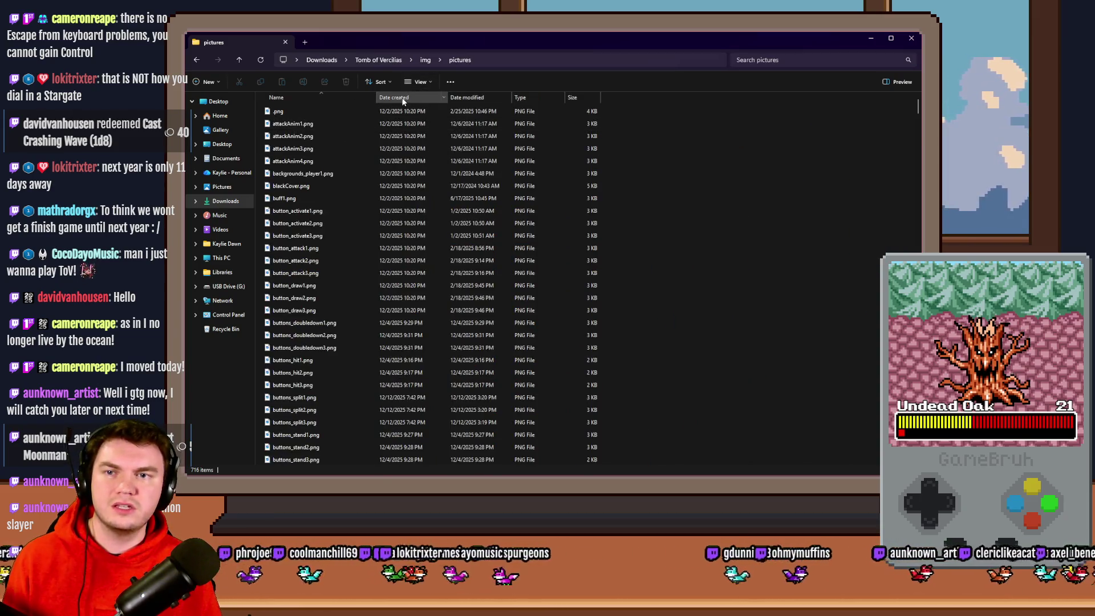
click(404, 100)
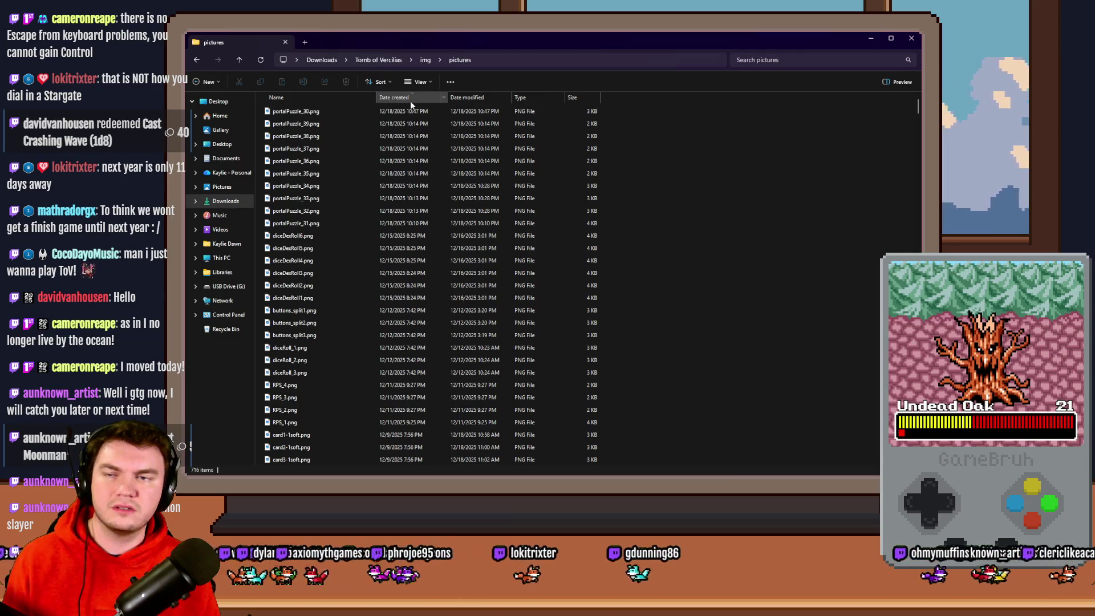
click(297, 100)
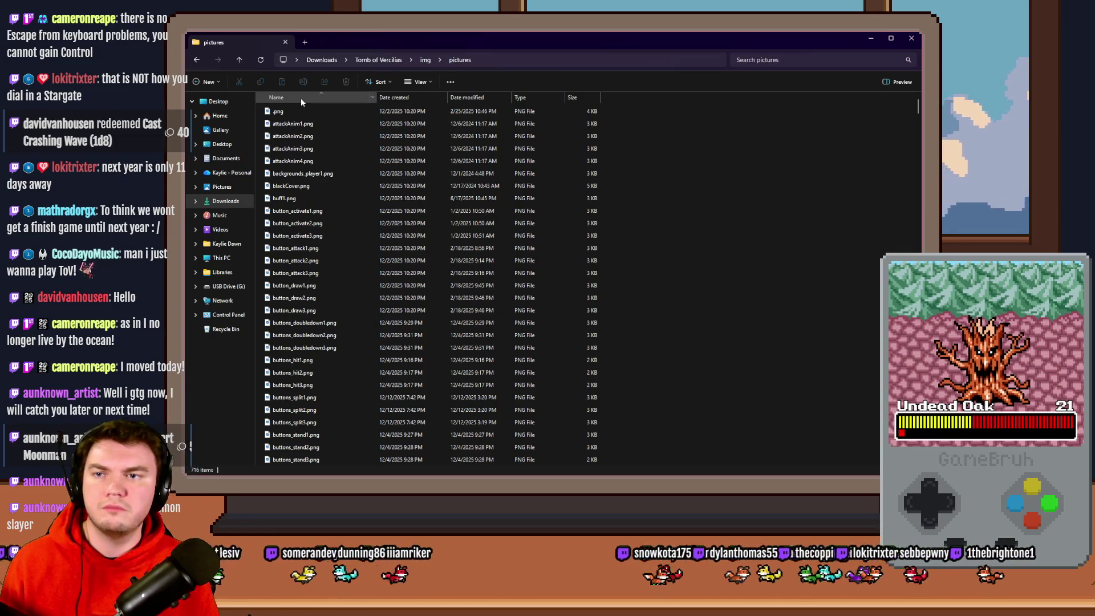
click(302, 99)
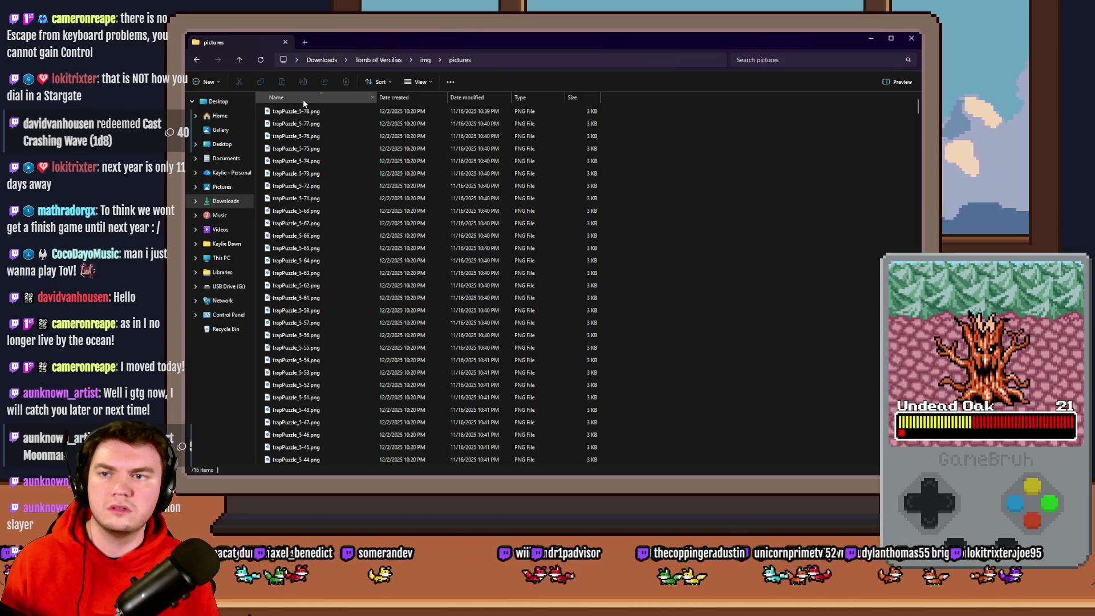
click(303, 99)
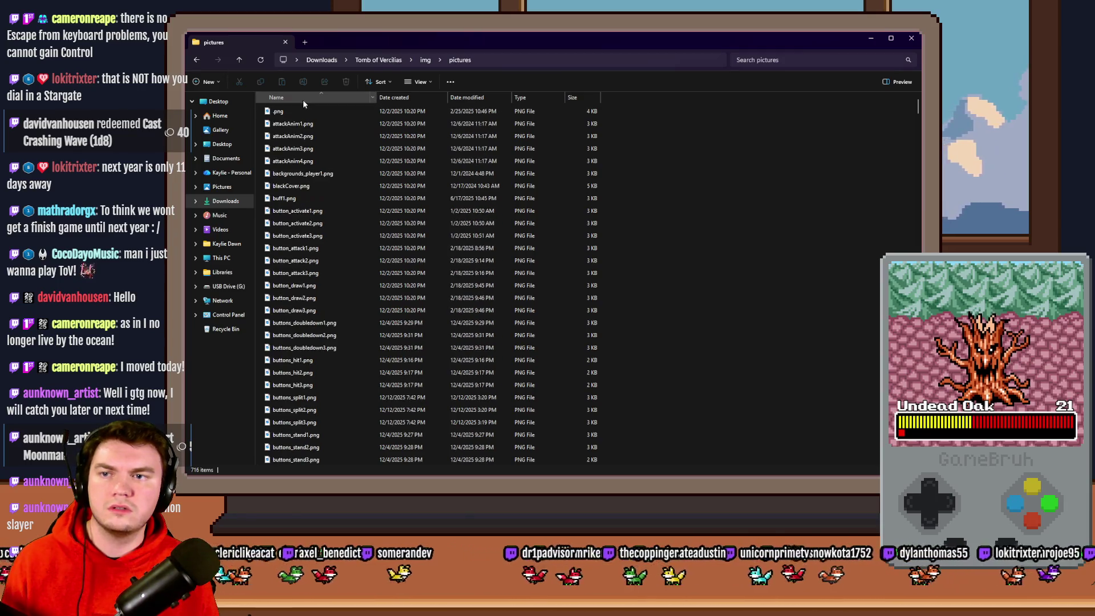
Return to Large icons, locate portalPuzzle_30.png by typing 'portal', and drag it onto the Photoshop mockup
click(420, 82)
click(423, 102)
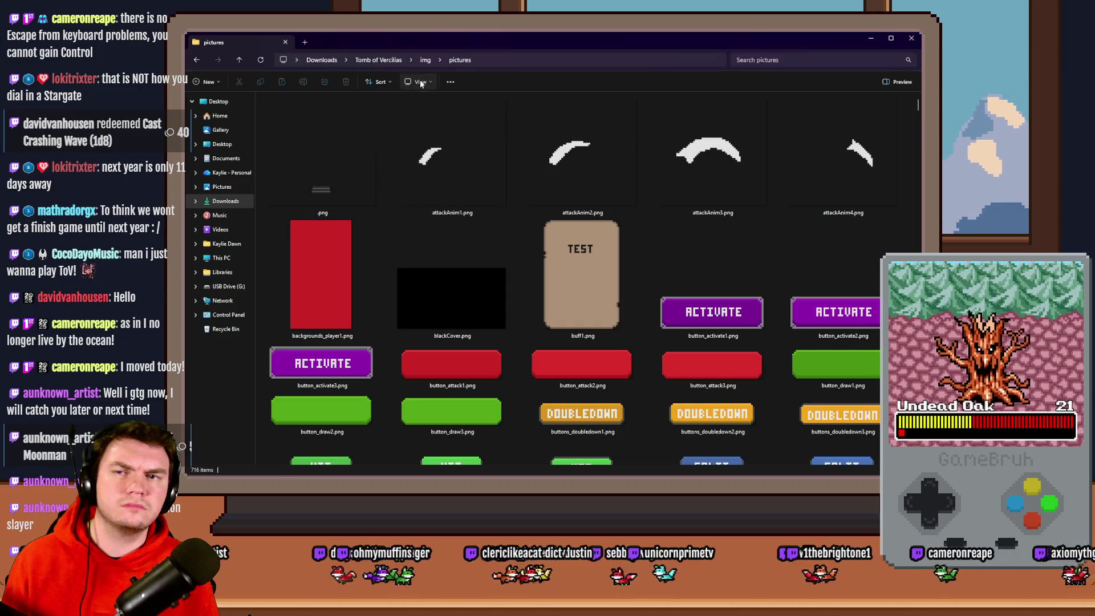
click(420, 83)
click(424, 117)
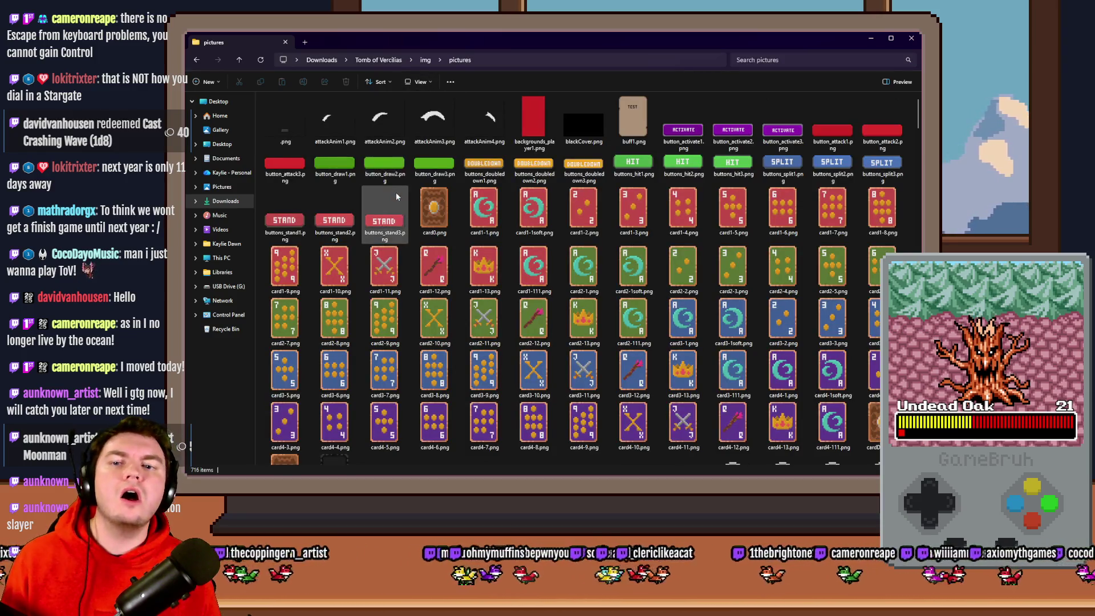
scroll(395, 203, down, 10)
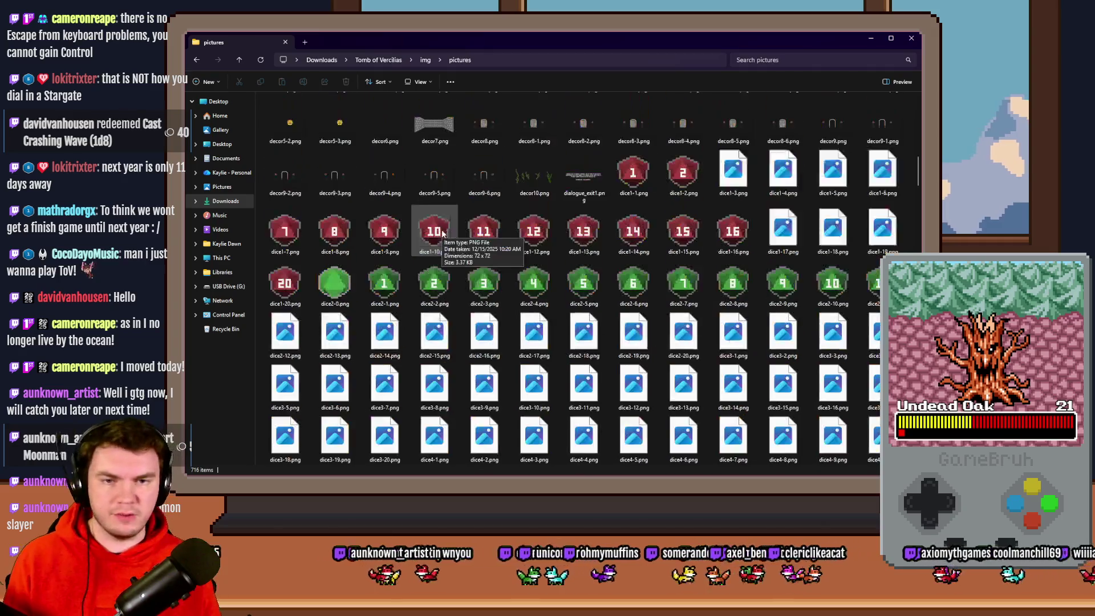
click(462, 201)
text(portal)
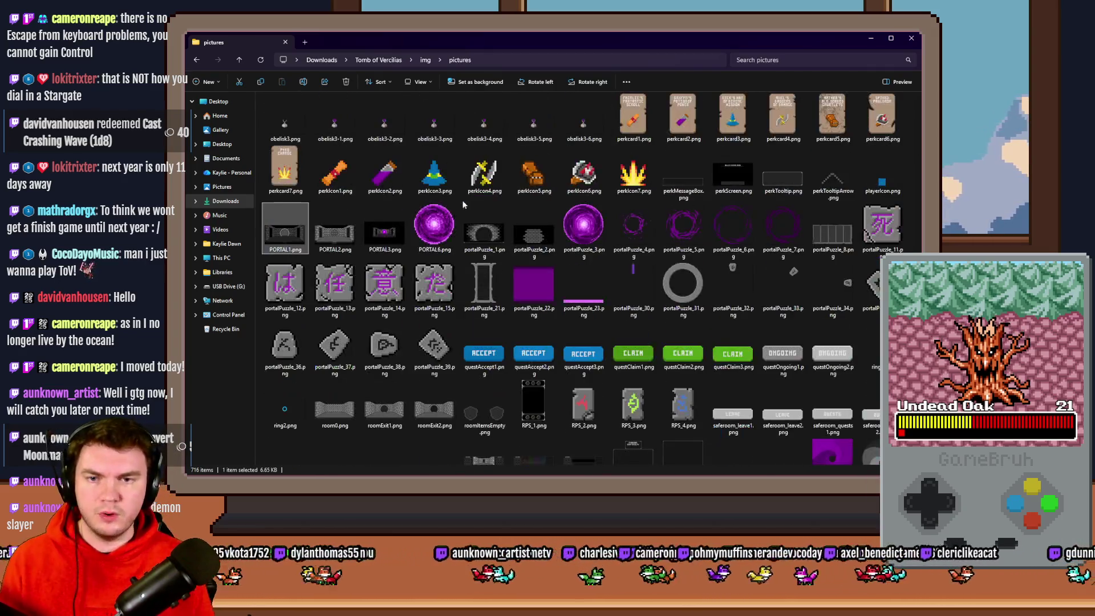
click(638, 293)
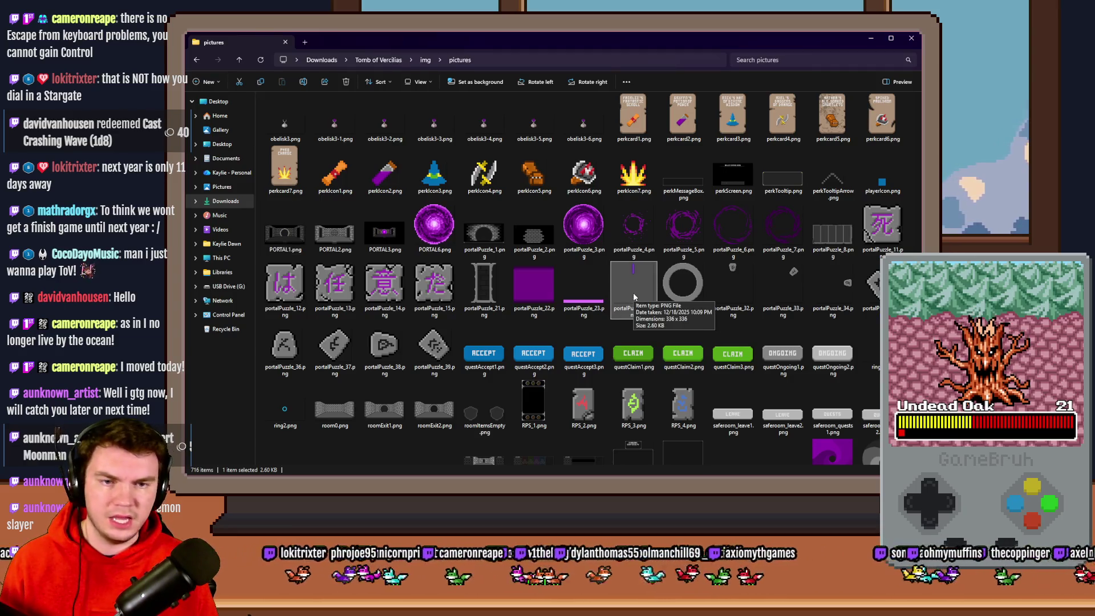
mouse_move(633, 291)
mouse_down()
mouse_move(778, 447)
mouse_move(496, 331)
mouse_move(464, 237)
mouse_move(479, 343)
mouse_up()
Commit the placed marker image and nudge it up 8 px with Free Transform
click(195, 92)
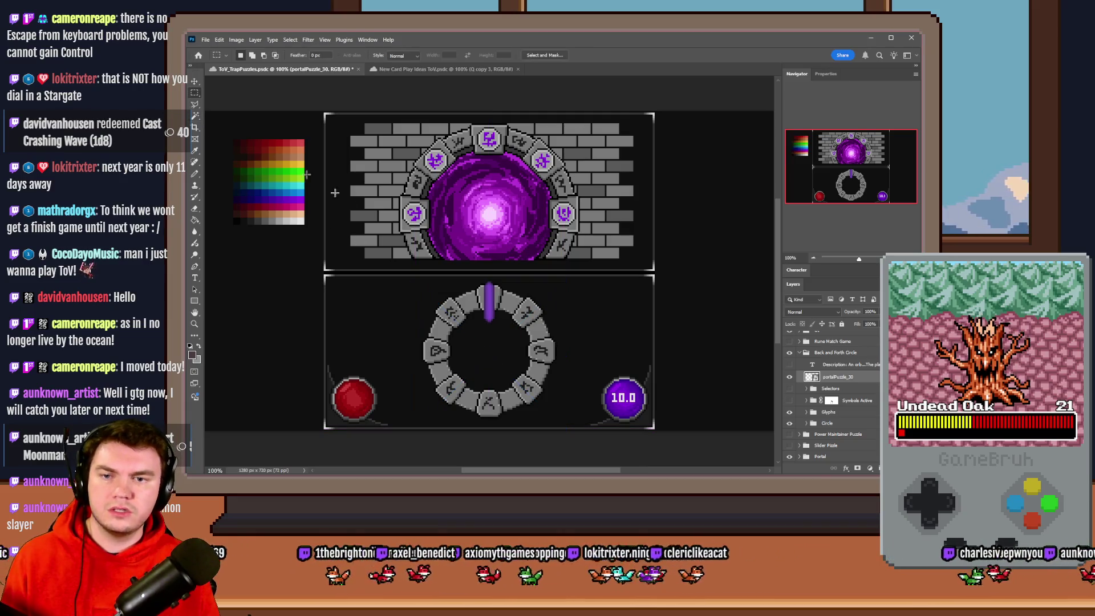
right_click(488, 344)
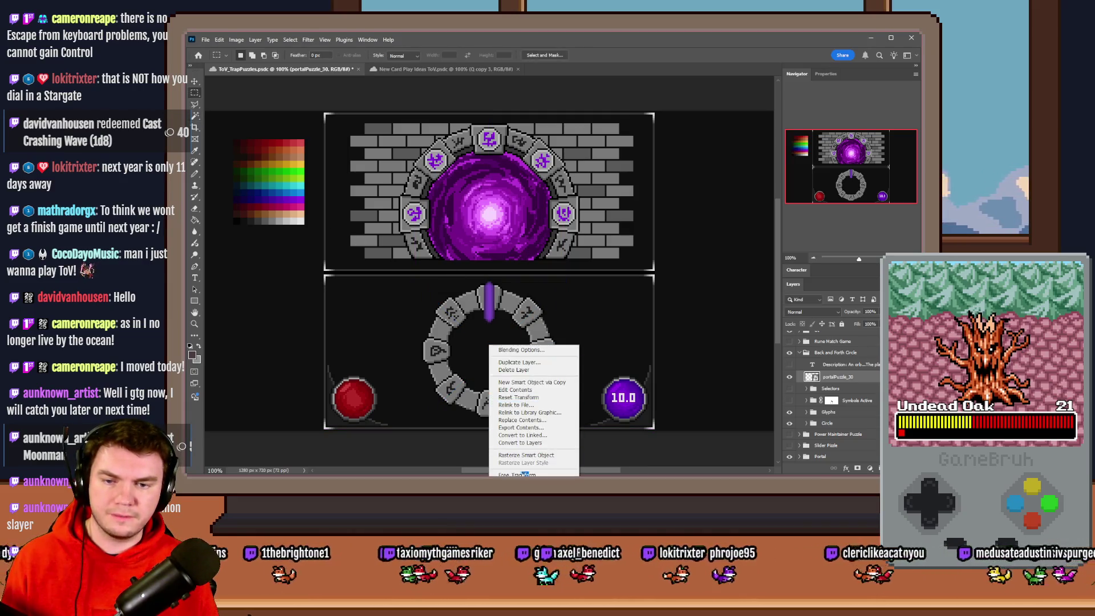
click(516, 439)
scroll(472, 367, up, 3)
scroll(472, 367, up, 3)
drag(546, 366, 547, 355)
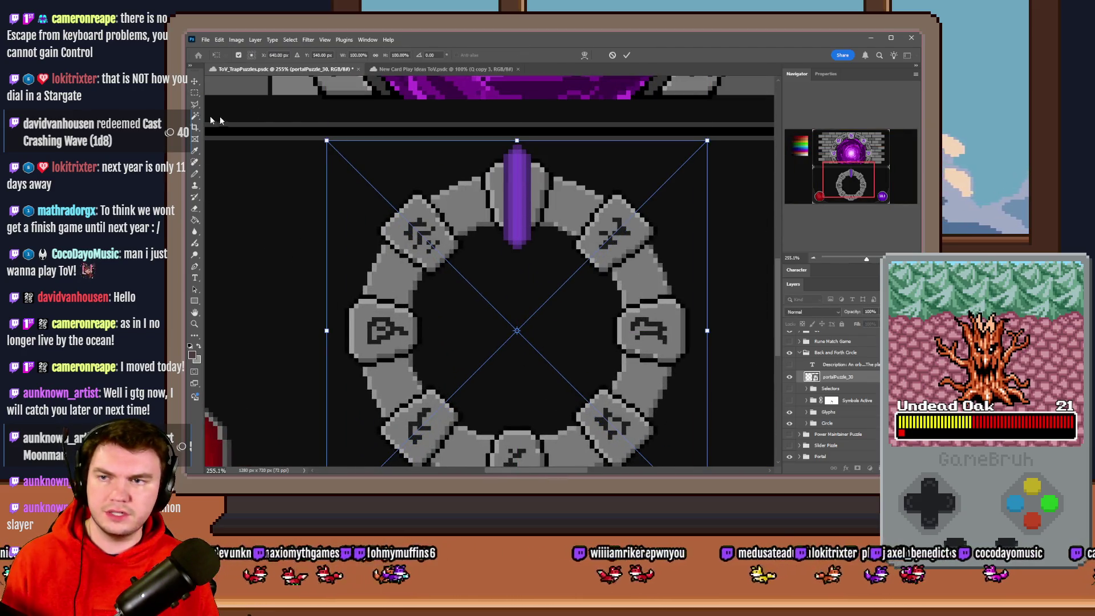
Rotate the purple marker about 9° around the glyph ring
scroll(548, 165, down, 3)
scroll(547, 165, up, 3)
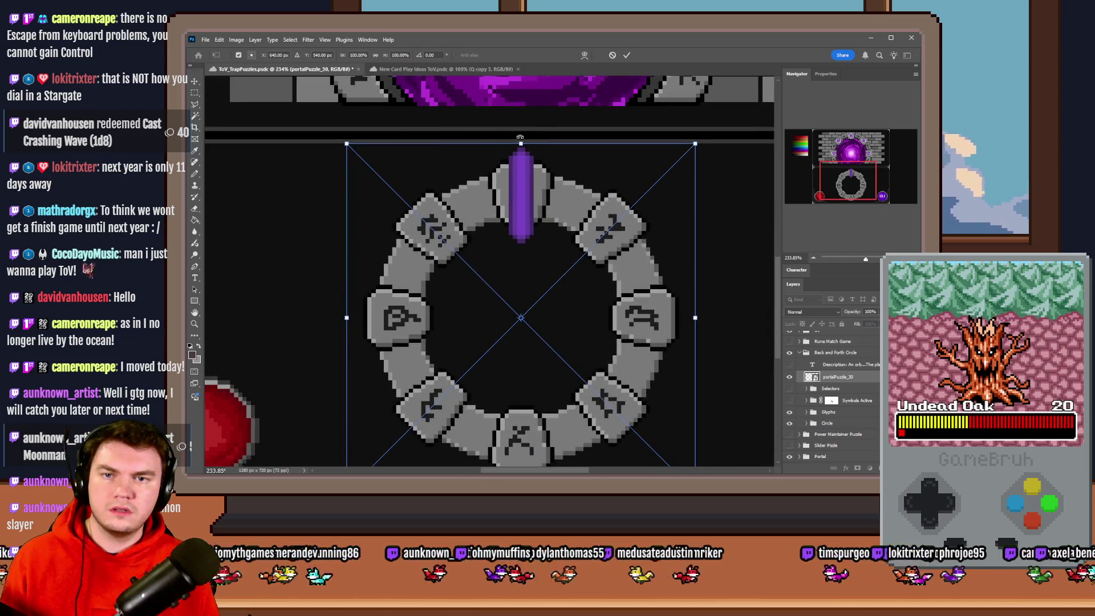
drag(520, 137, 547, 146)
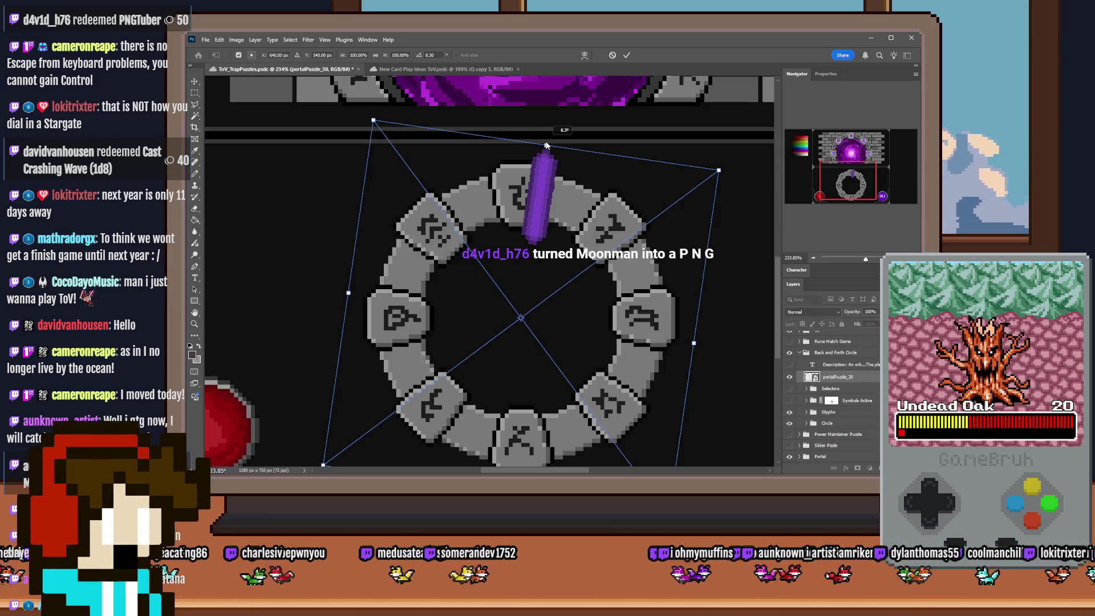
mouse_move(547, 146)
mouse_down()
mouse_move(587, 162)
mouse_move(548, 158)
mouse_move(563, 149)
mouse_move(556, 146)
mouse_move(579, 154)
mouse_move(525, 144)
mouse_move(483, 152)
mouse_up()
key(alt+Tab)
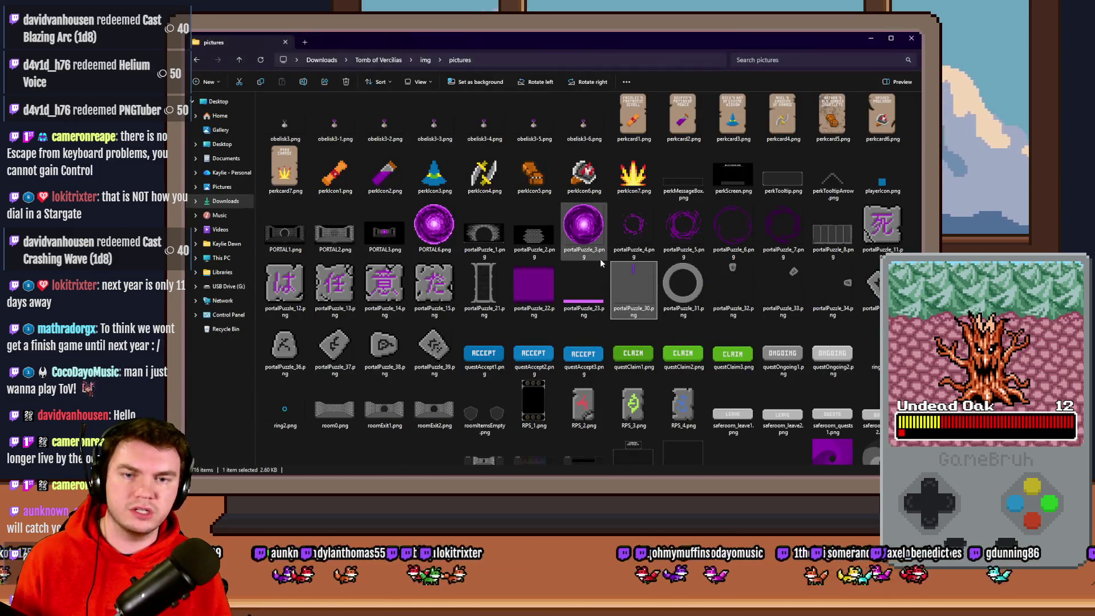
key(alt+Tab)
key(Tab)
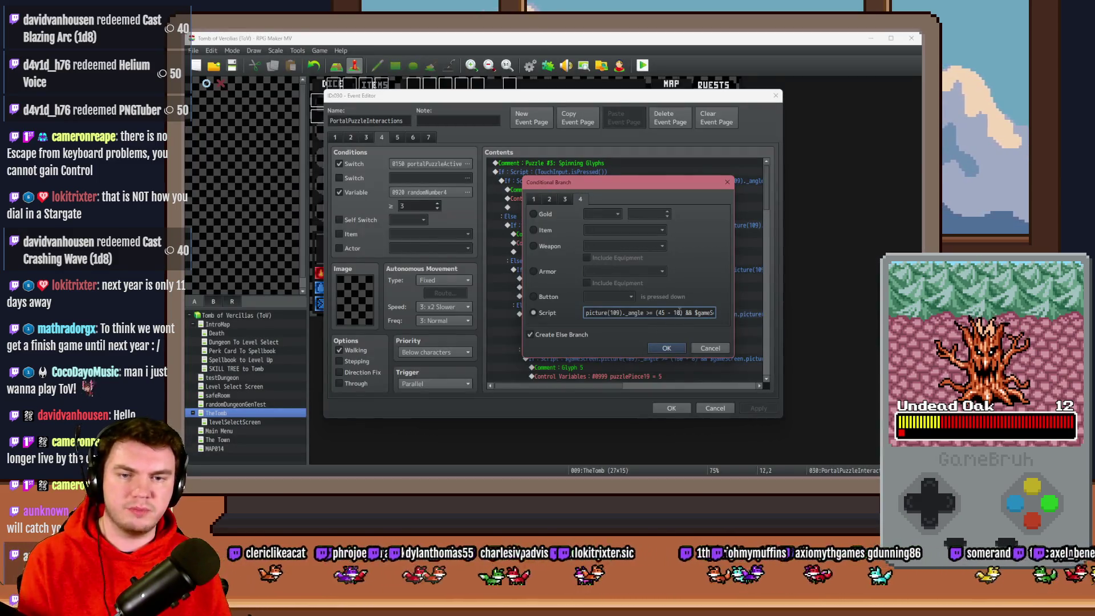
Confirm the edited Glyph 2 condition and set Glyph 3's script bound to 90 + 8
drag(680, 312, 725, 318)
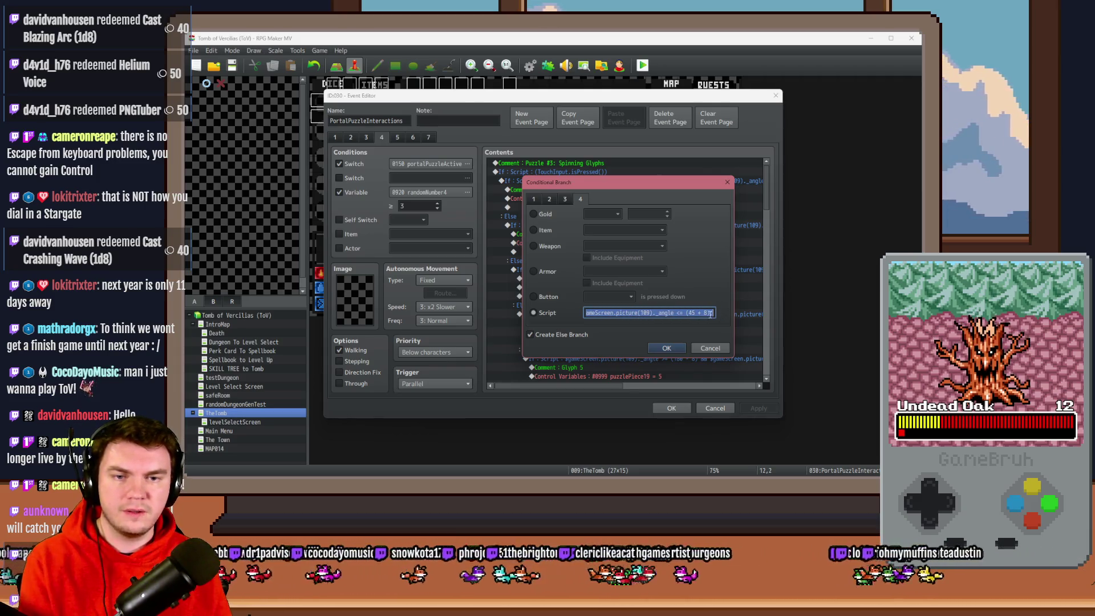
click(699, 314)
click(666, 348)
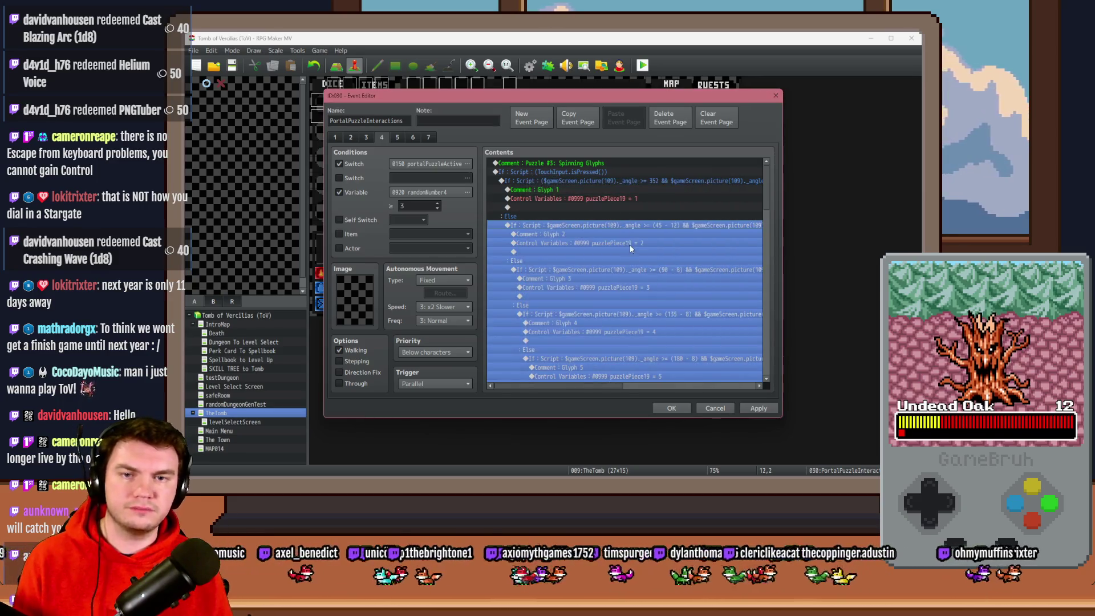
click(633, 243)
double_click(650, 278)
click(653, 305)
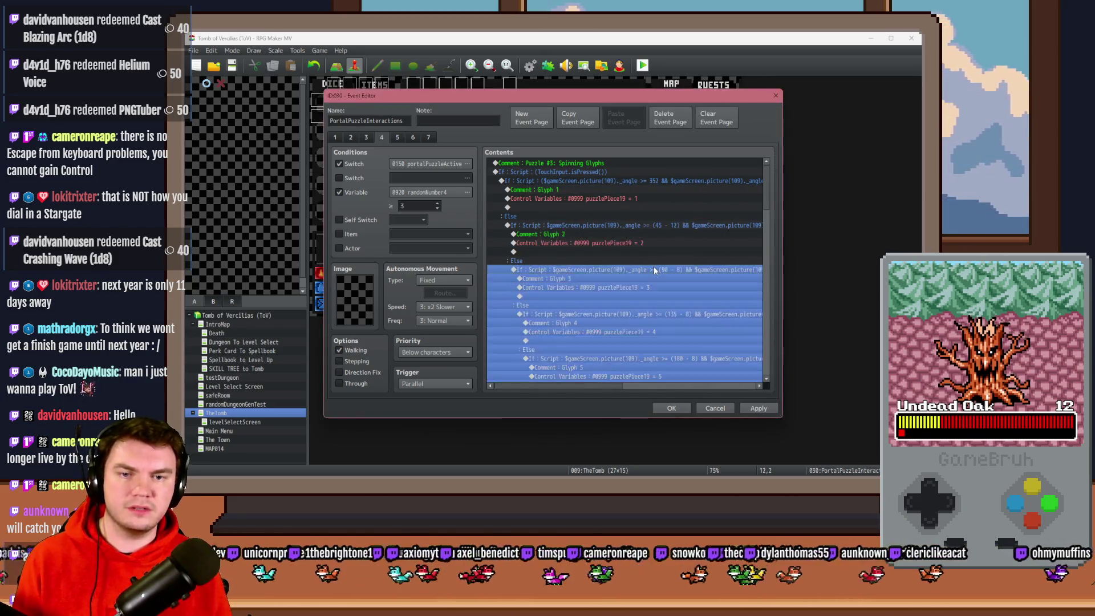
double_click(673, 303)
key(ctrl+a)
key(ctrl+v)
key(ctrl+a)
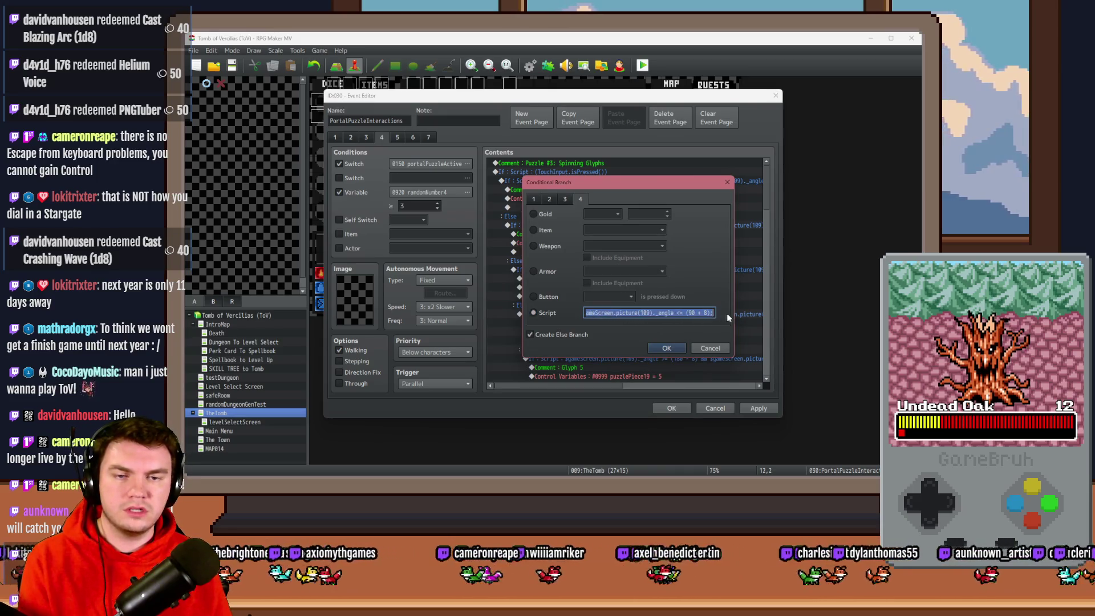
click(666, 348)
Set the Glyph 4 and Glyph 5 angle bounds to 135 + 8 and 180 + 8
click(693, 313)
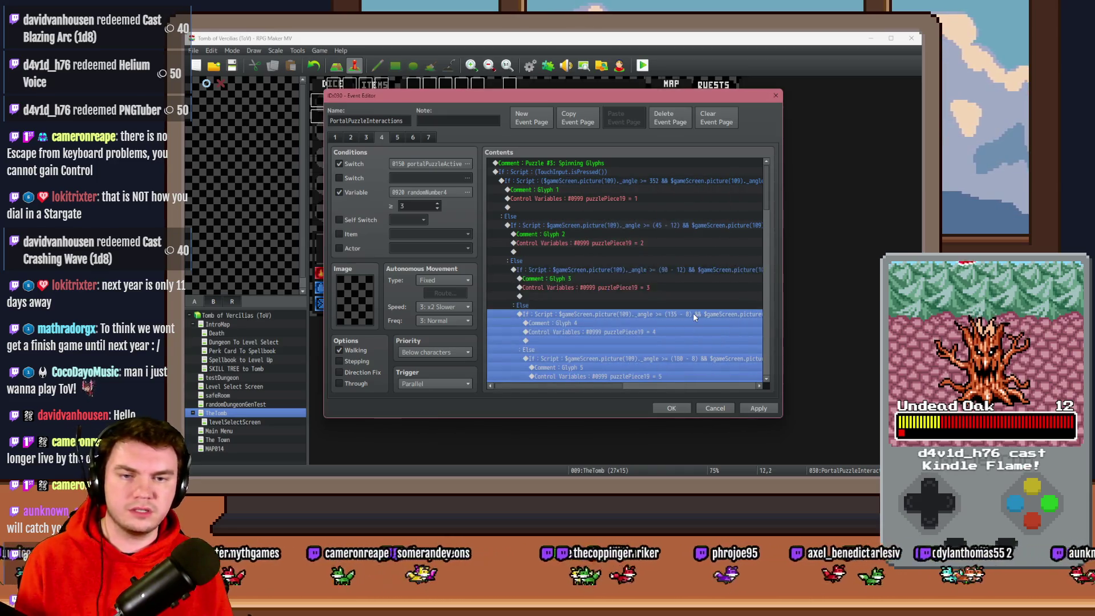
double_click(693, 313)
click(712, 312)
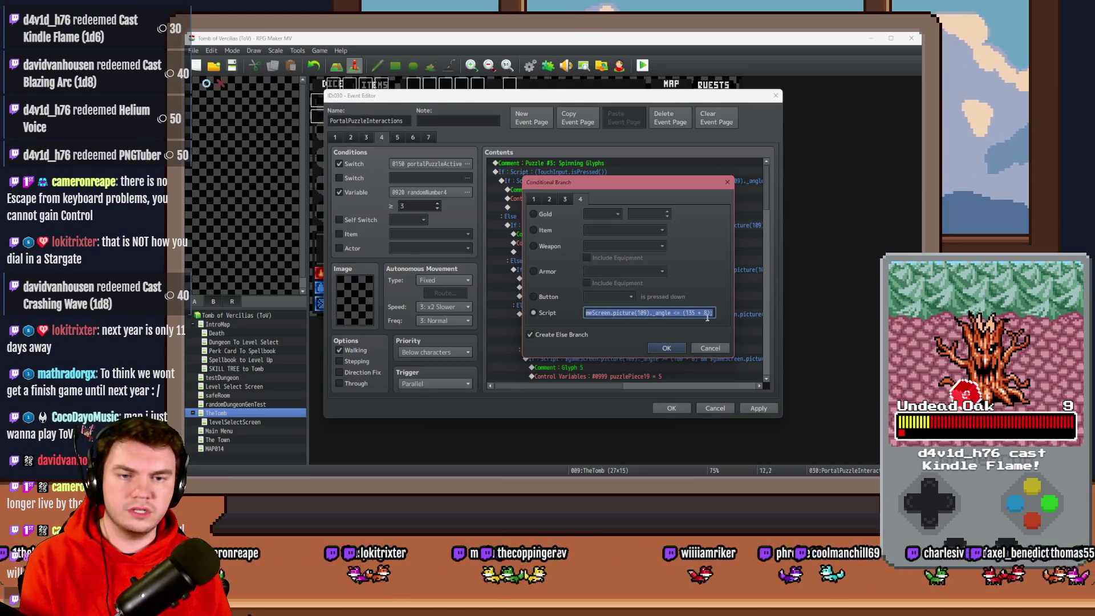
click(705, 312)
click(666, 348)
double_click(717, 357)
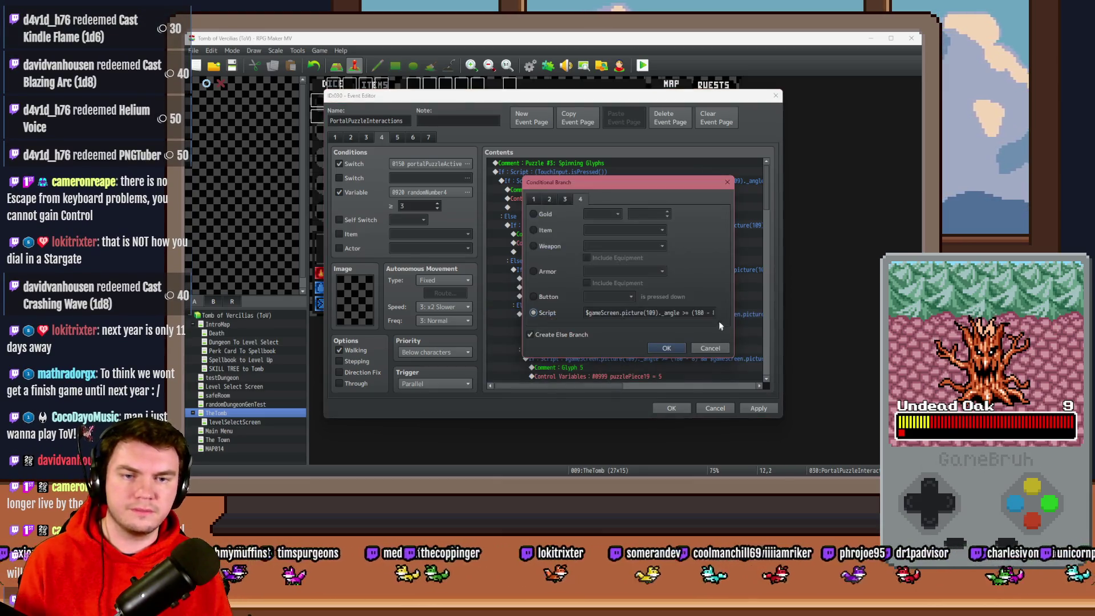
click(712, 313)
key(ctrl+a)
key(ctrl+v)
key(ctrl+a)
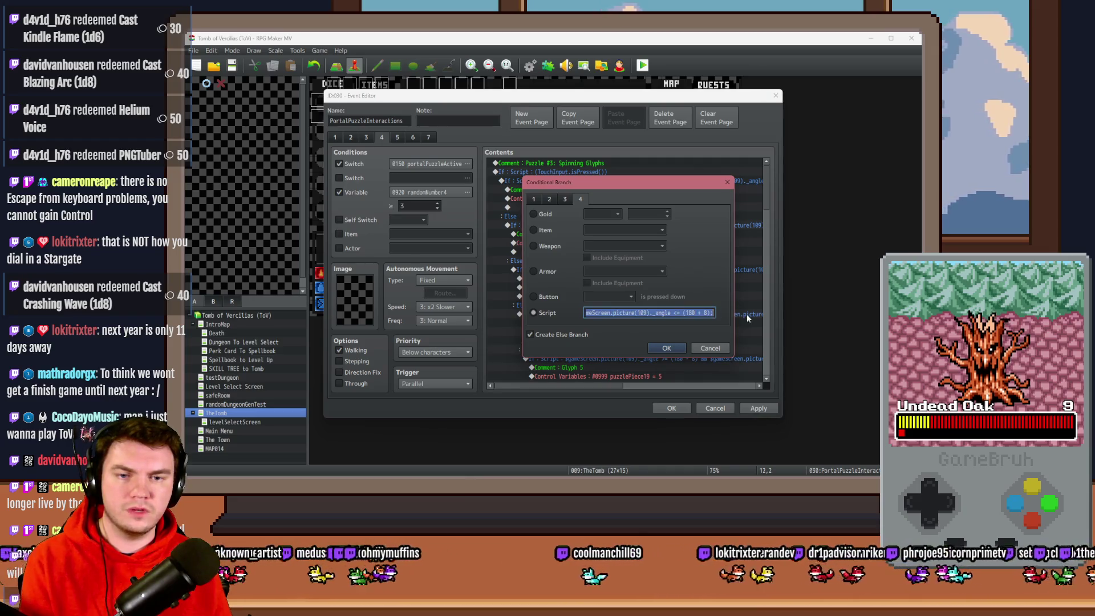
click(667, 348)
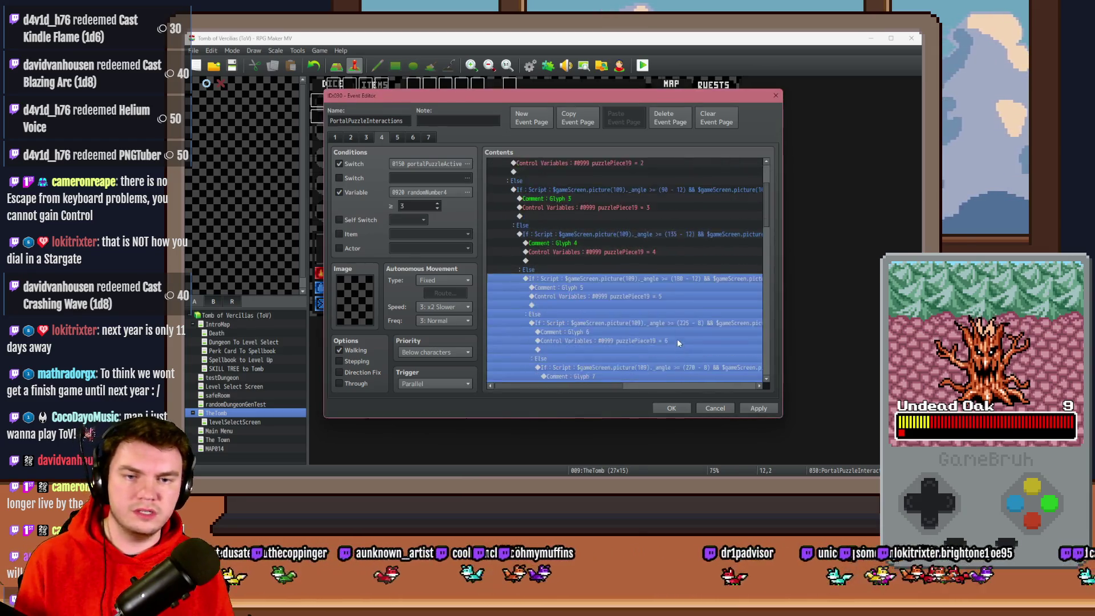
Set Glyph 6's bound to 225 + 8 and widen Glyph 7's tolerance to 12
double_click(689, 244)
click(702, 313)
key(ctrl+a)
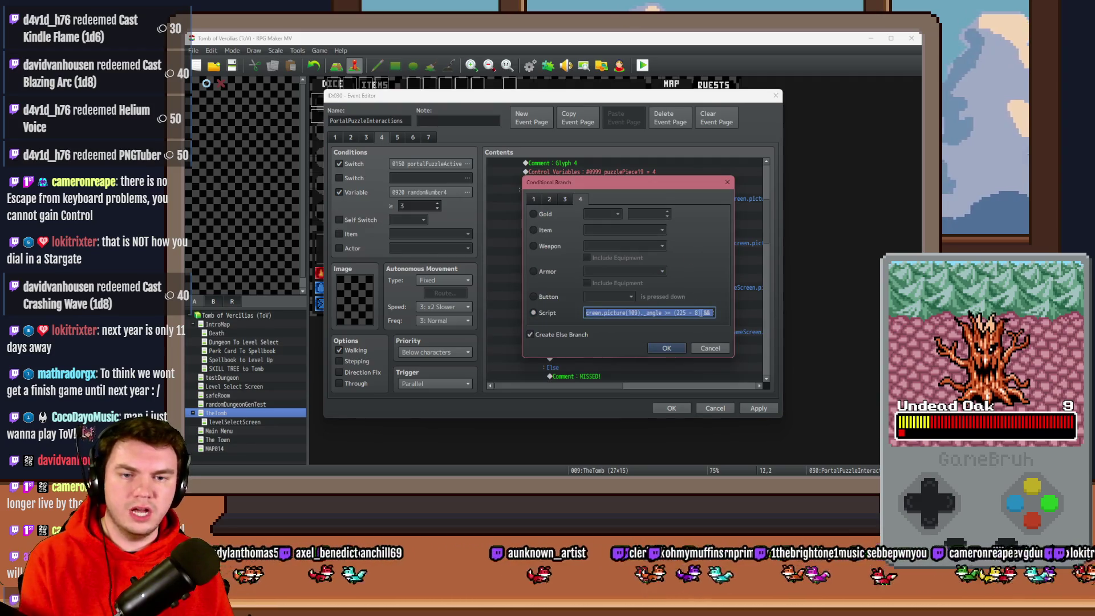
key(ctrl+v)
key(ctrl+a)
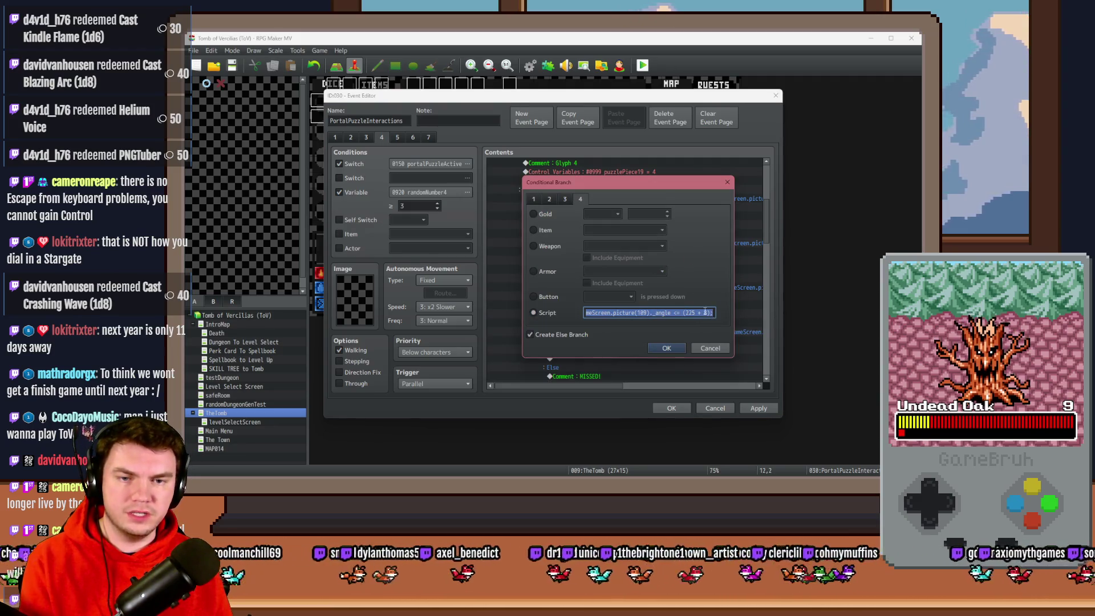
click(666, 348)
double_click(699, 245)
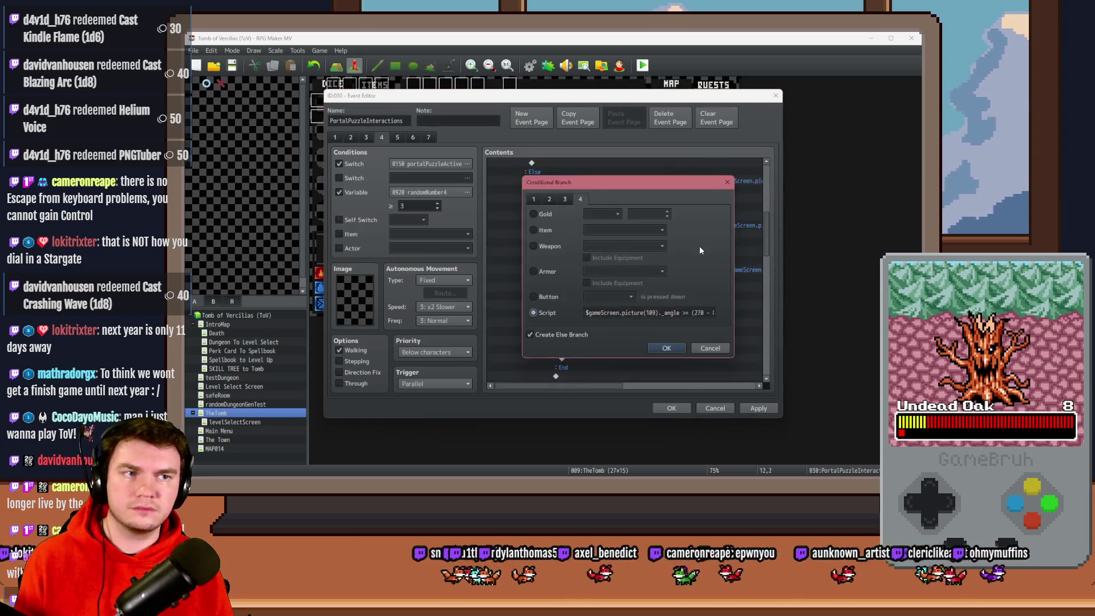
click(689, 313)
key(ctrl+a)
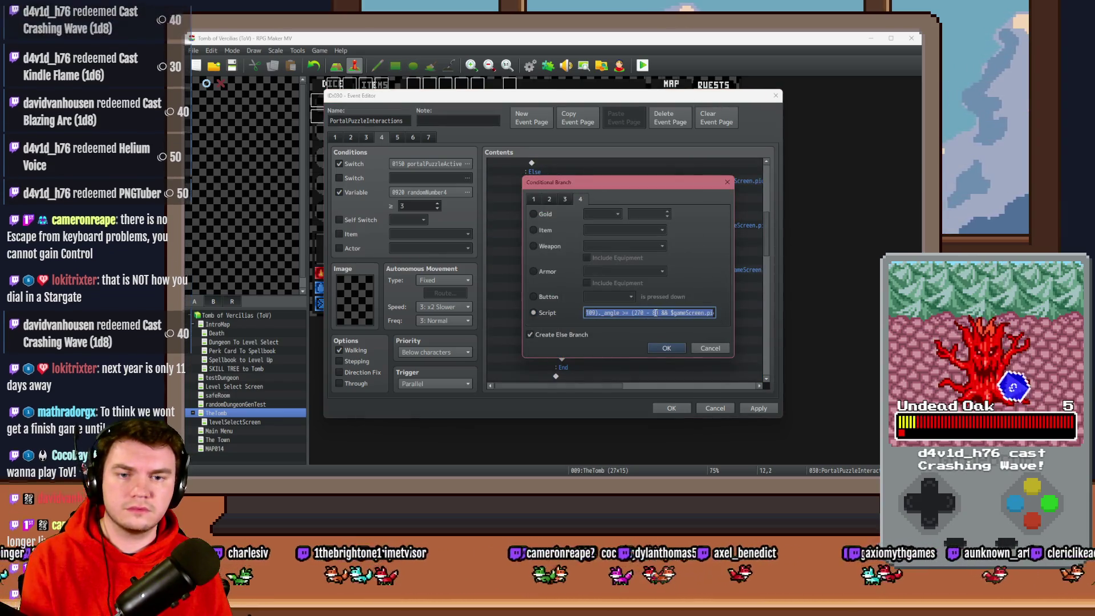
double_click(653, 312)
text(2)
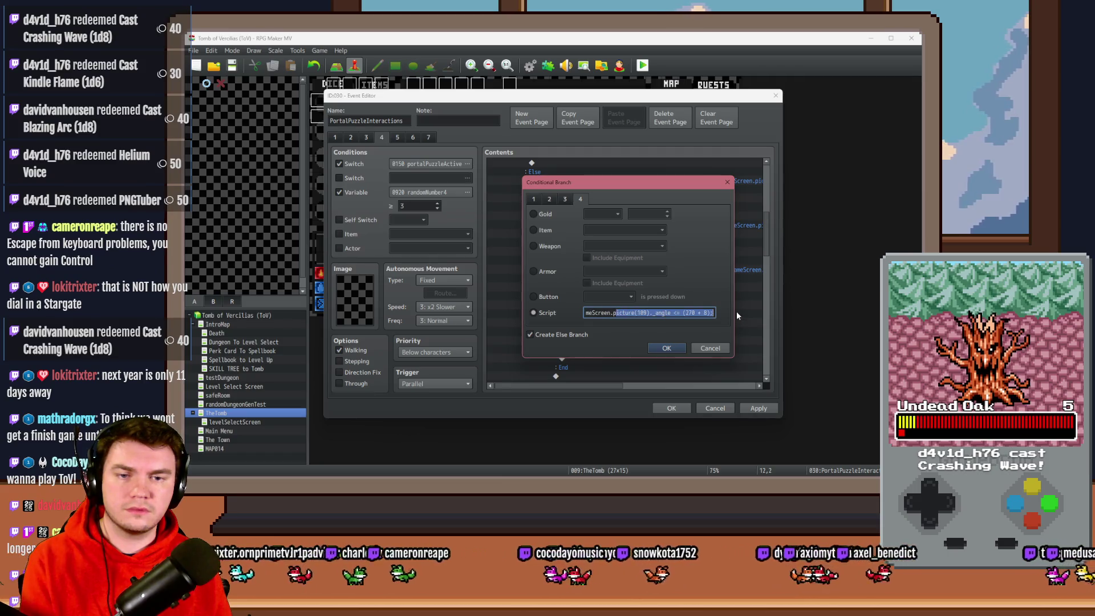
key(End)
click(666, 348)
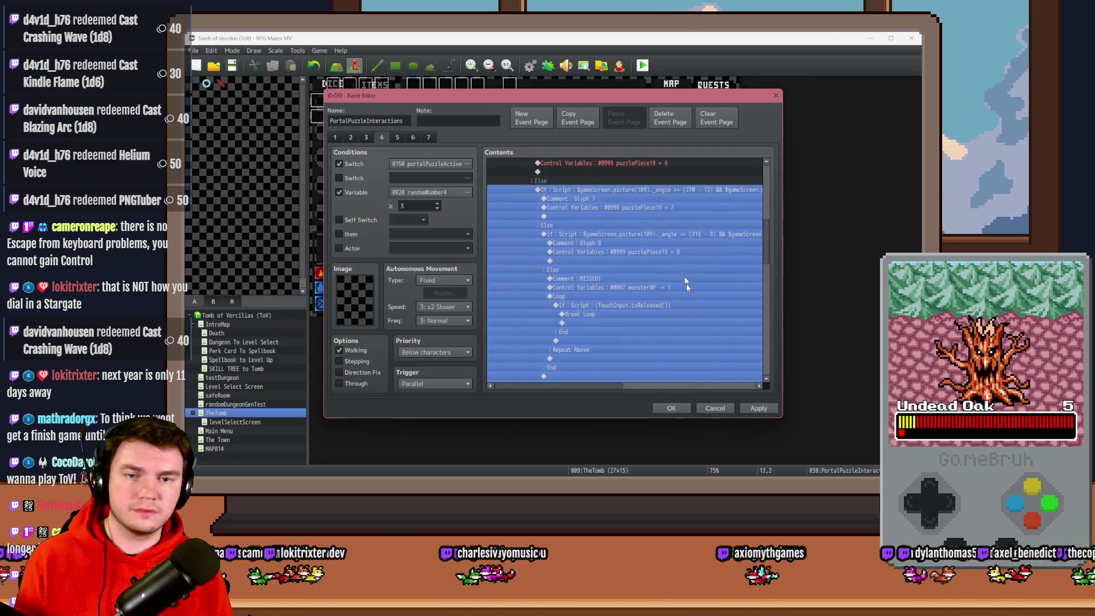
Give the Glyph 8 angle check a 12° margin, then apply and close the event
double_click(682, 237)
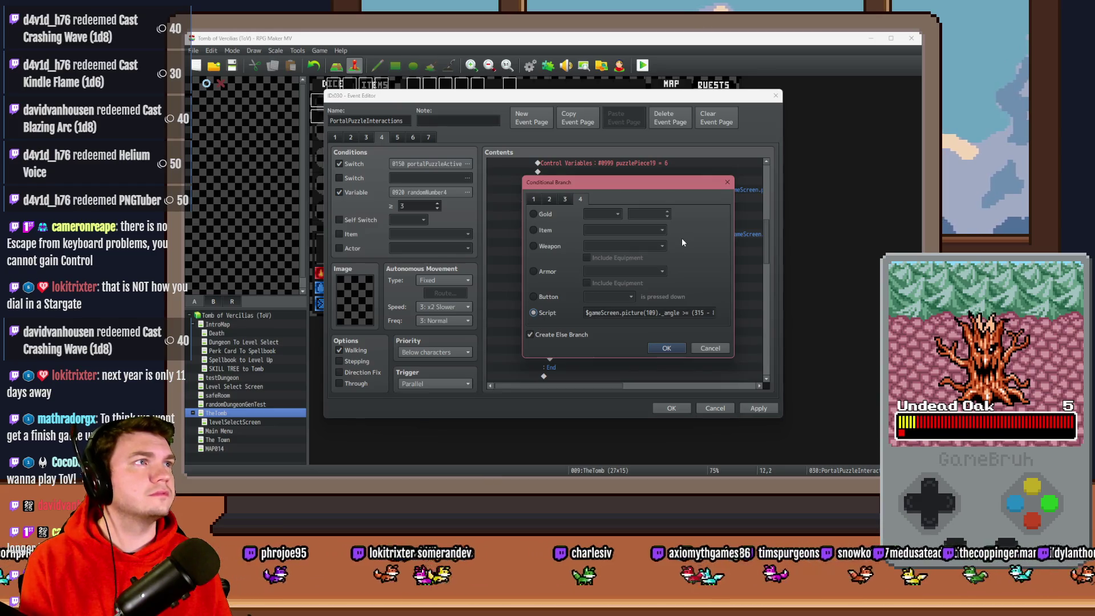
triple_click(715, 313)
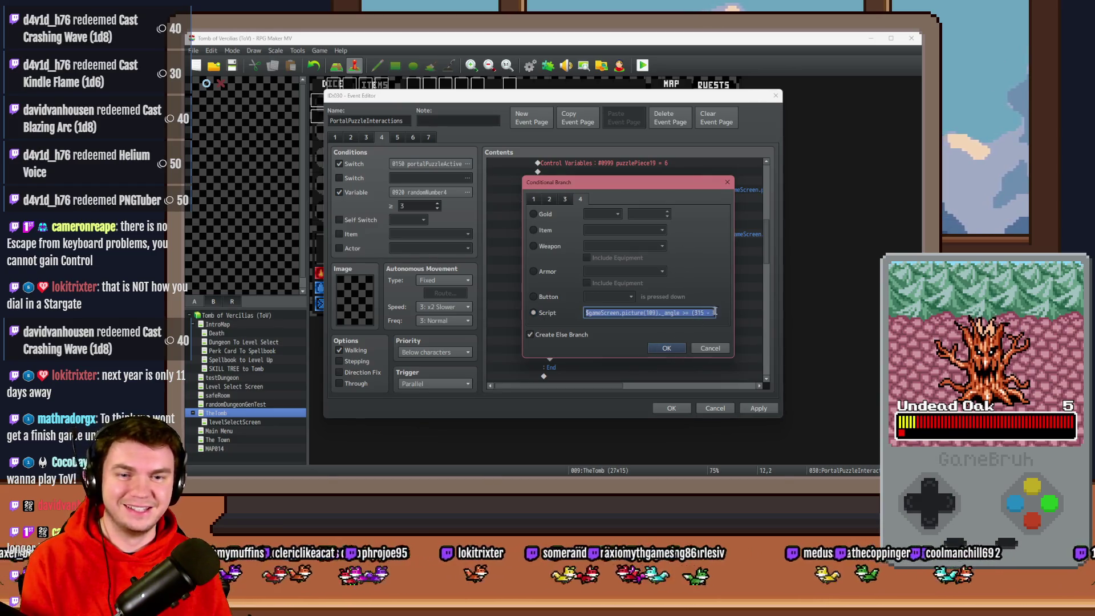
drag(715, 313, 723, 313)
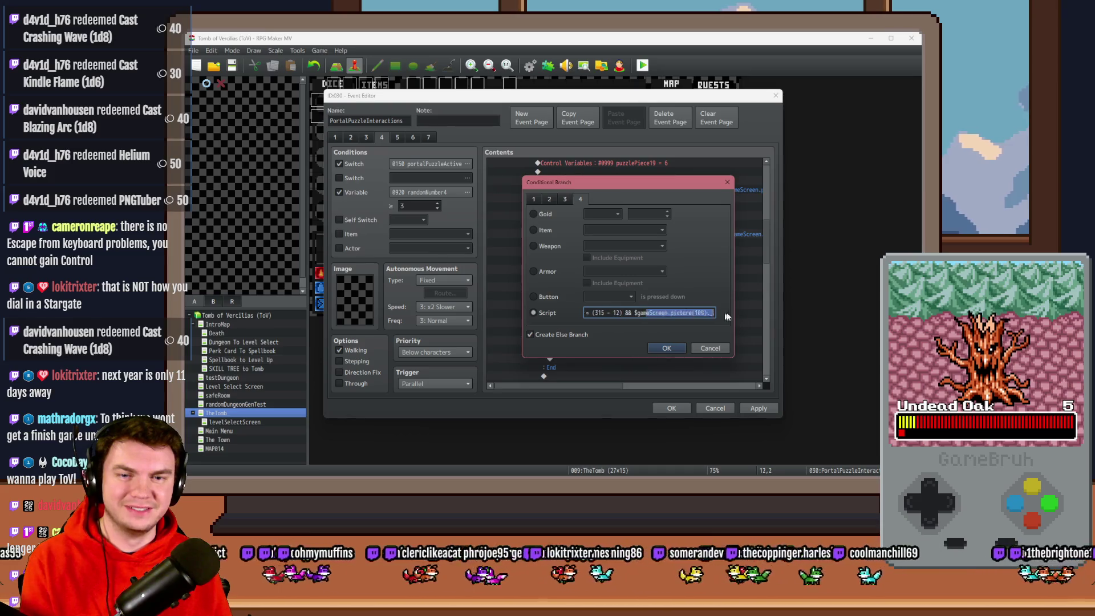
key(Return)
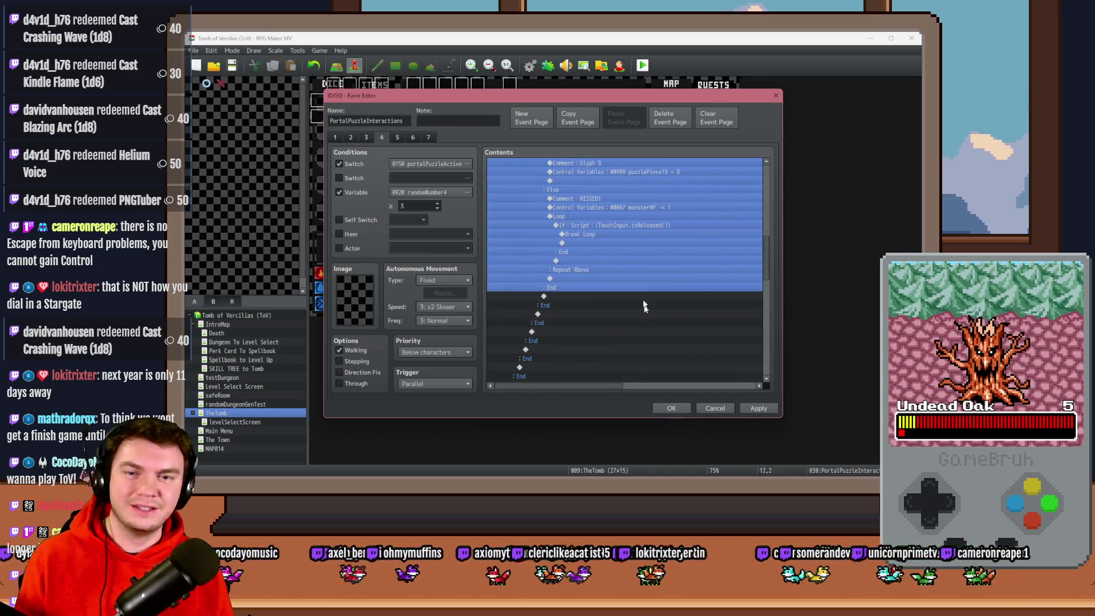
click(641, 234)
click(627, 296)
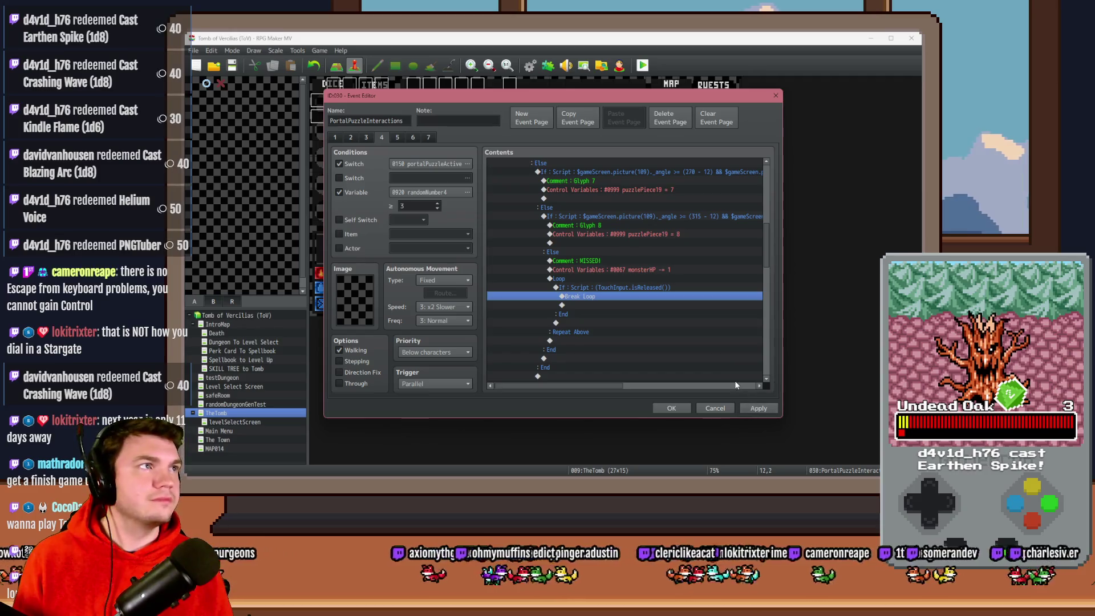
click(758, 408)
click(671, 408)
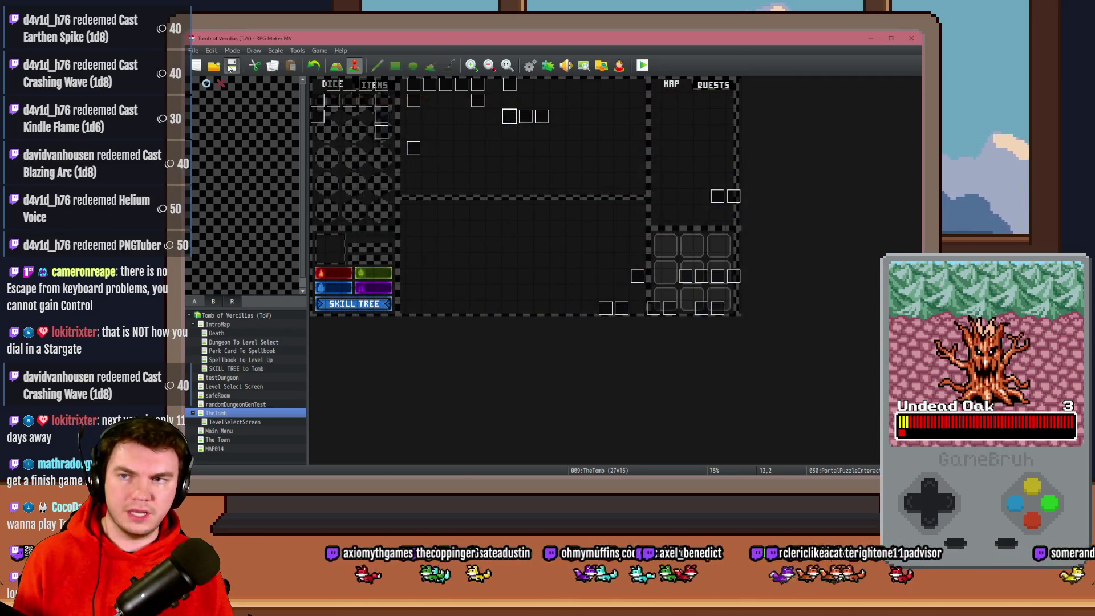
key(ctrl+r)
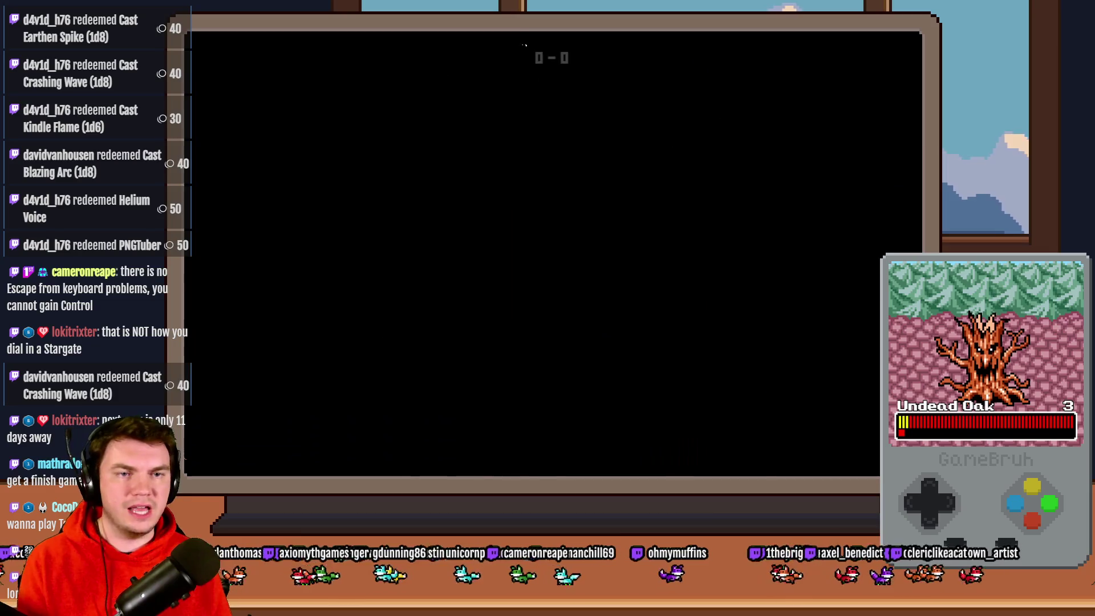
click(544, 203)
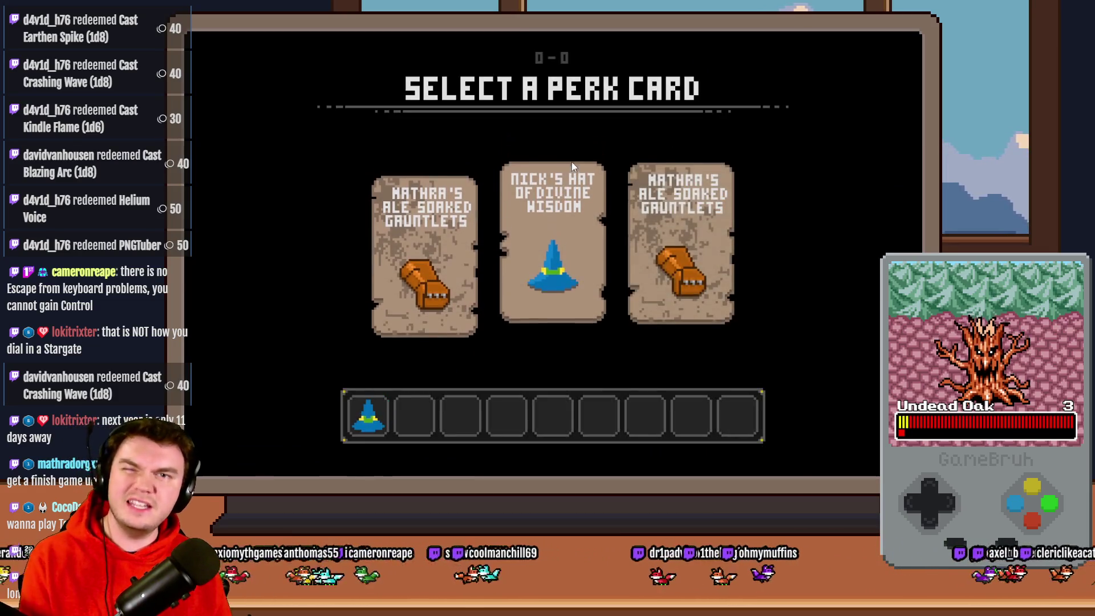
key(Up)
key(Up)
key(Up)
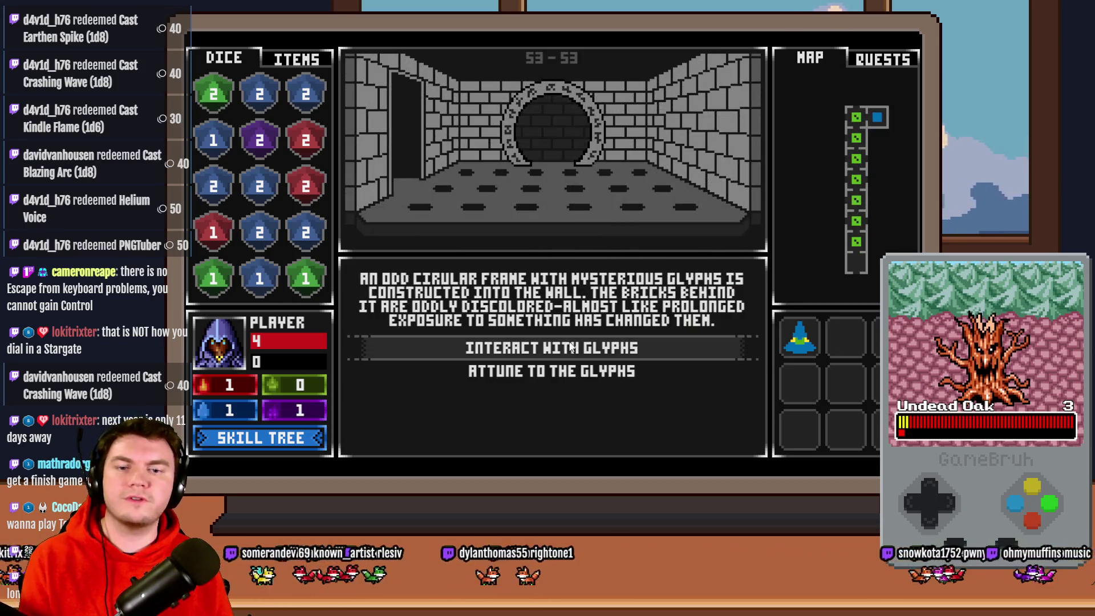
click(563, 343)
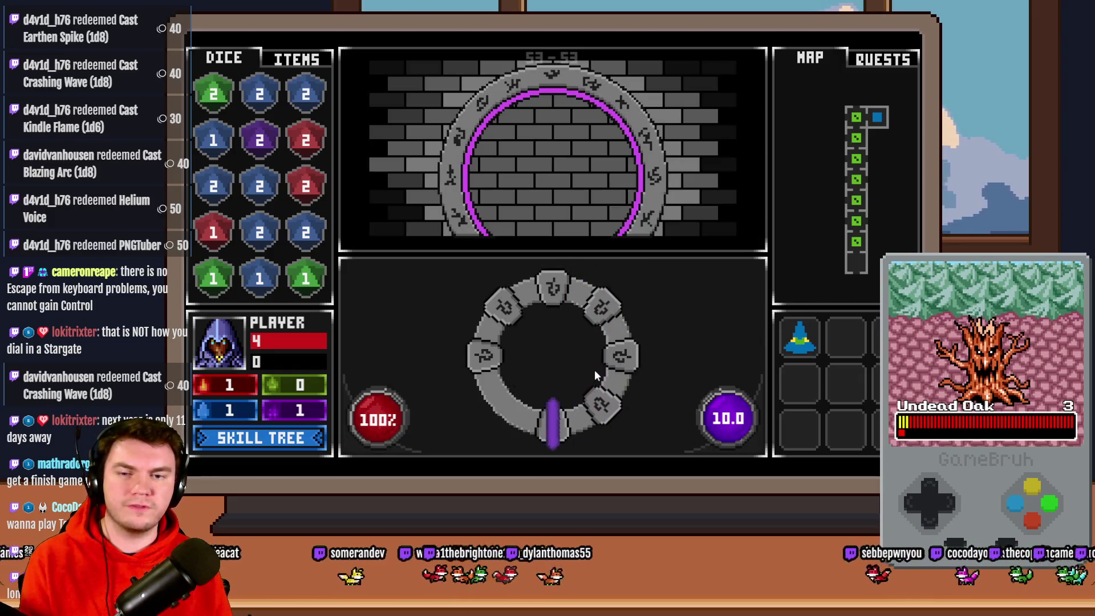
click(588, 371)
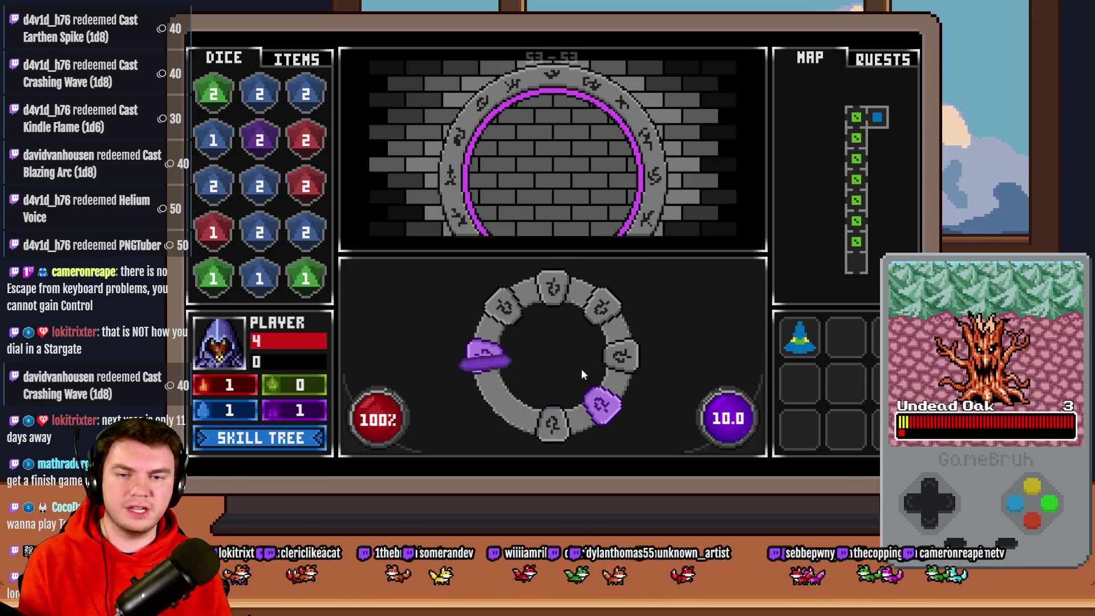
click(581, 369)
click(580, 368)
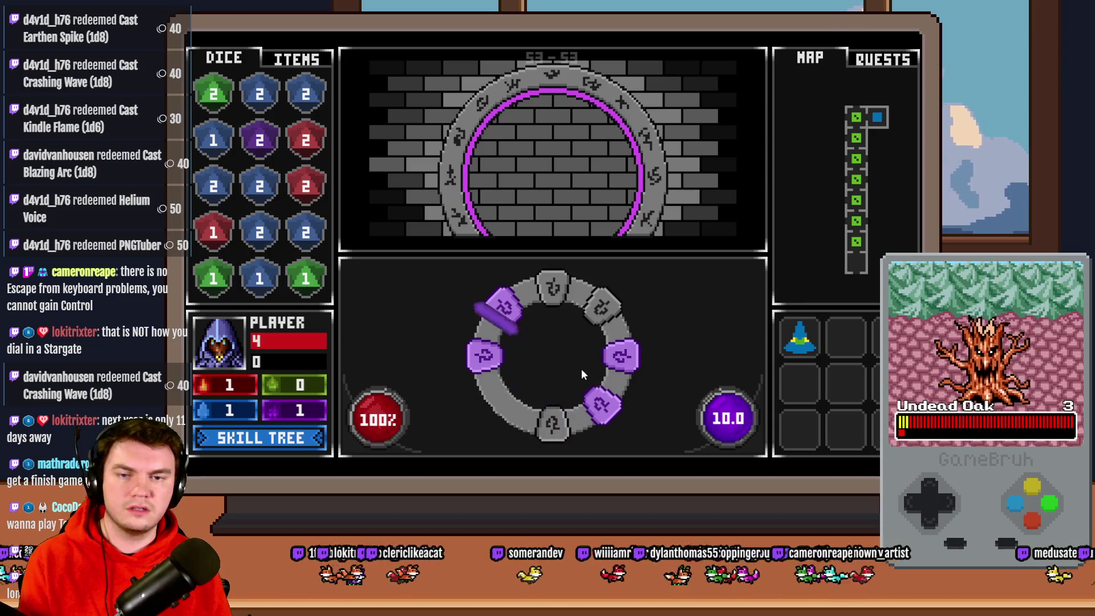
click(581, 368)
click(580, 369)
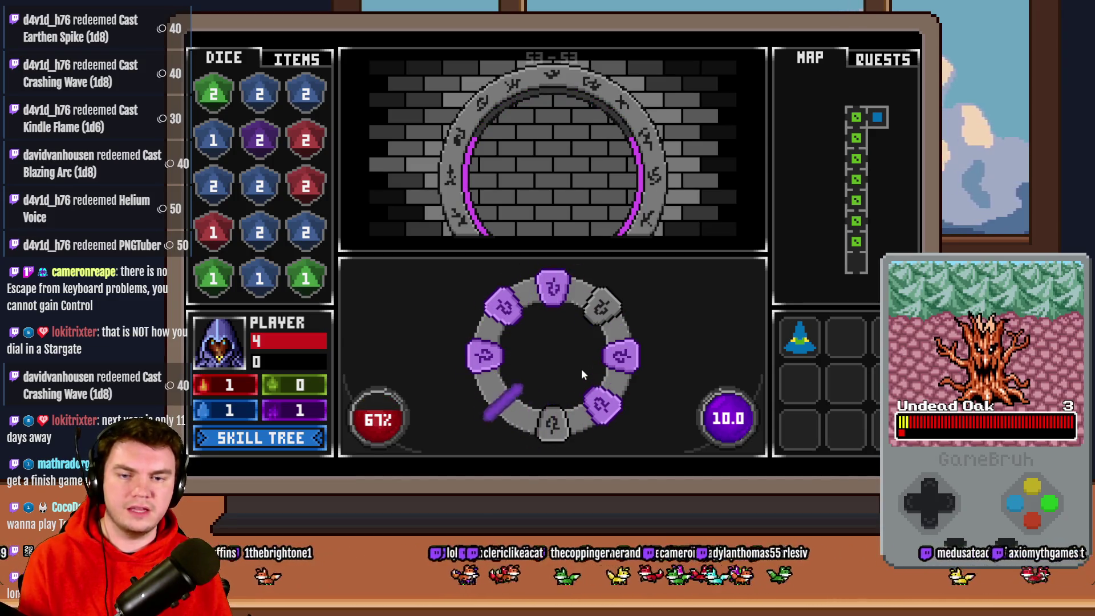
click(580, 368)
click(581, 369)
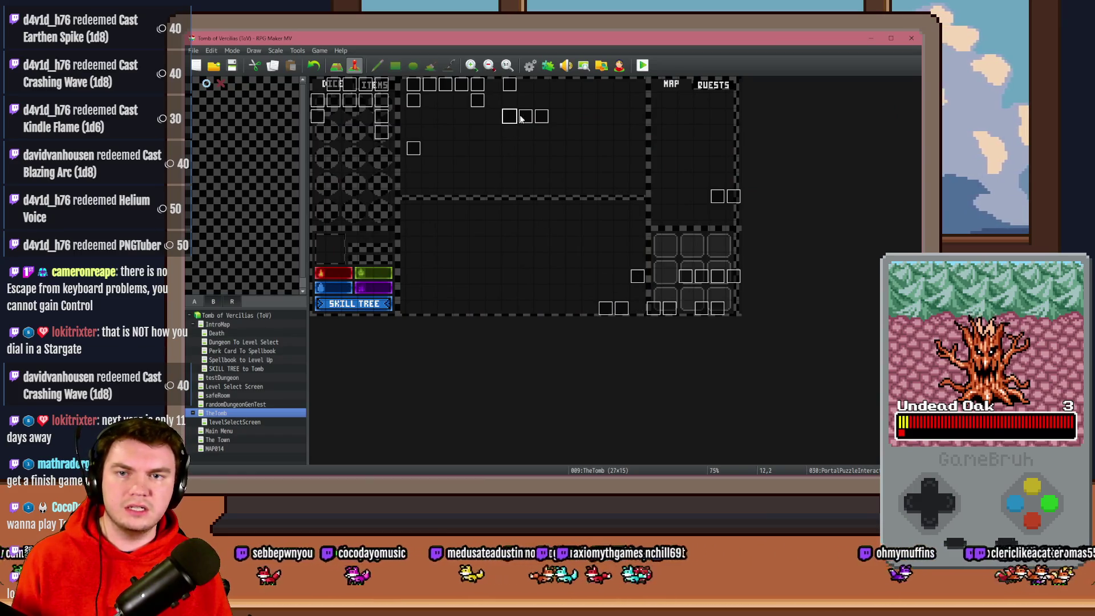
Check that PortalPuzzleAutomations' trigger stays Parallel, reviewing its pages 1 and 2
double_click(520, 118)
click(457, 398)
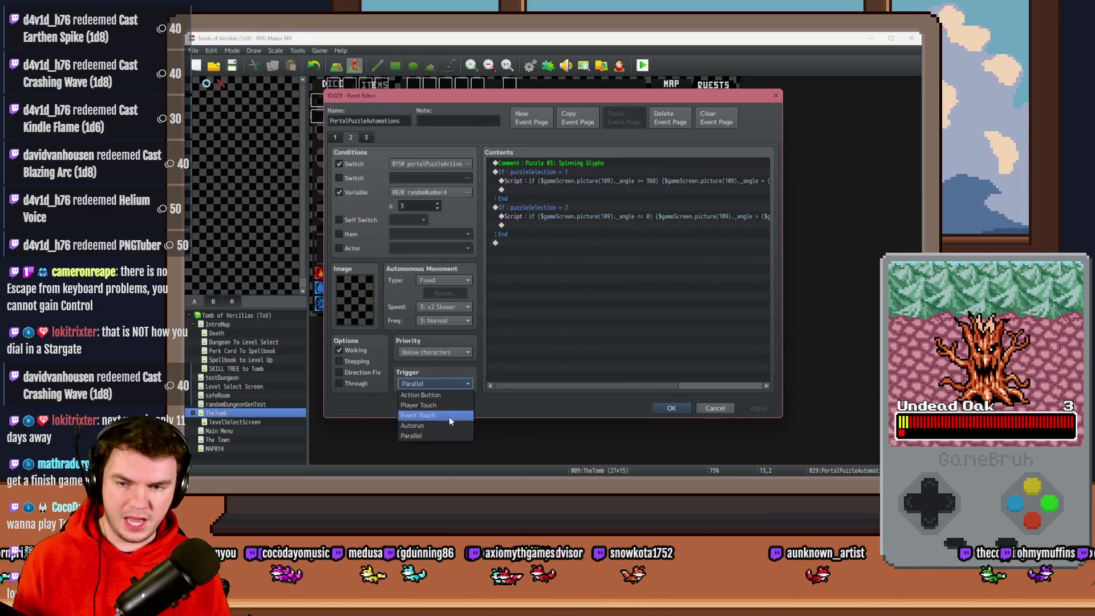
click(378, 139)
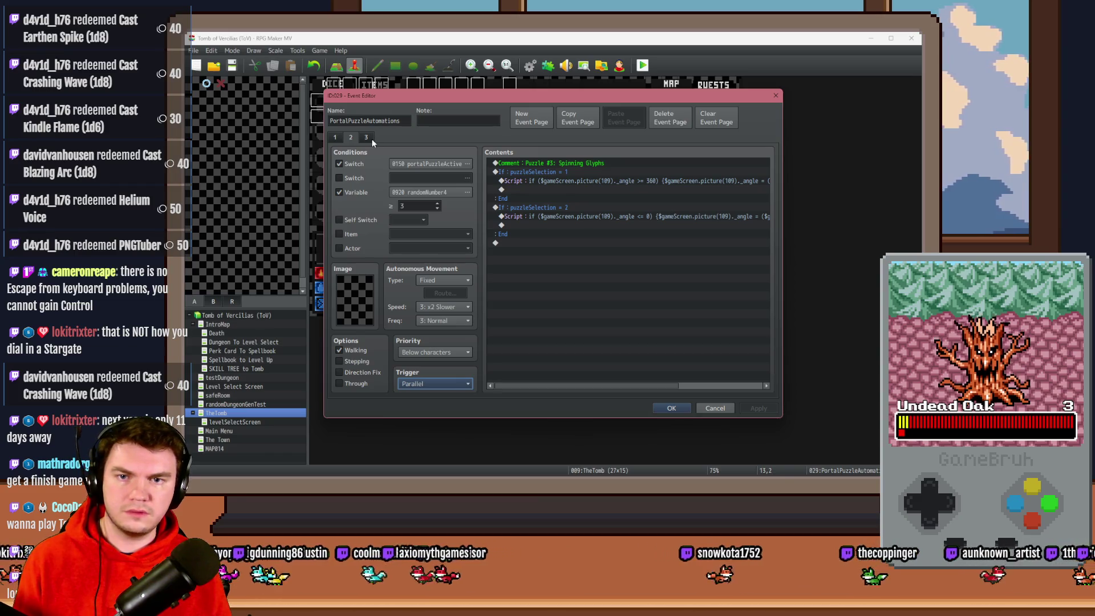
click(351, 137)
click(337, 138)
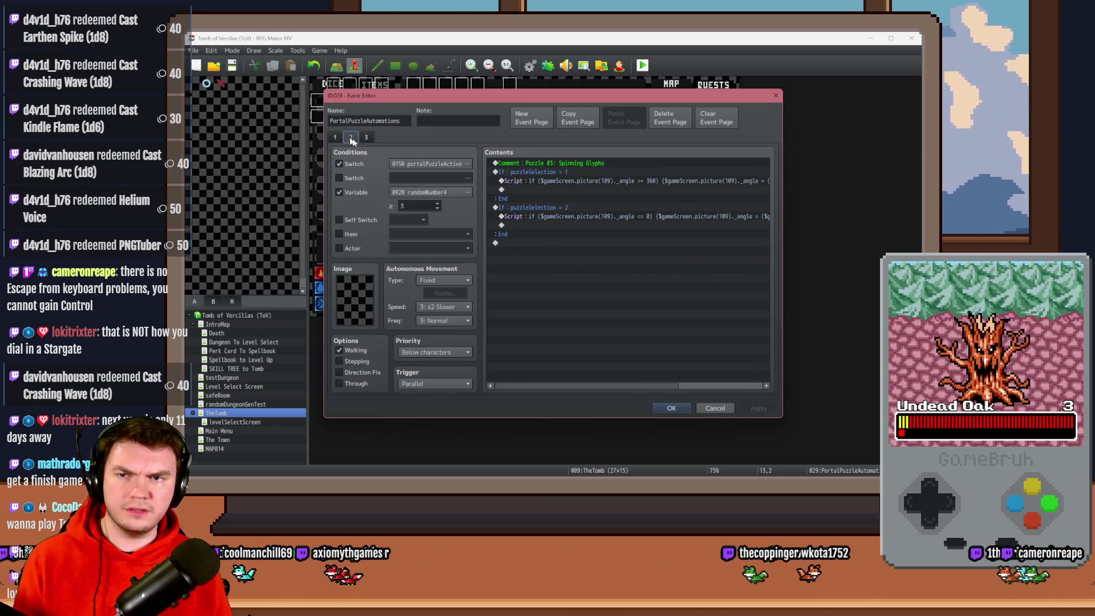
key(Escape)
Set PortalPuzzleTimer's trigger to Parallel, then save and launch a playtest
double_click(542, 118)
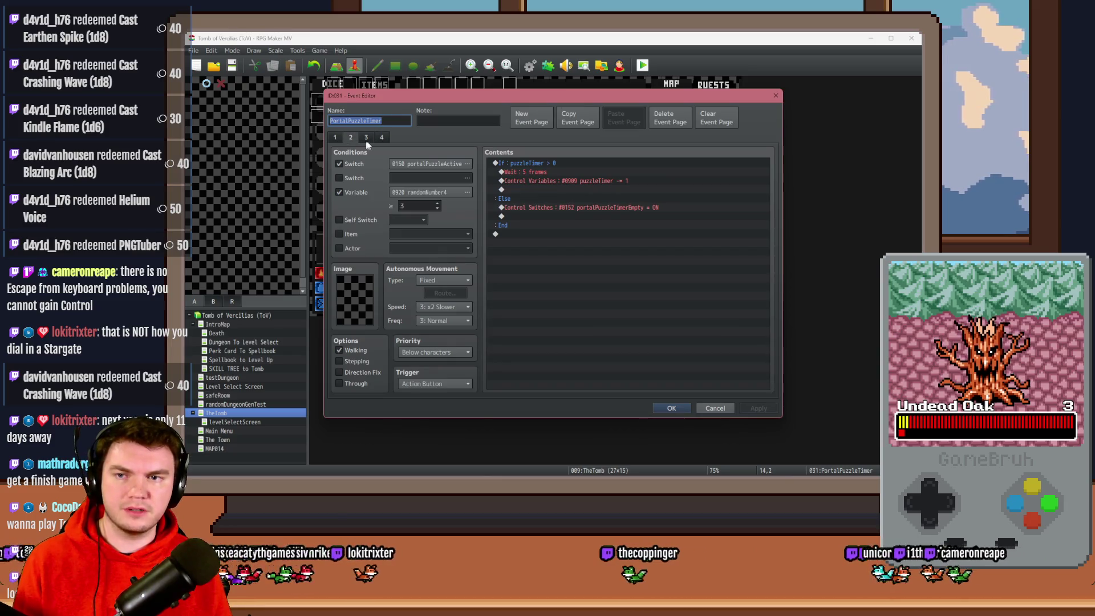
click(452, 385)
click(436, 432)
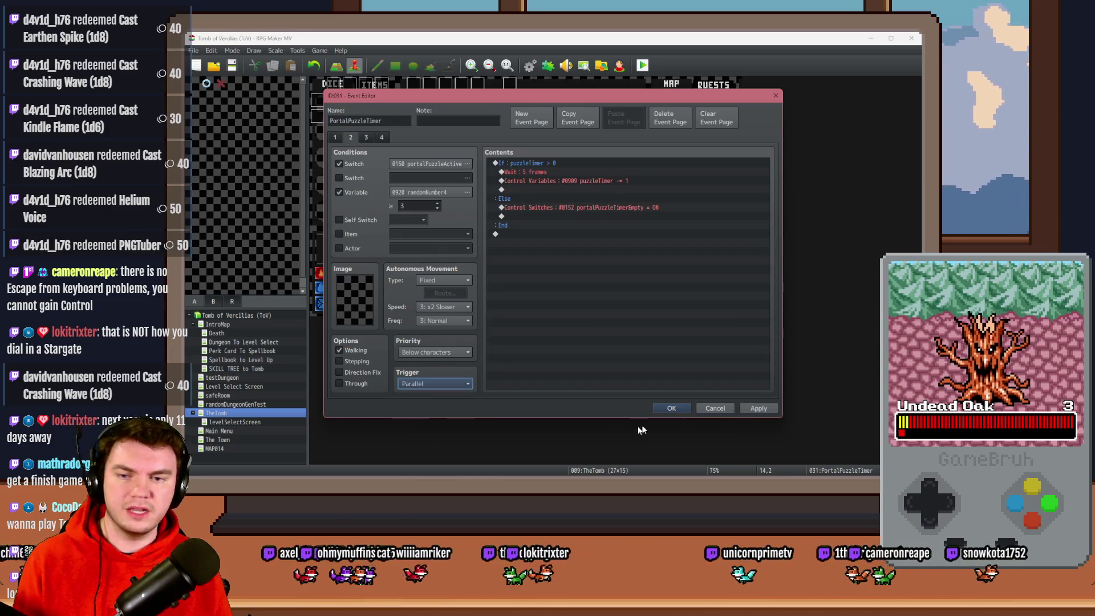
click(671, 408)
click(642, 65)
click(511, 279)
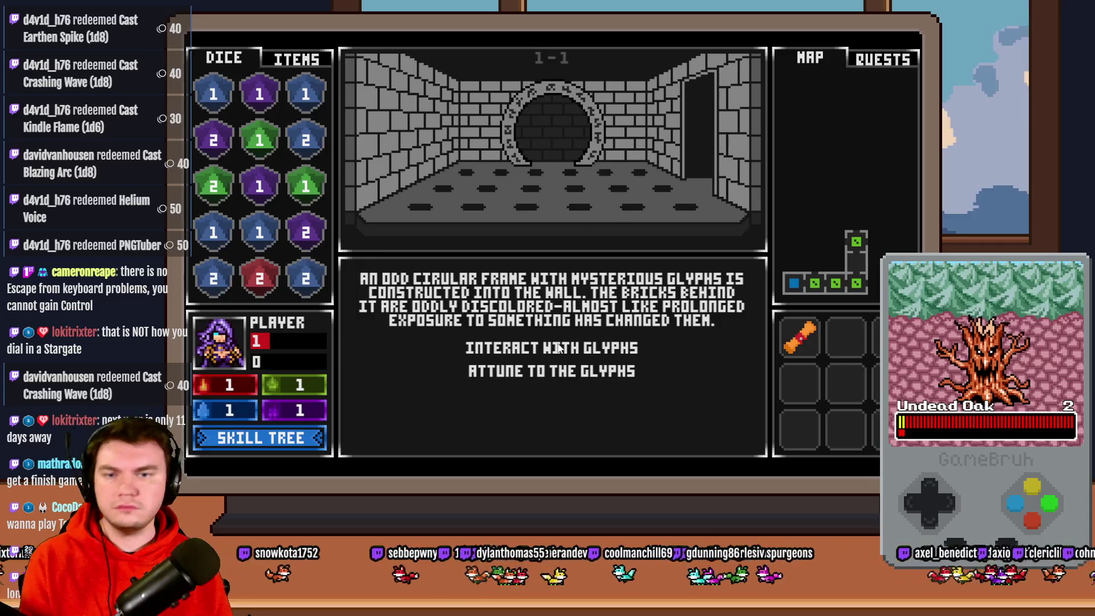
Start the glyph puzzle and lock four glyphs as the marker sweeps the ring
click(558, 345)
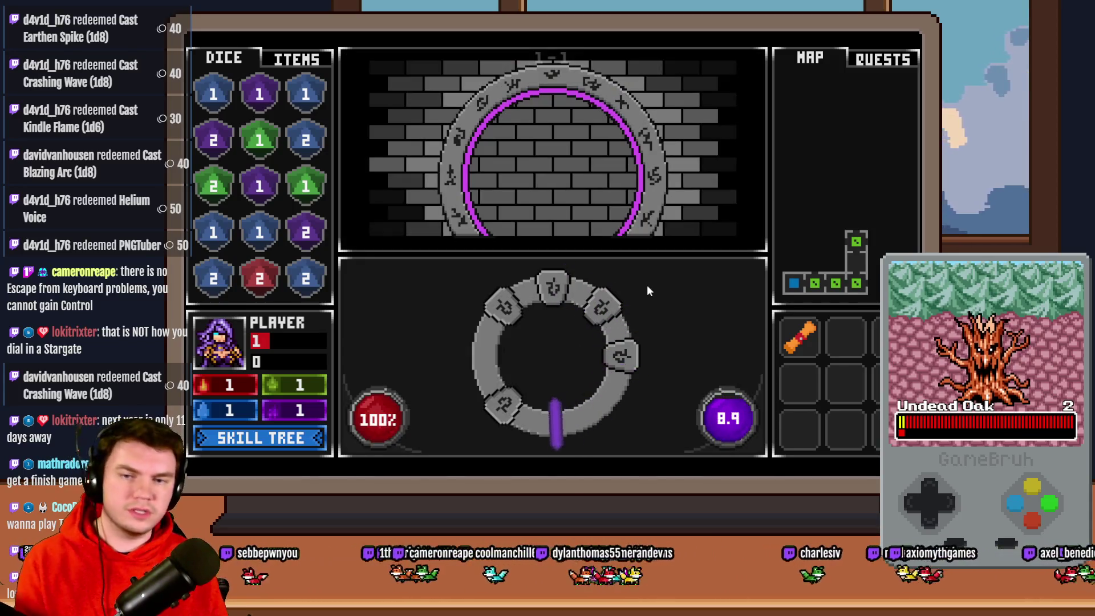
click(619, 378)
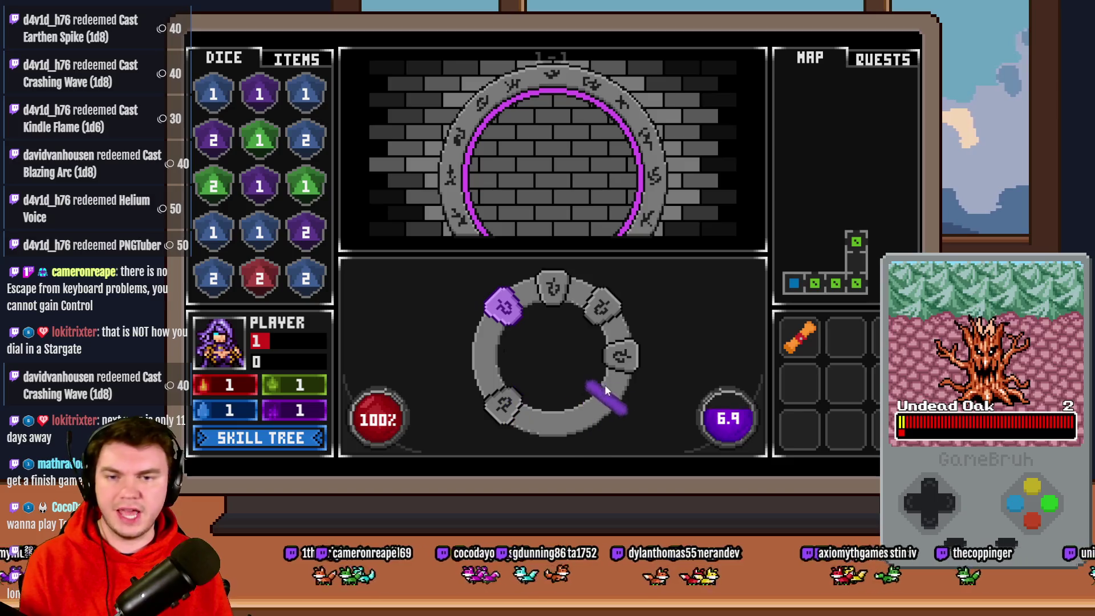
click(605, 384)
click(604, 385)
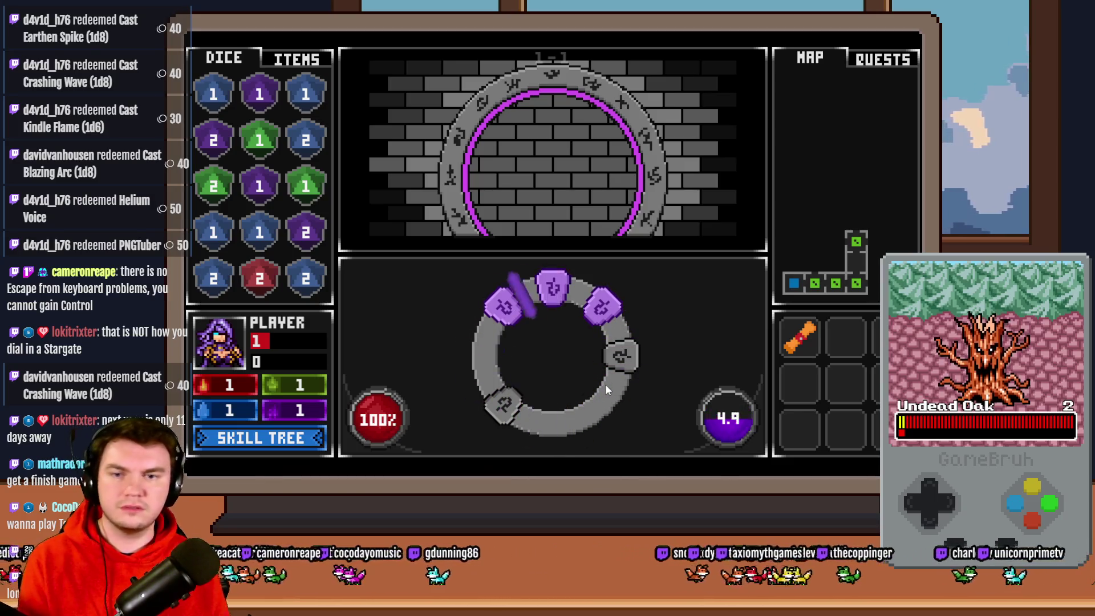
click(604, 385)
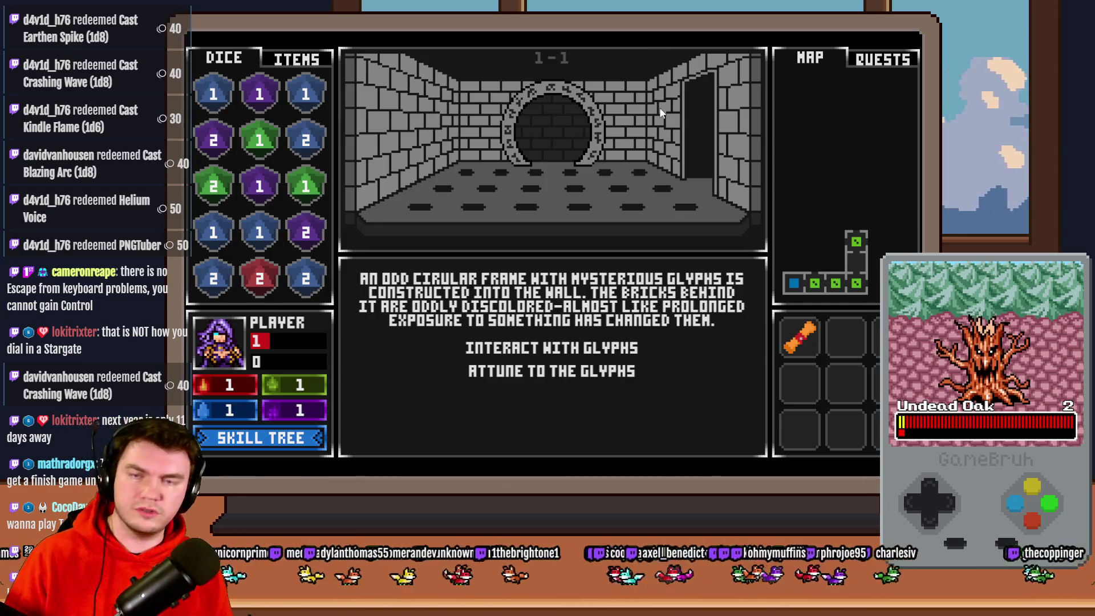
Retry the puzzle, locking top, bottom, right and lower-right glyphs, then close the playtest
click(611, 343)
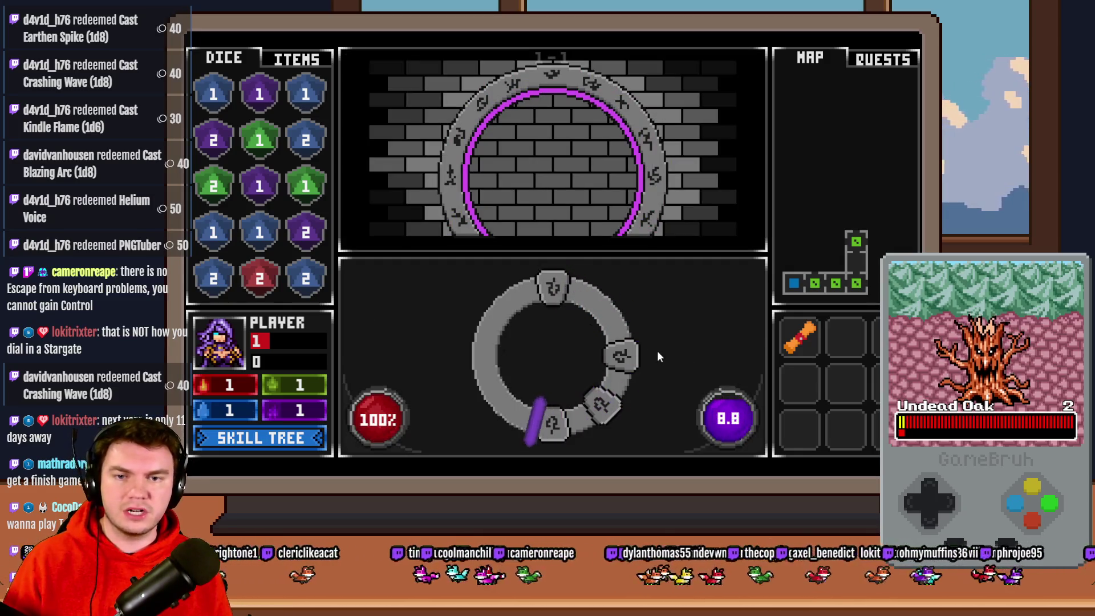
click(663, 336)
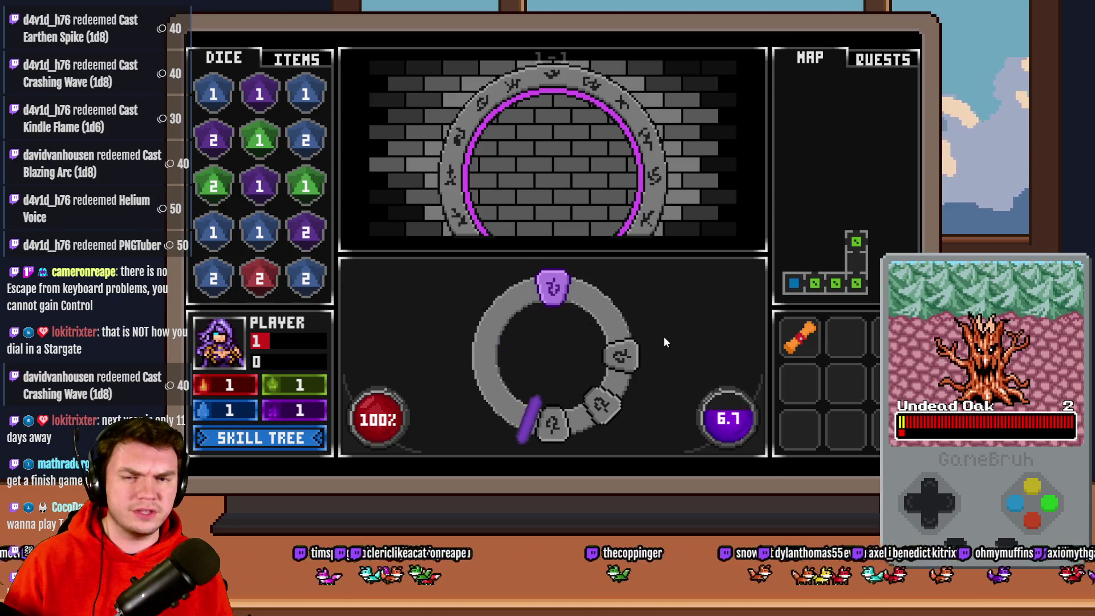
click(664, 343)
click(664, 342)
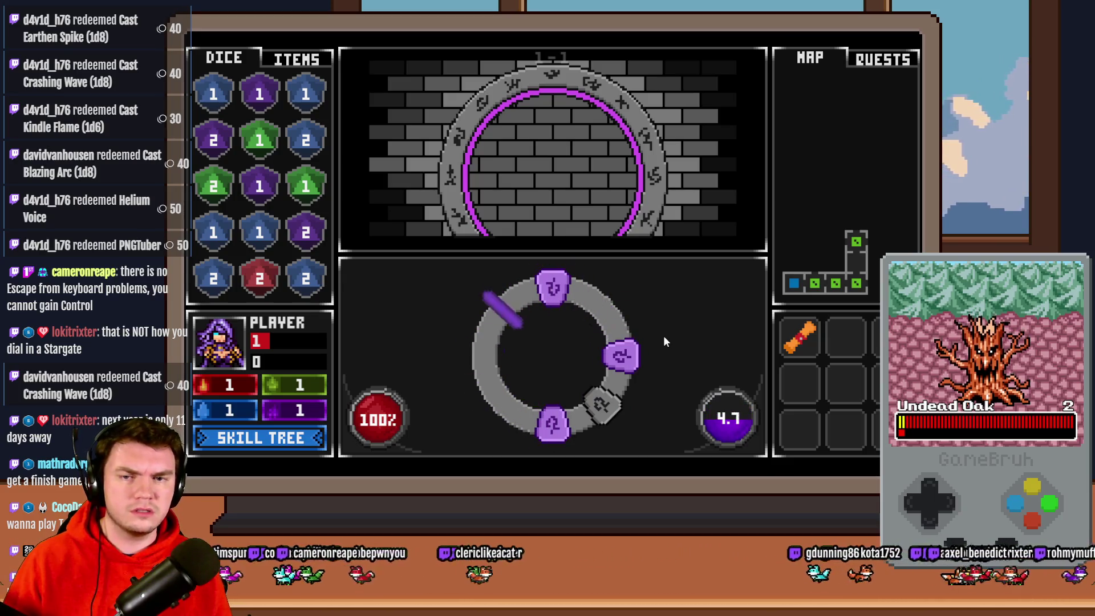
click(665, 341)
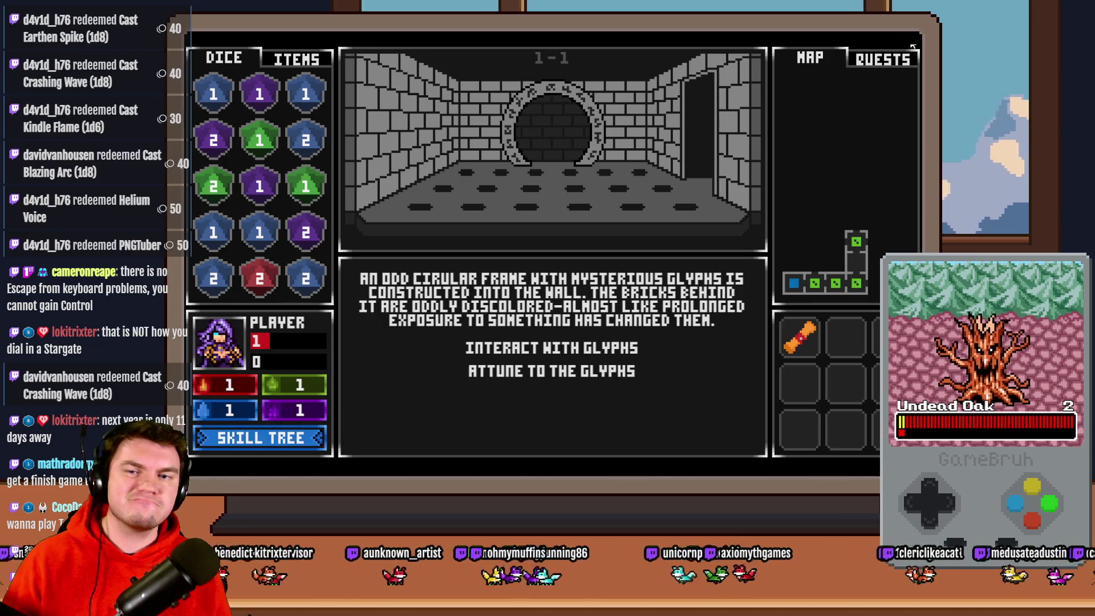
click(913, 47)
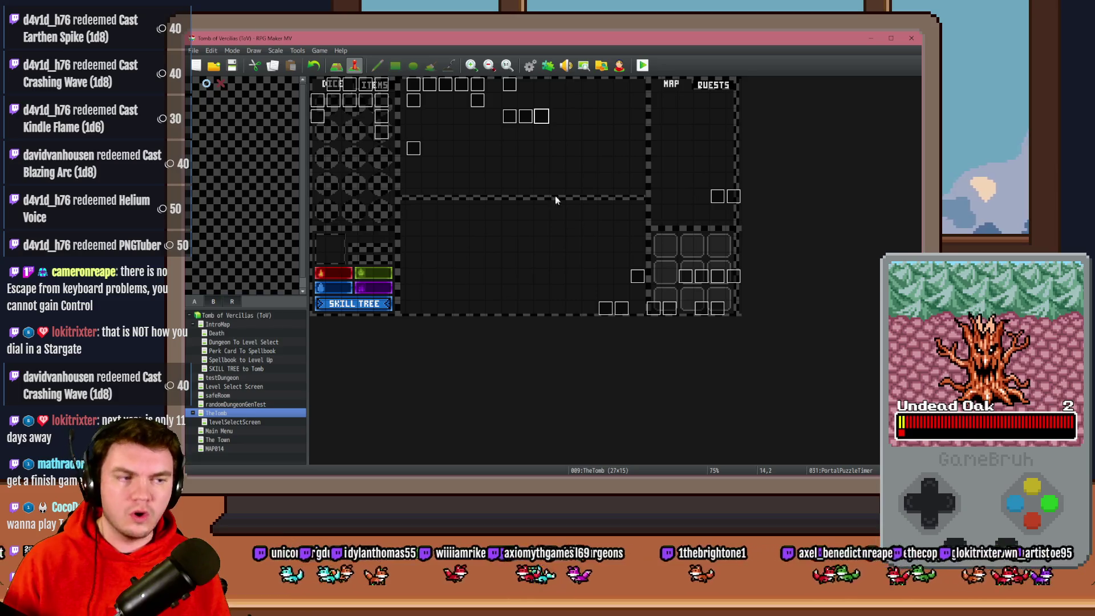
Set the PortalPuzzleTimer event's page 2 trigger to Parallel
double_click(541, 118)
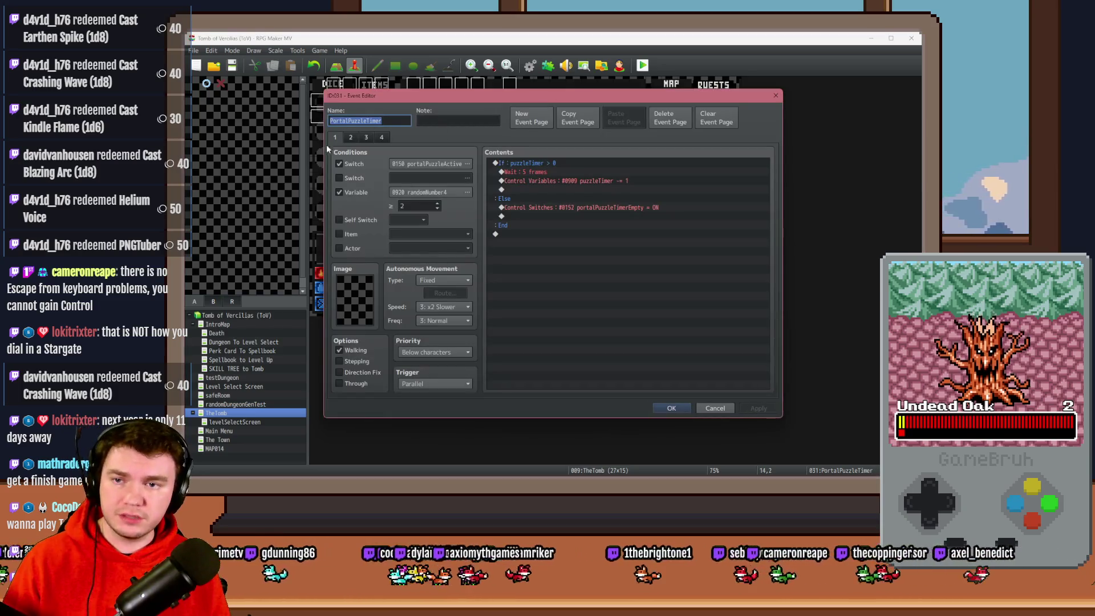
click(434, 383)
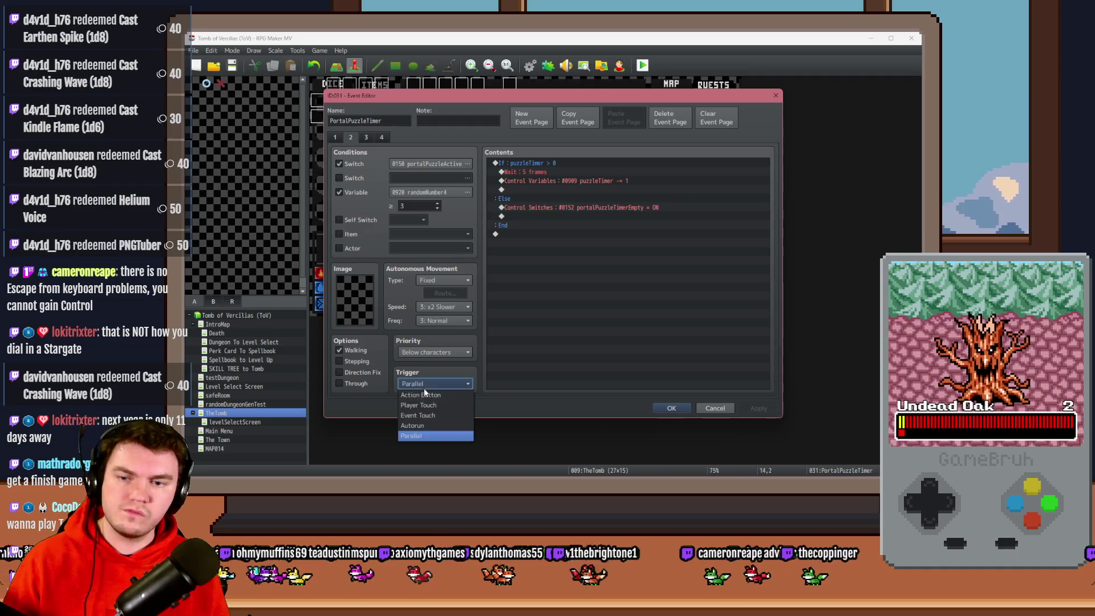
click(423, 394)
click(672, 407)
Save and relaunch the playtest, picking the ale-soaked gauntlets perk card
click(643, 65)
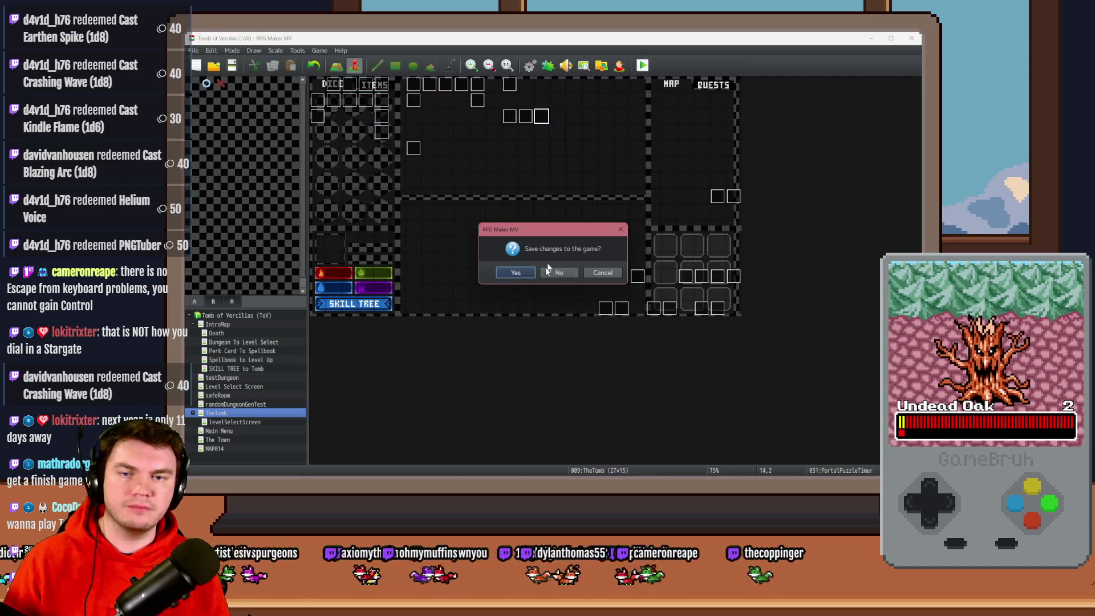
click(523, 275)
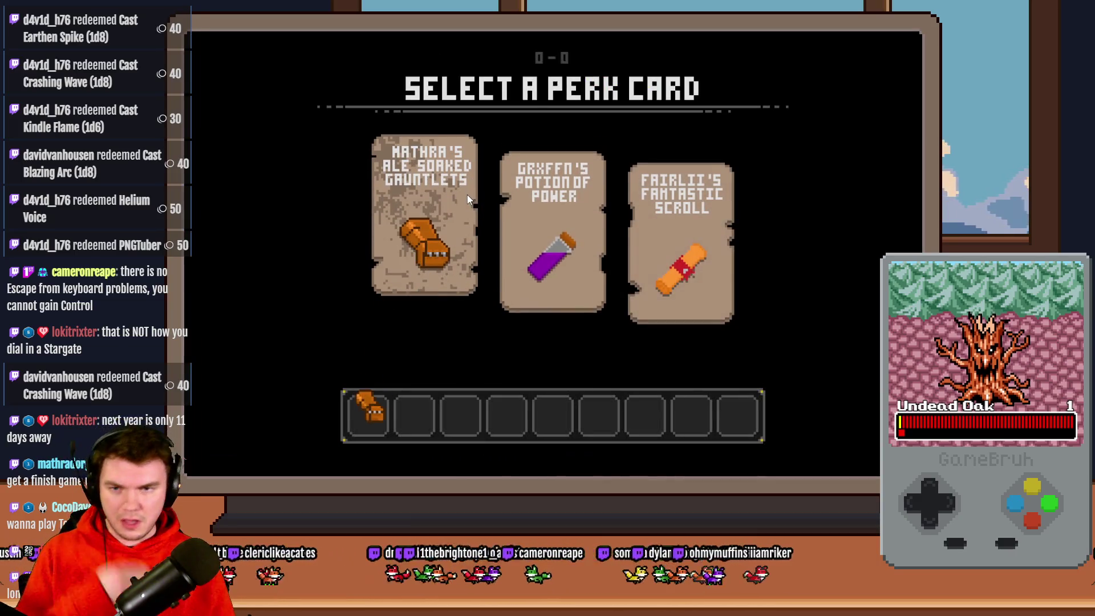
click(467, 194)
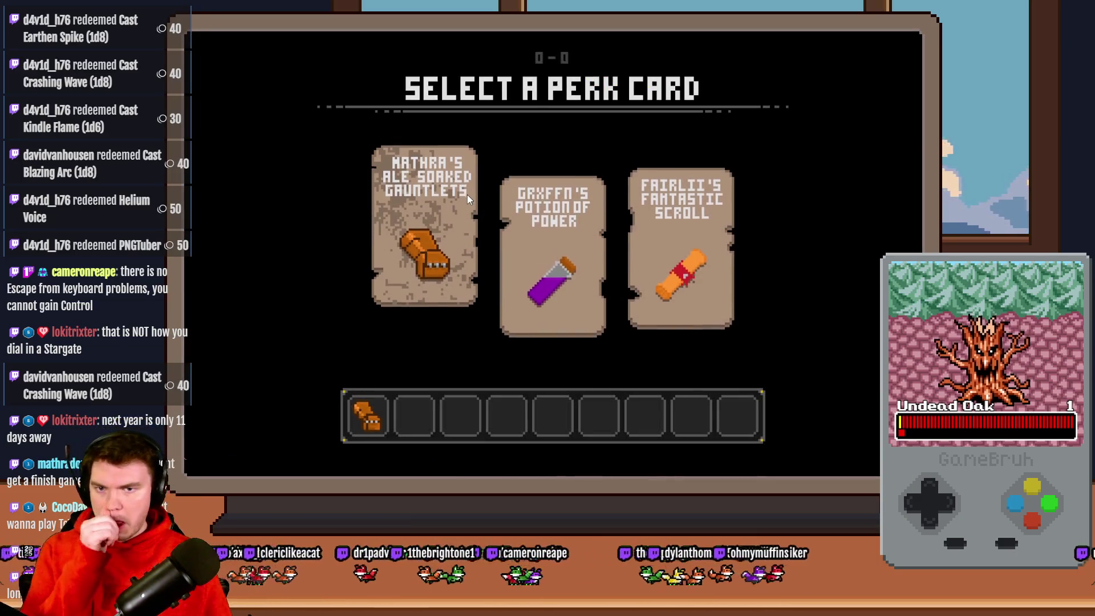
Walk up through the dungeon rooms to room 5-5 and open its glyph puzzle
key(Up)
key(Up)
key(Up)
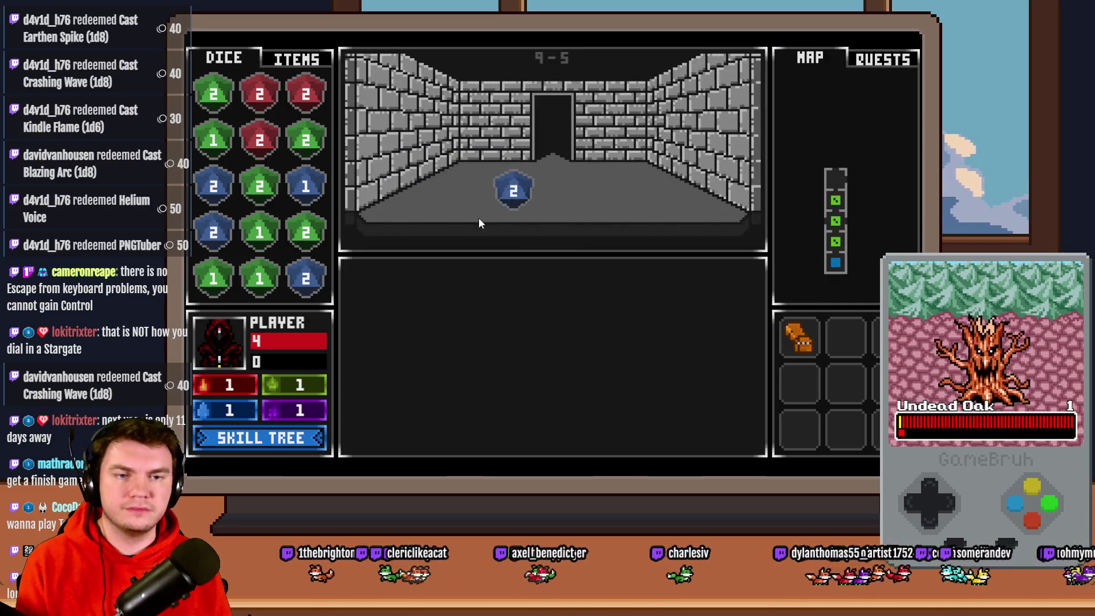
key(Up)
key(Up)
key(Up)
key(Up)
key(Up)
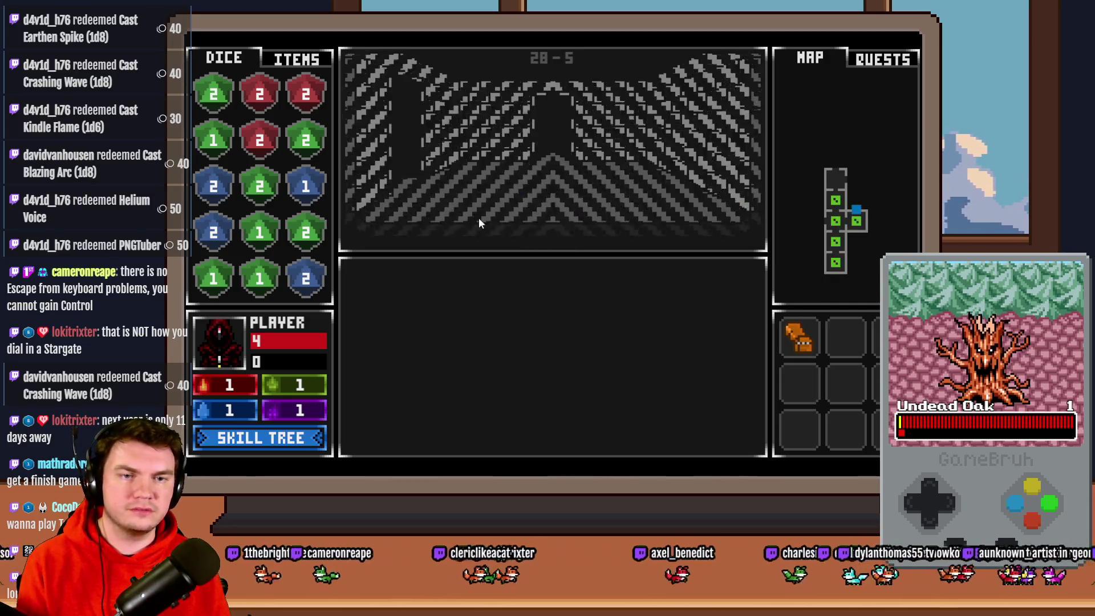
key(Up)
key(Up)
key(Up)
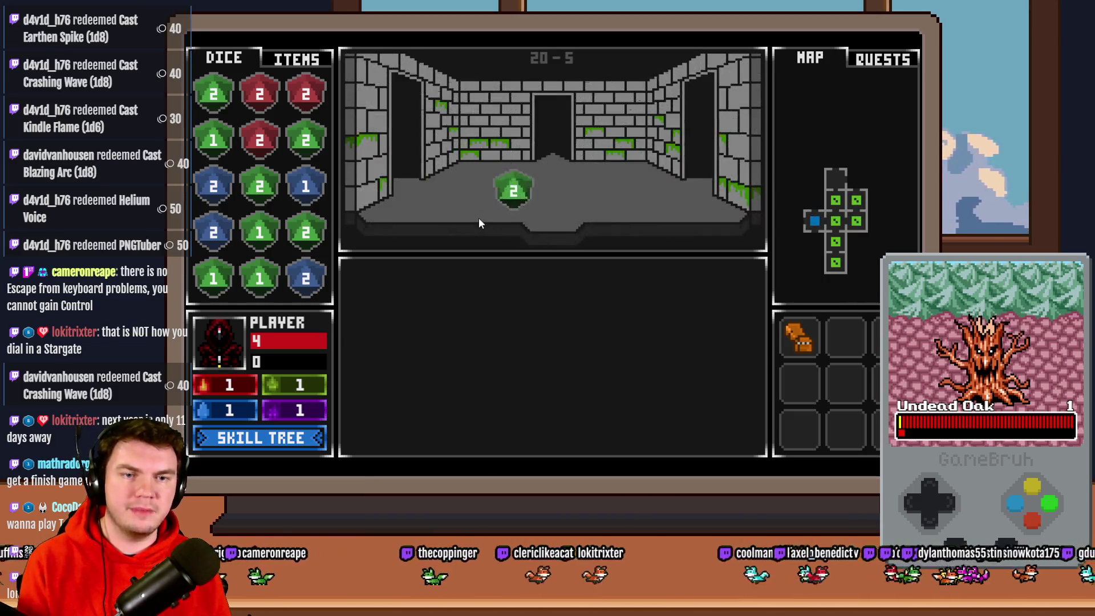
key(Up)
key(Up)
key(Up)
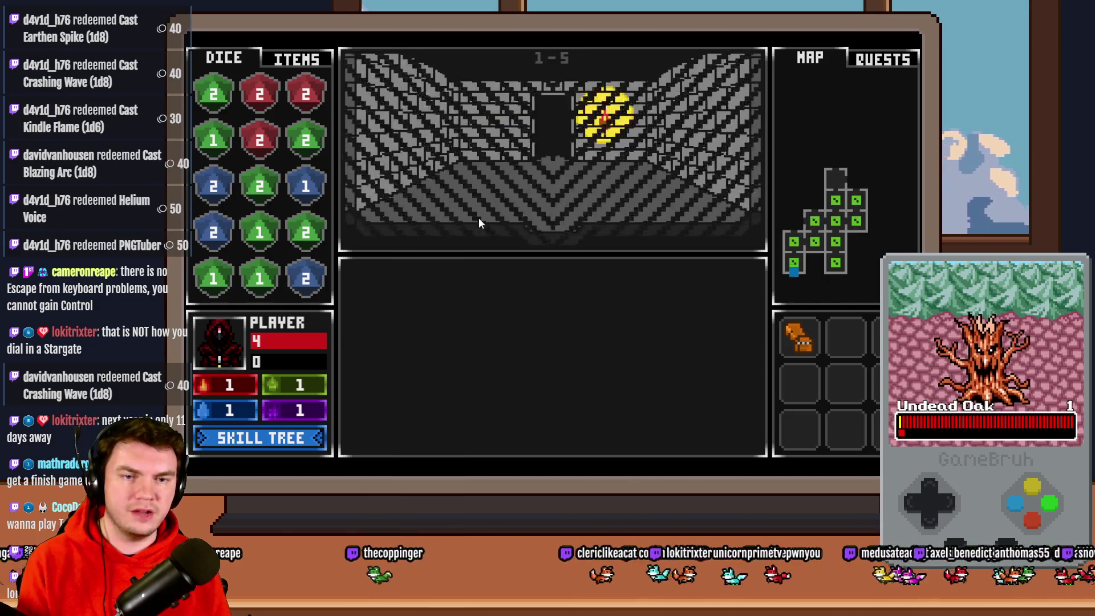
key(Up)
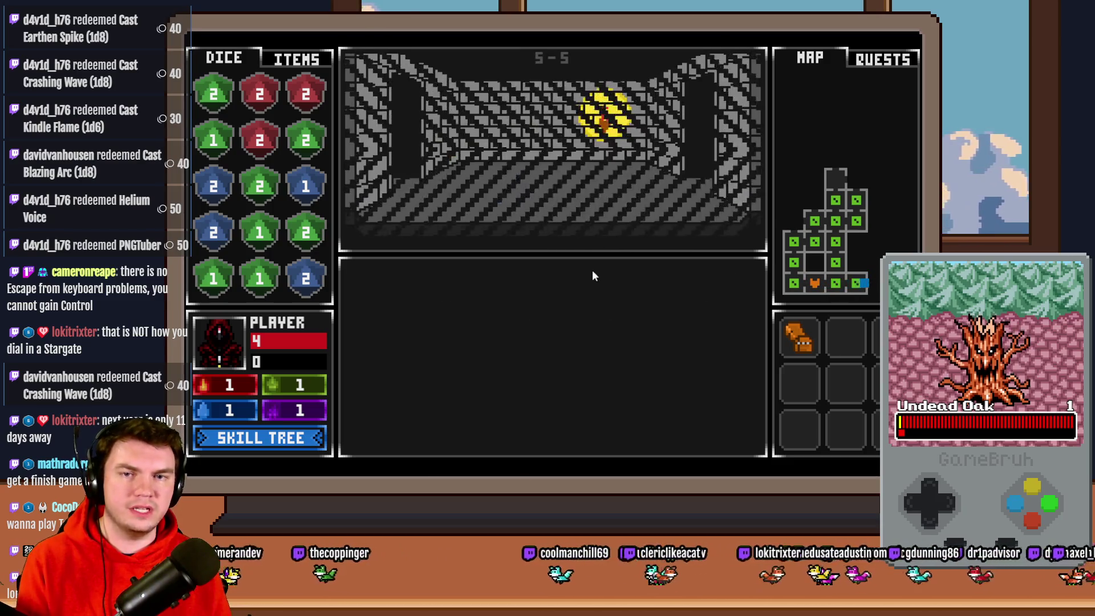
key(Return)
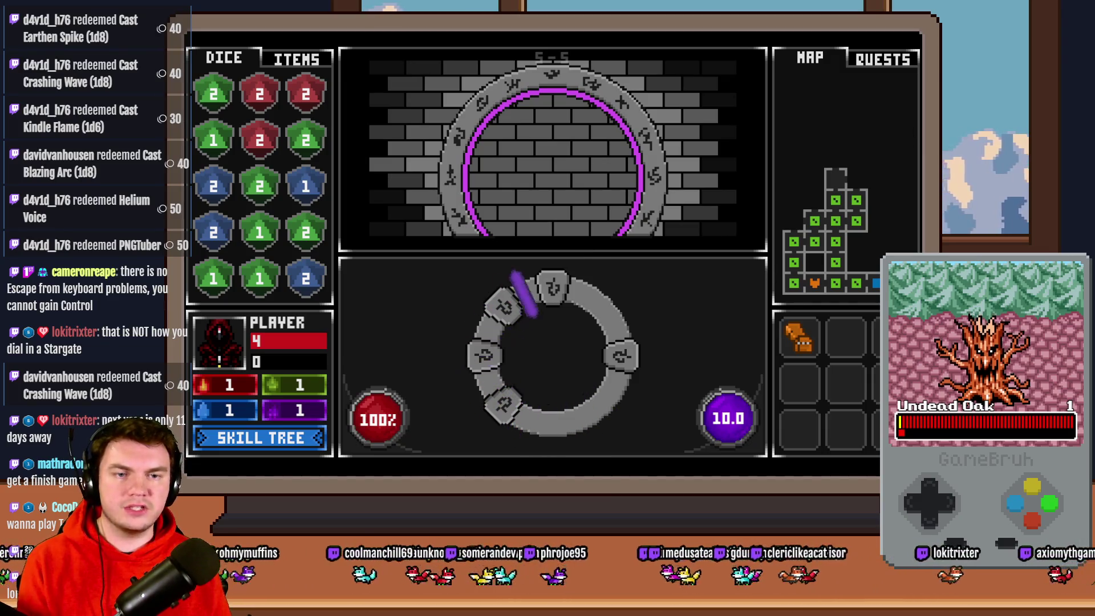
Cycle focus between the Player panel, 100% orb and purple 10.0 orb, then spend the purple orb
key(Left)
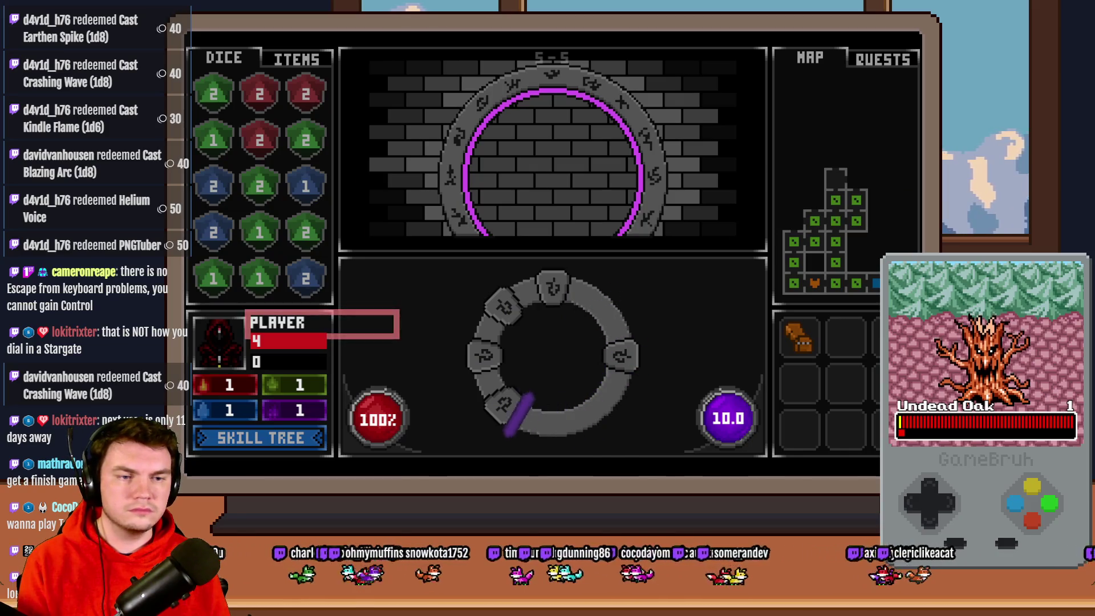
key(Right)
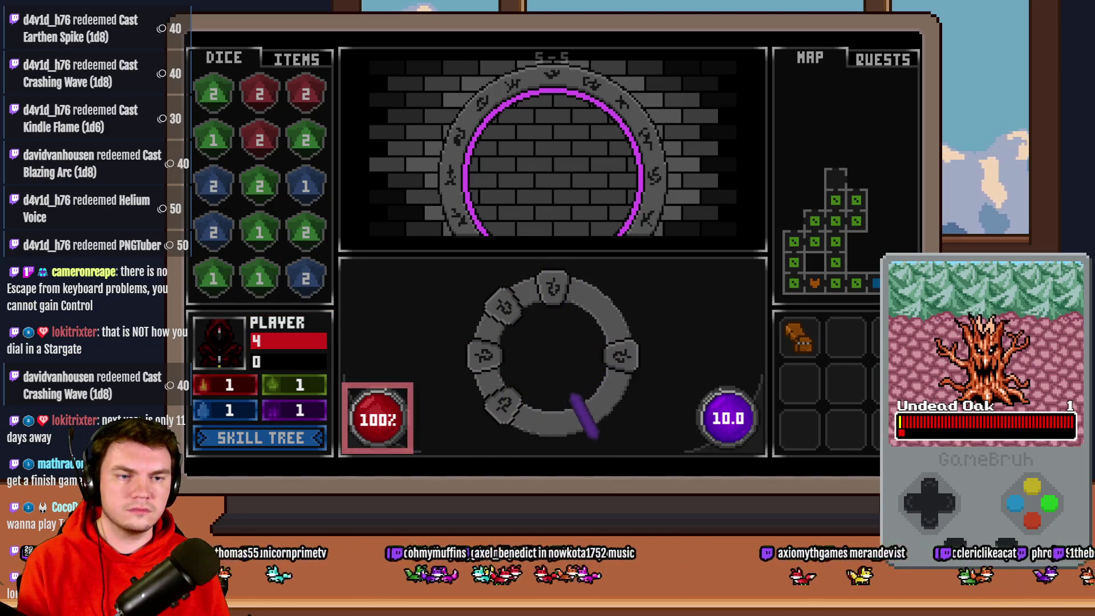
key(Right)
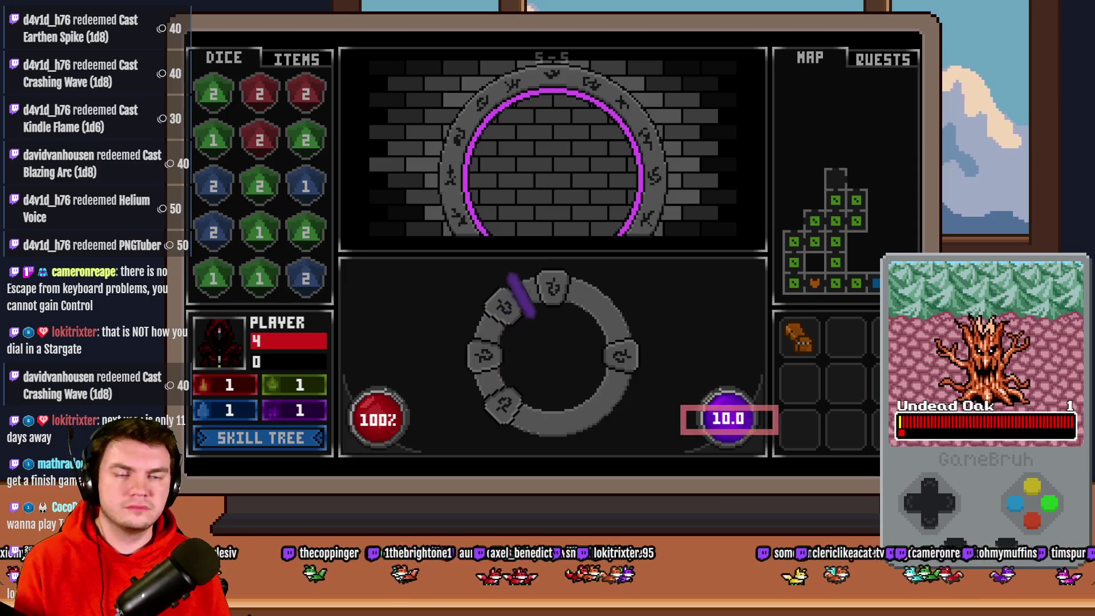
key(Left)
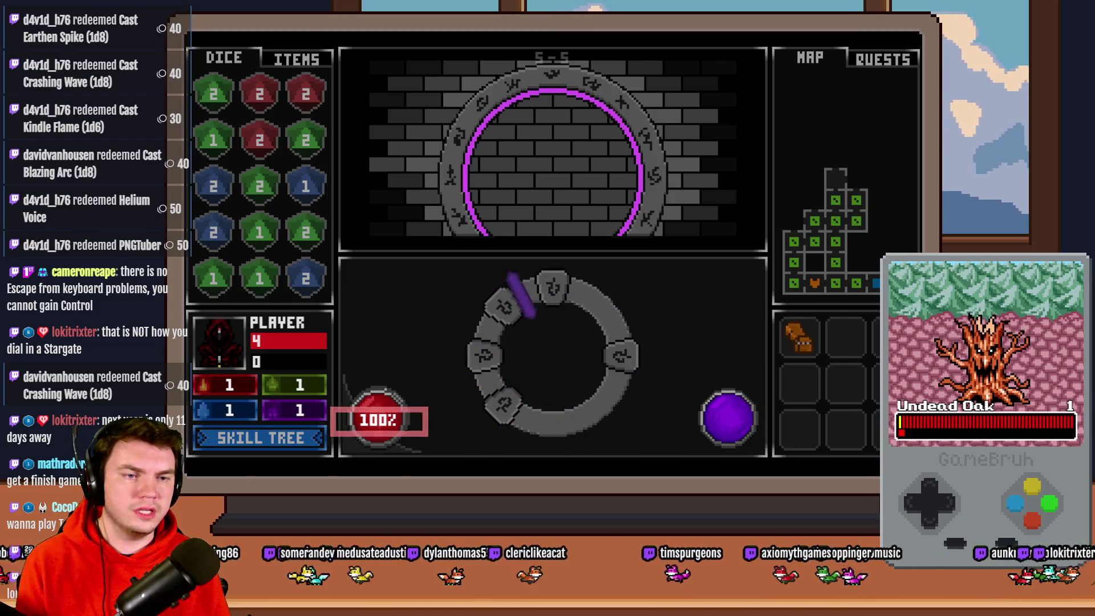
key(Right)
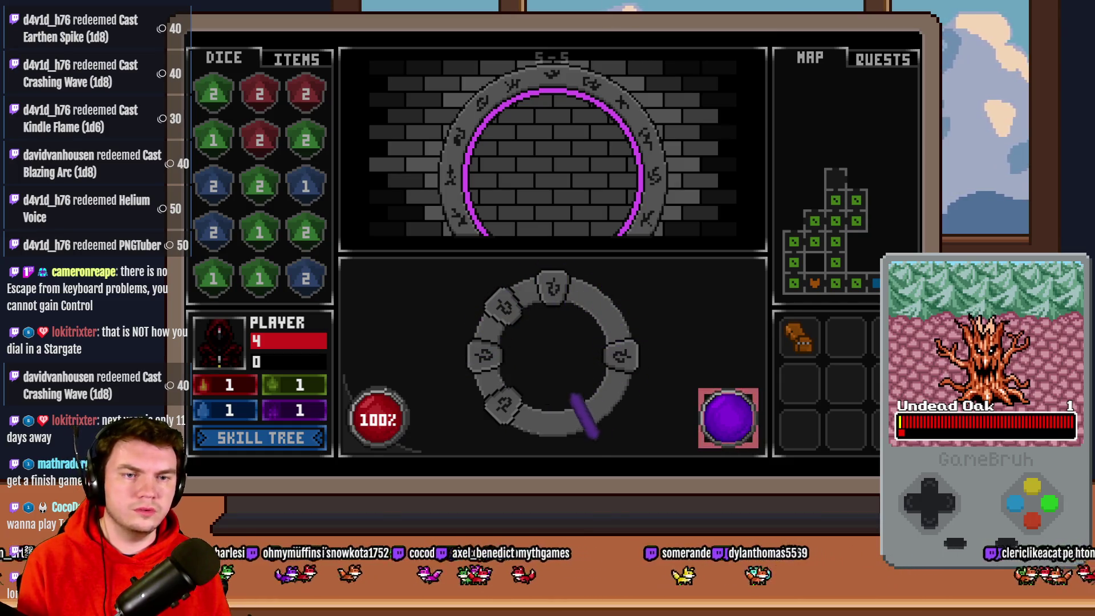
key(space)
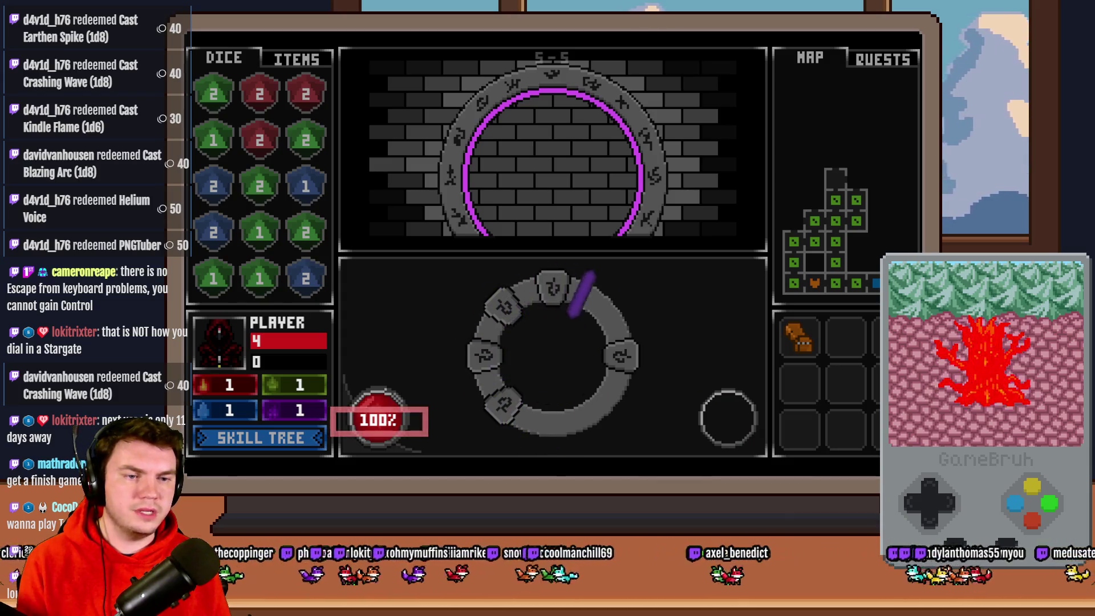
key(Right)
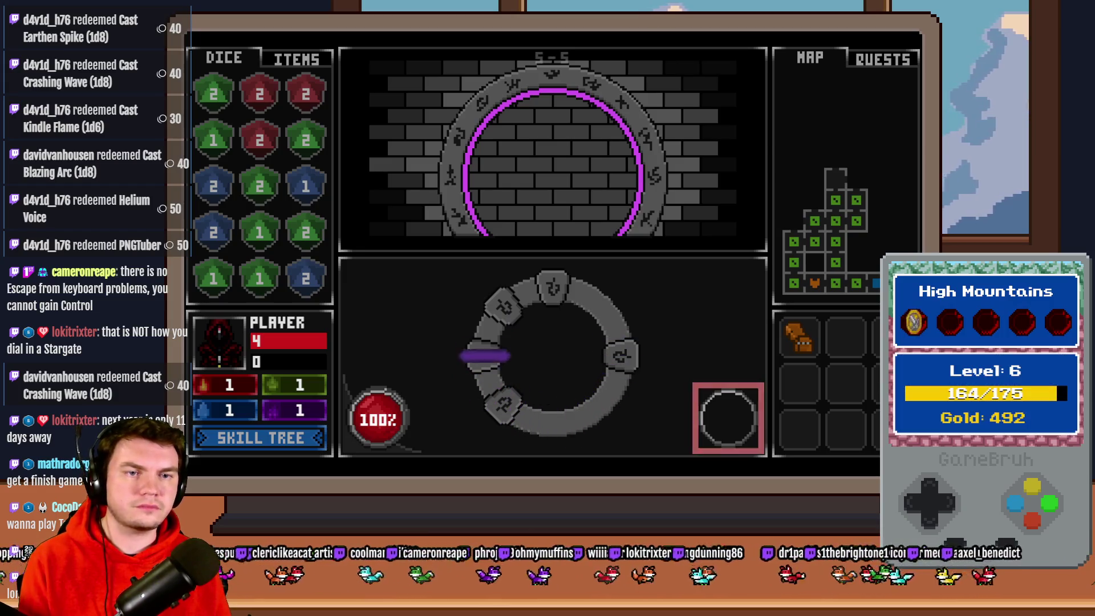
With the charge orb selected, hit the glyph dial twice, draining the charge to 0%
key(Left)
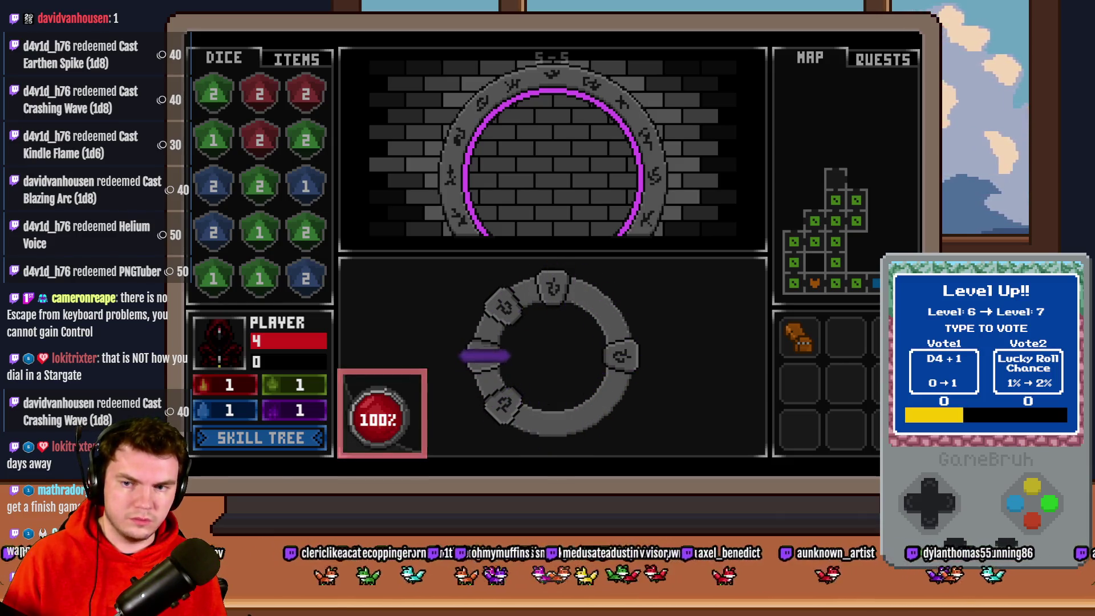
click(387, 381)
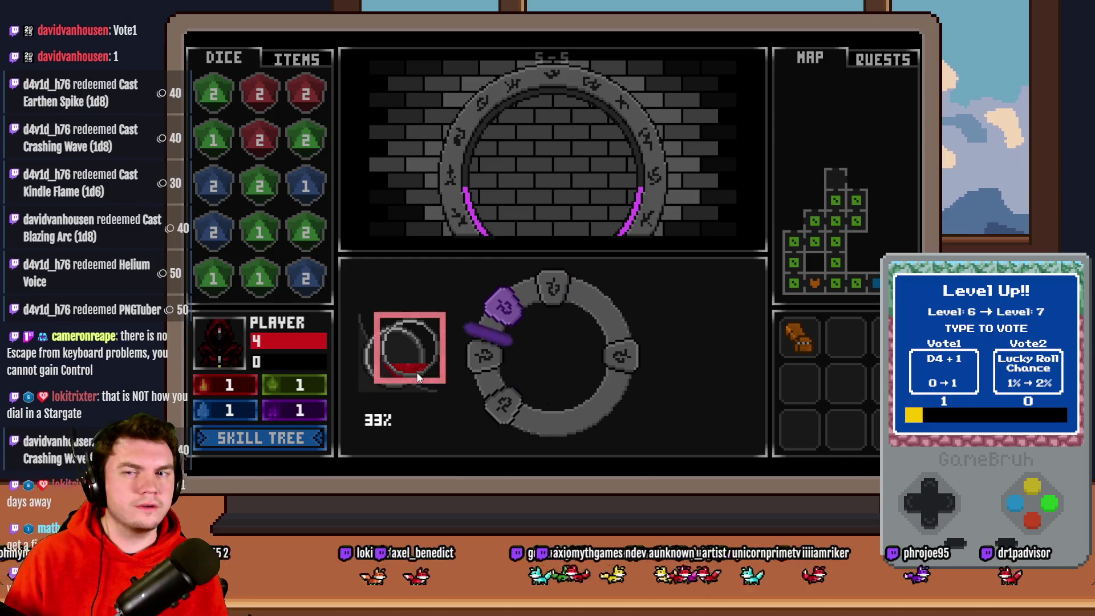
click(415, 372)
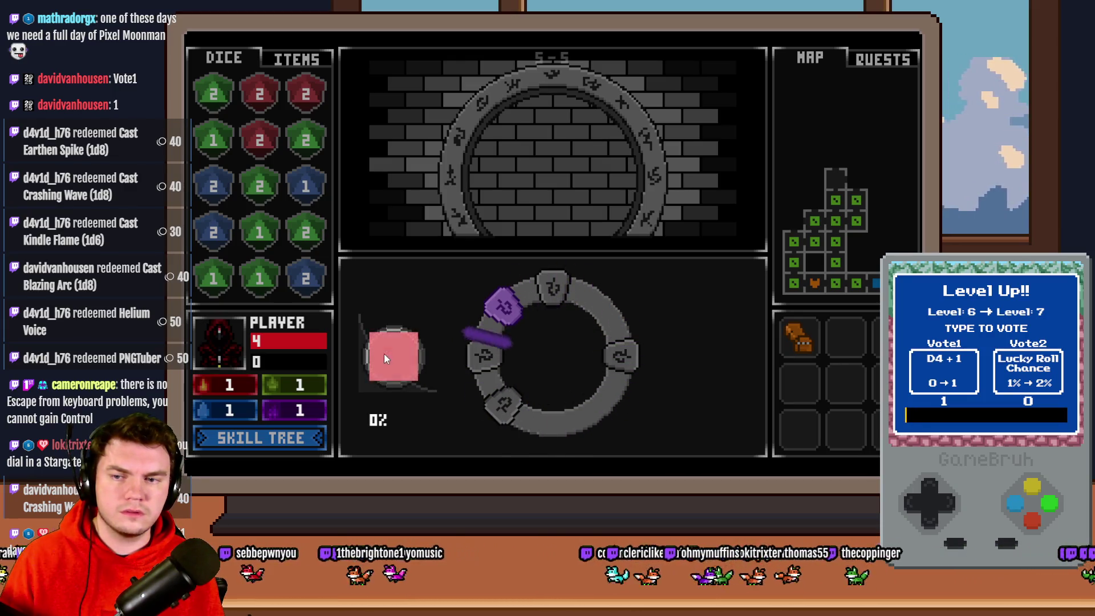
Drag the -33% box and a red orb into the percentage circle and confirm, reaching -200%
drag(389, 348, 424, 302)
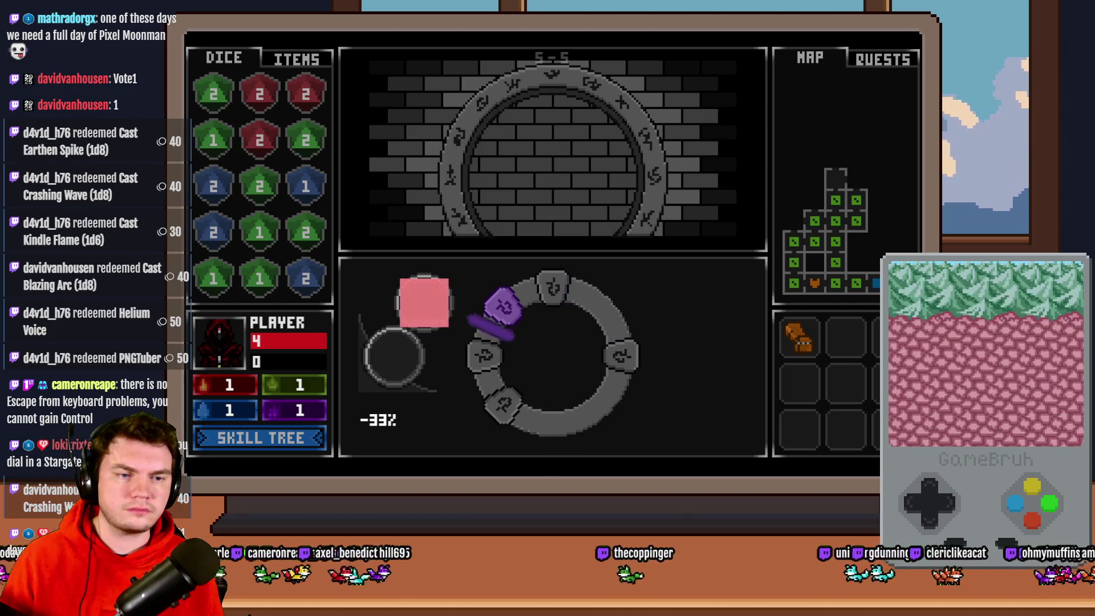
drag(424, 302, 398, 379)
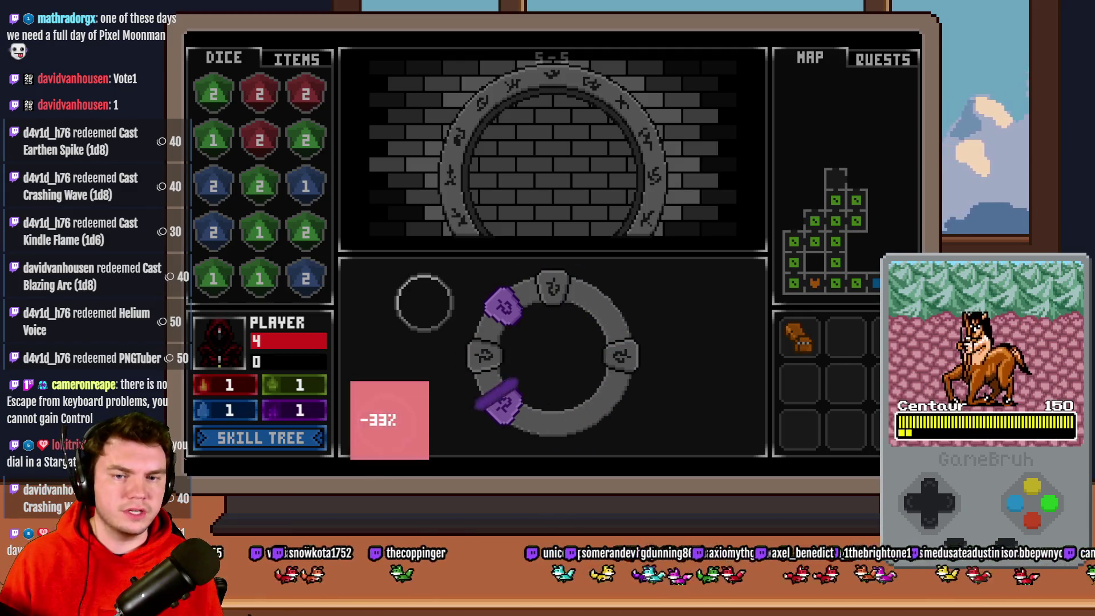
drag(378, 439, 398, 402)
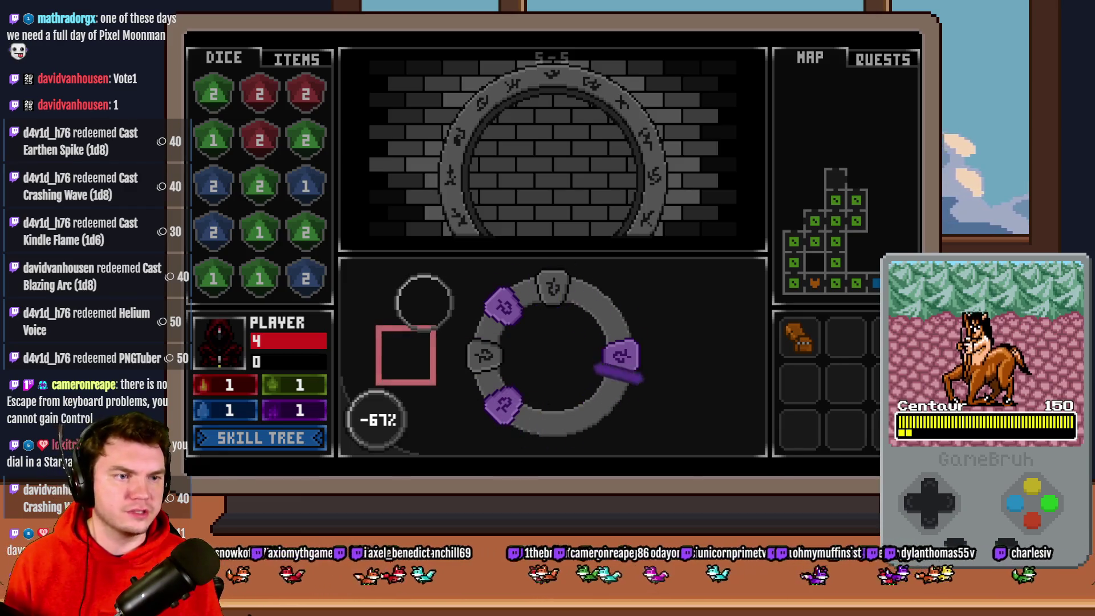
click(428, 369)
drag(428, 369, 377, 420)
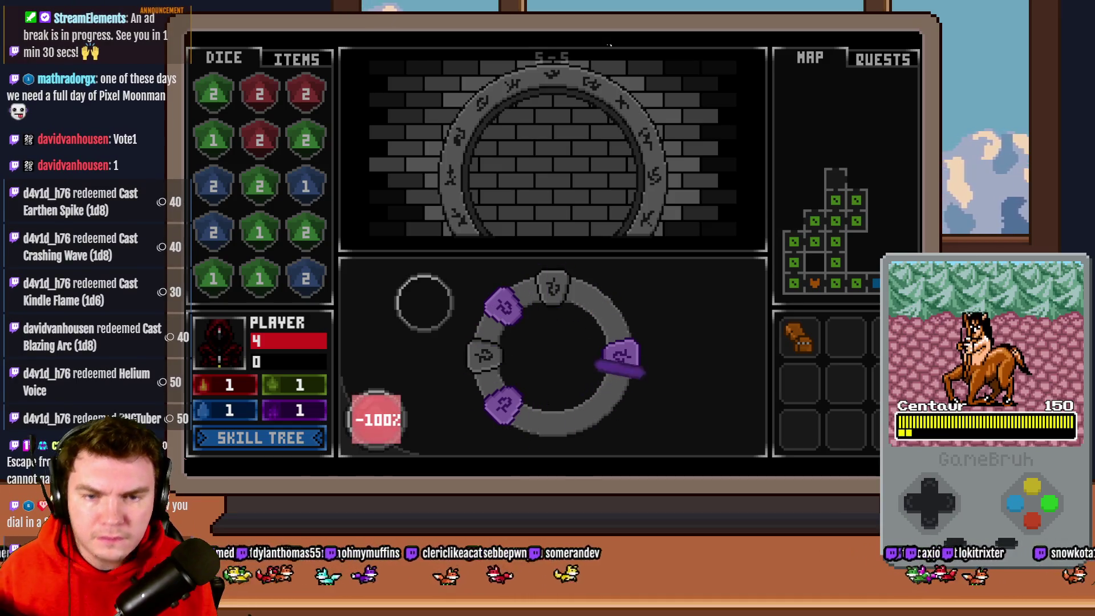
key(space)
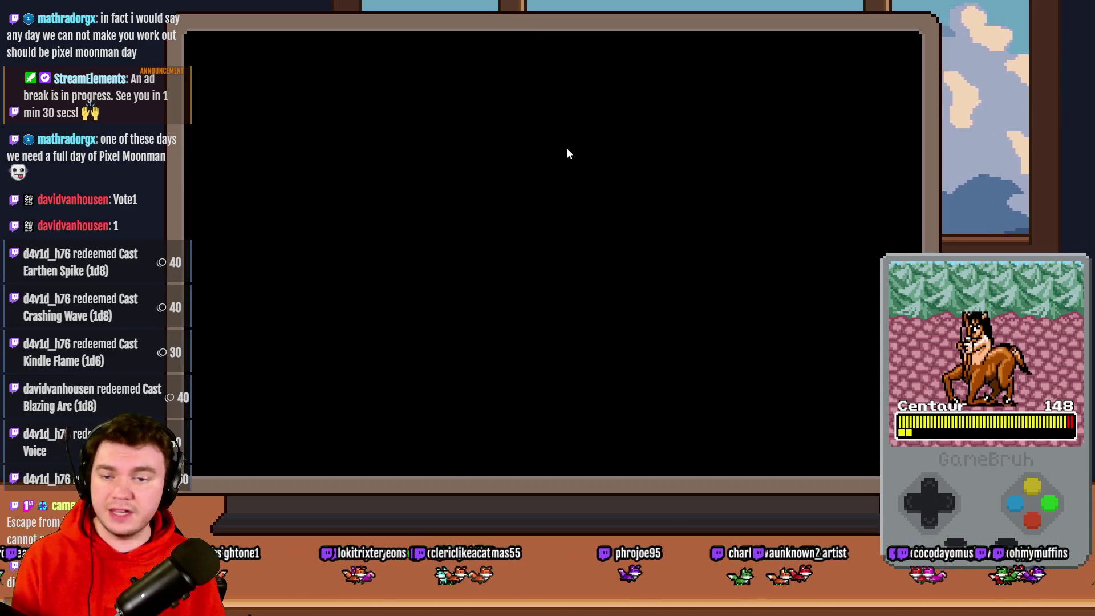
Take the dagger reward, walk up to the glyph room and restart the ring puzzle
click(441, 204)
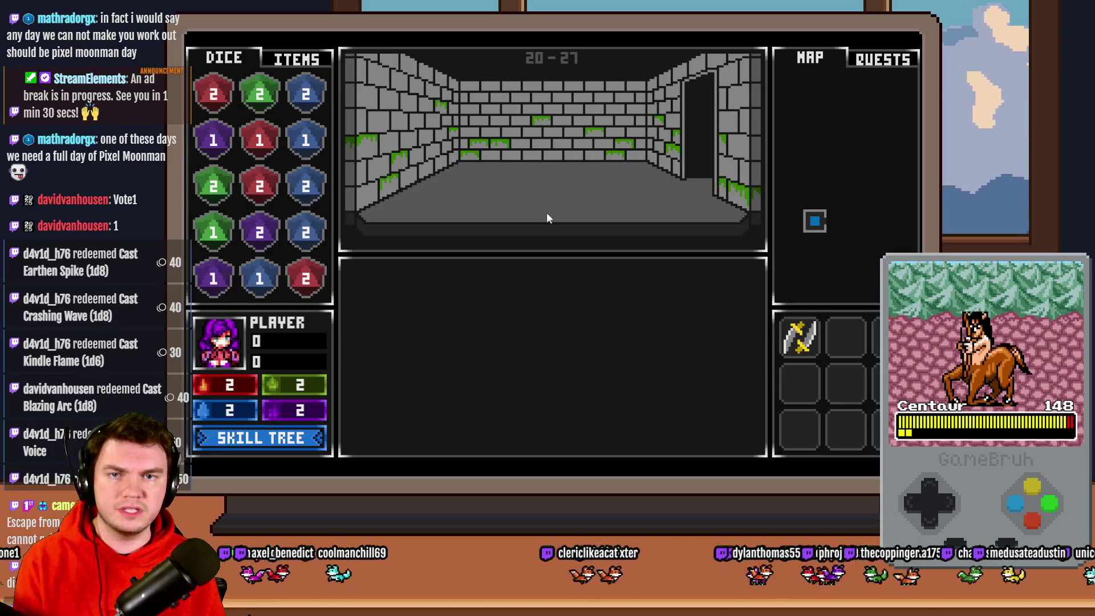
key(Up)
key(Up)
key(Up)
key(Up)
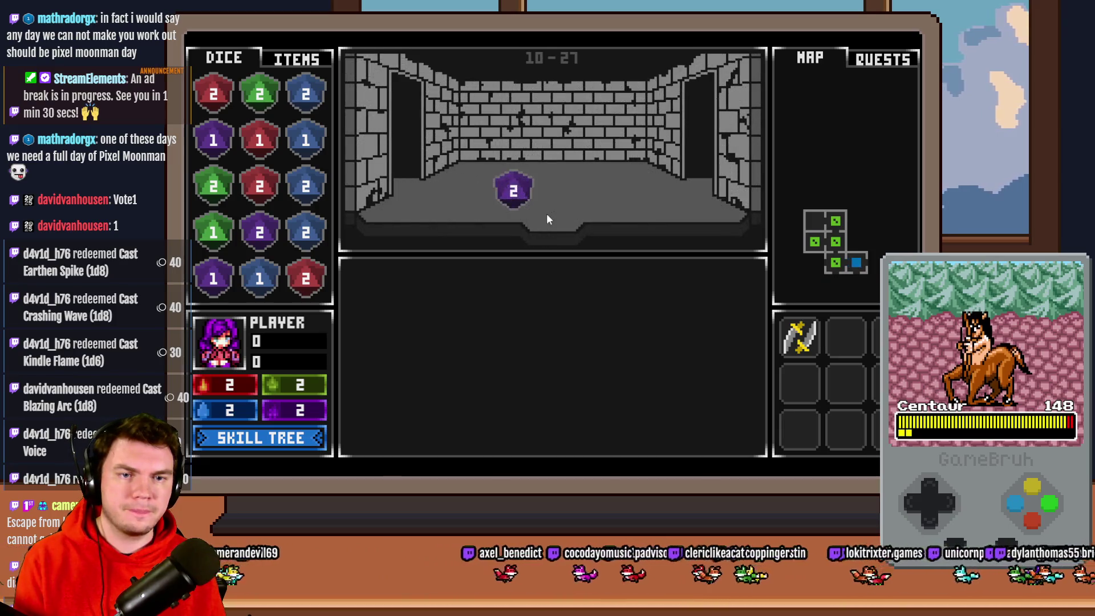
key(Up)
key(Up)
key(Up)
key(Up)
key(Up)
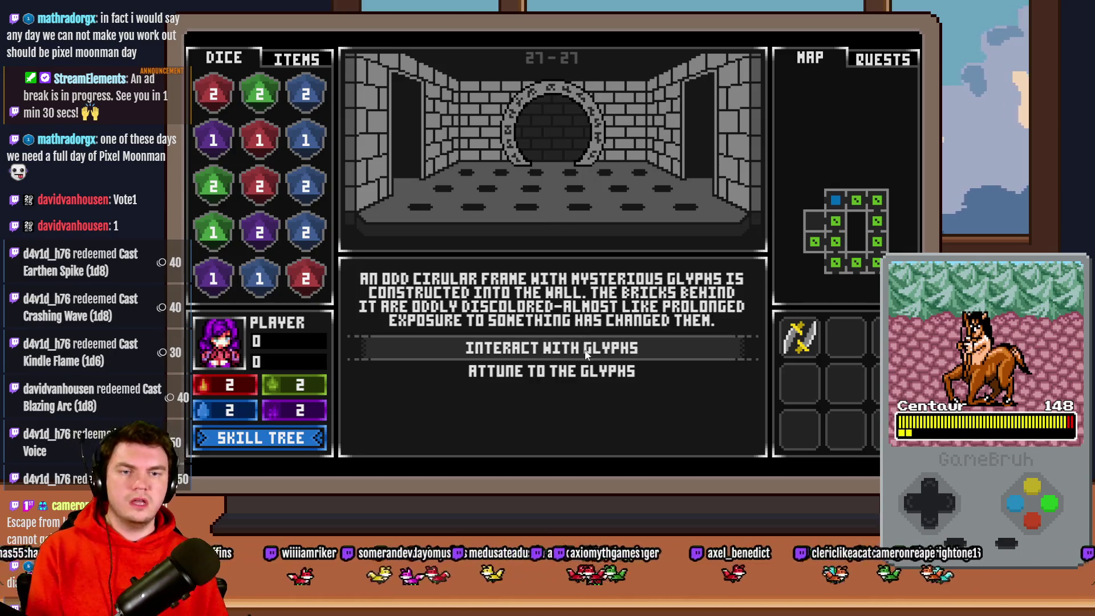
click(586, 351)
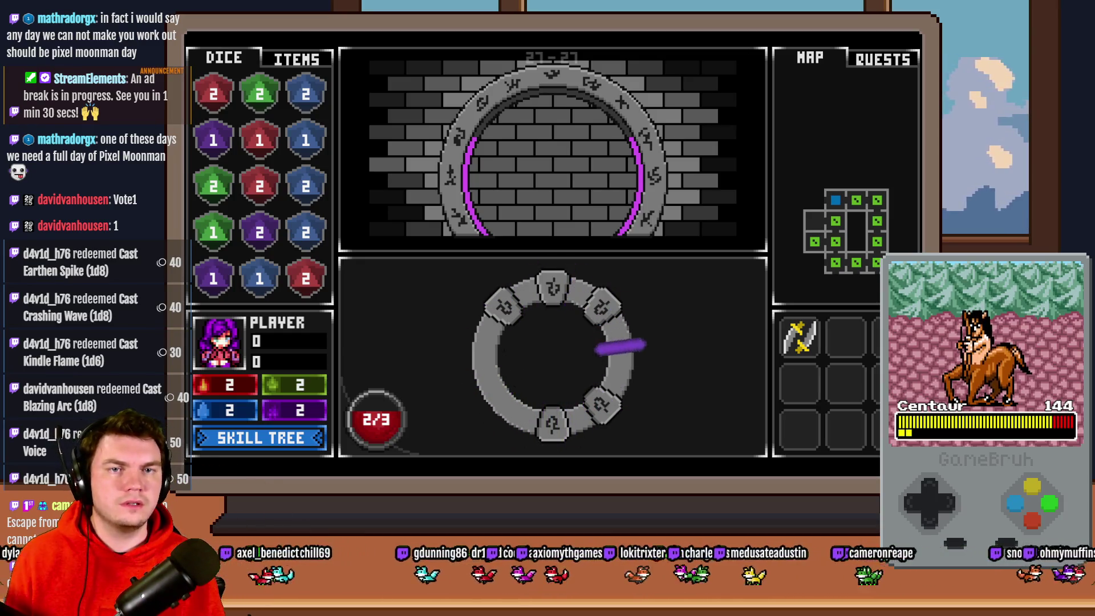
Light up two glyphs on the ring, then quit the playtest with Alt+F4
click(631, 388)
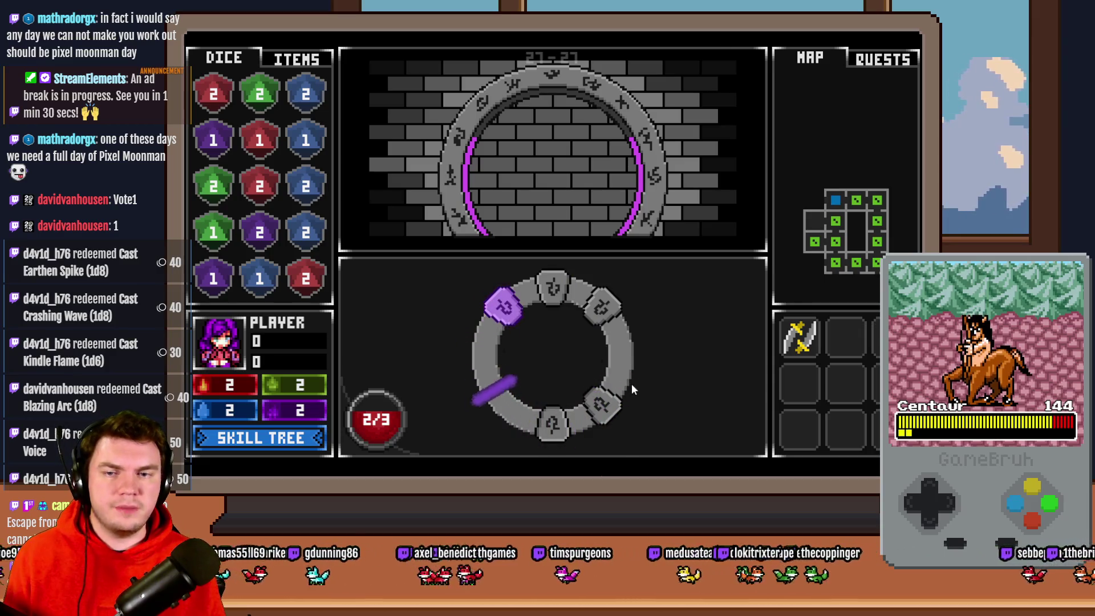
click(633, 390)
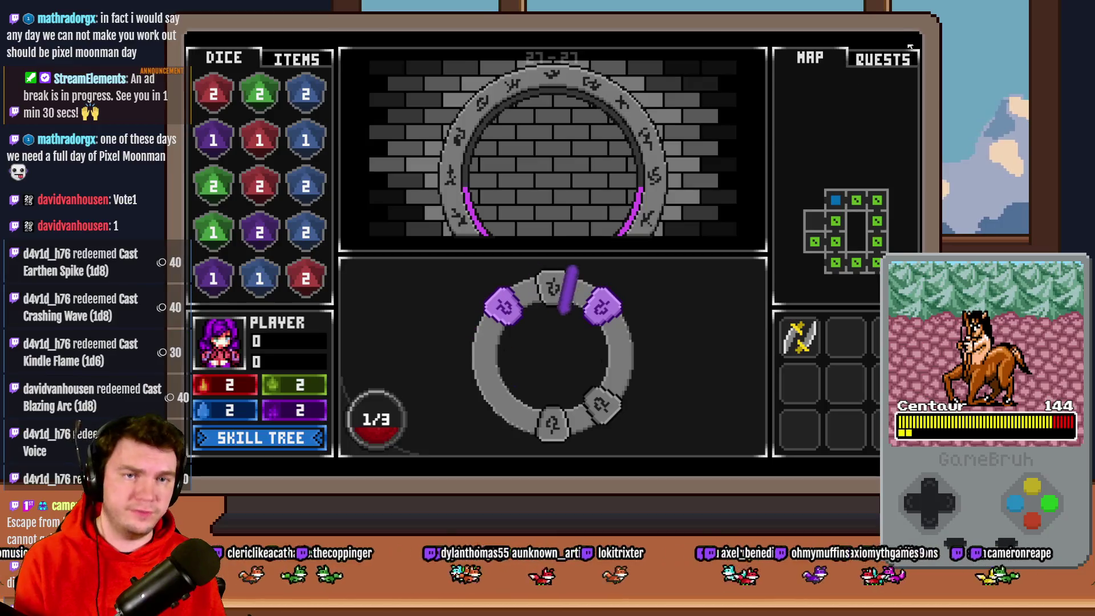
key(alt+F4)
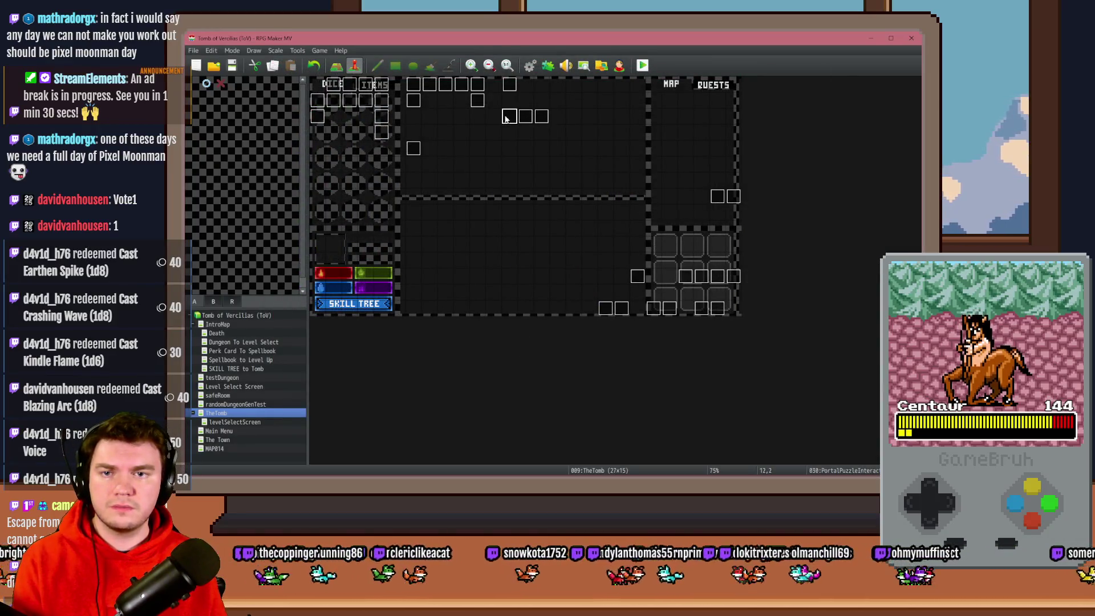
Open event 030 PortalPuzzleInteractions, scroll through its commands, and close it unchanged
double_click(505, 118)
drag(764, 186, 764, 283)
scroll(625, 253, down, 2)
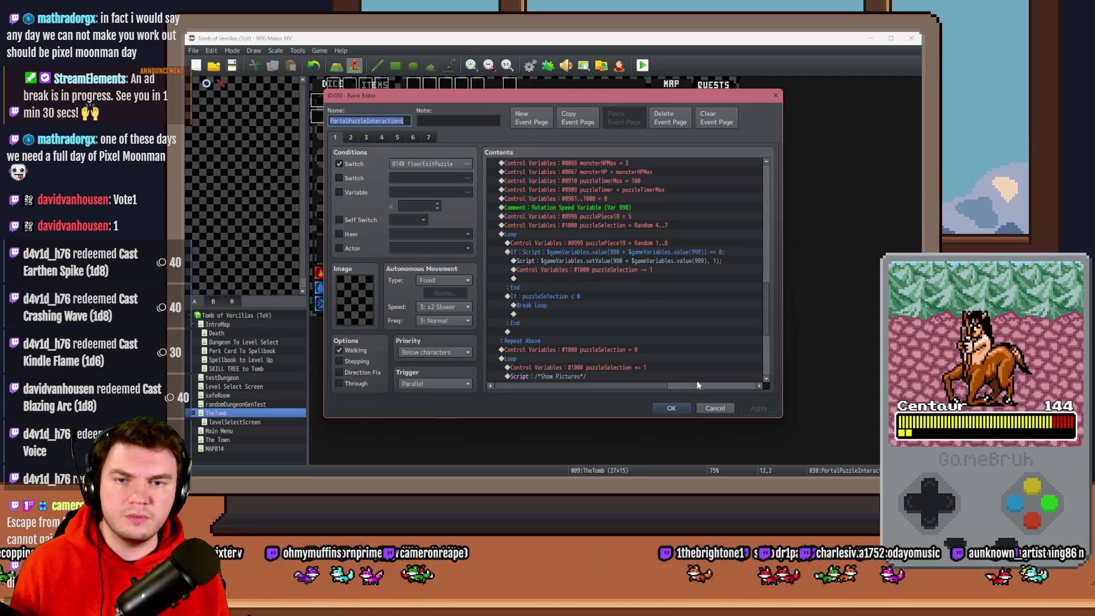
click(716, 409)
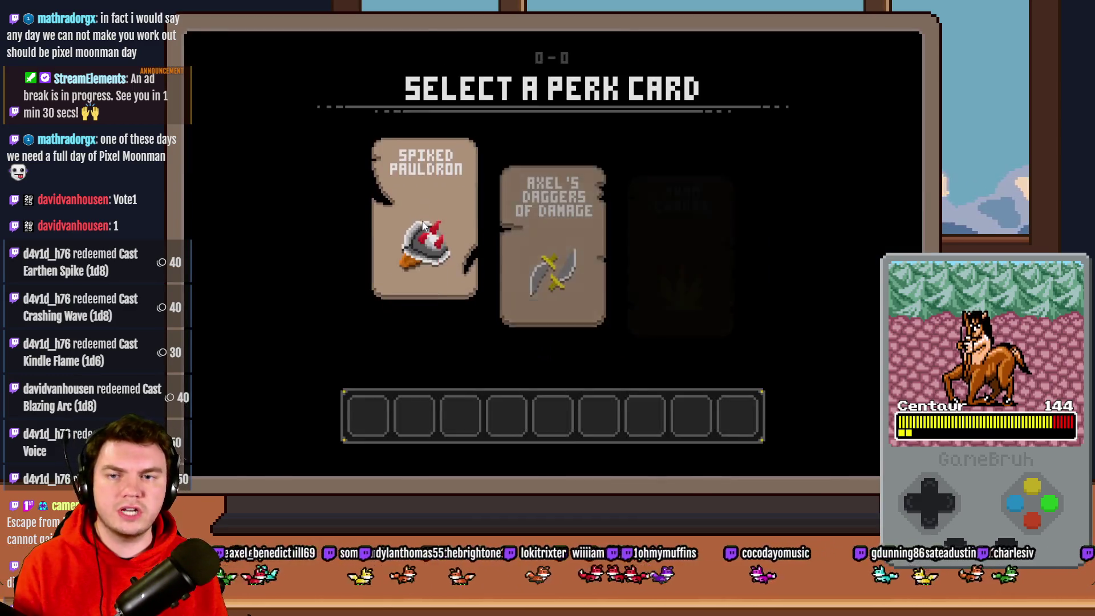
Take the Spiked Pauldron perk, start the glyph puzzle, and browse the F9 debug list to PuzzlePiece18
click(422, 223)
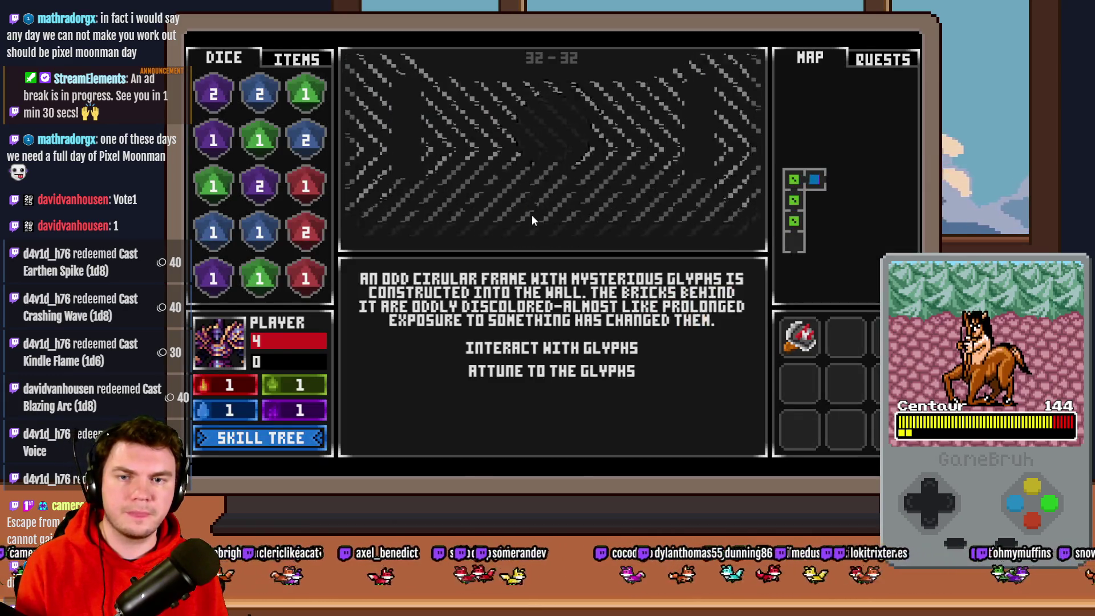
click(541, 349)
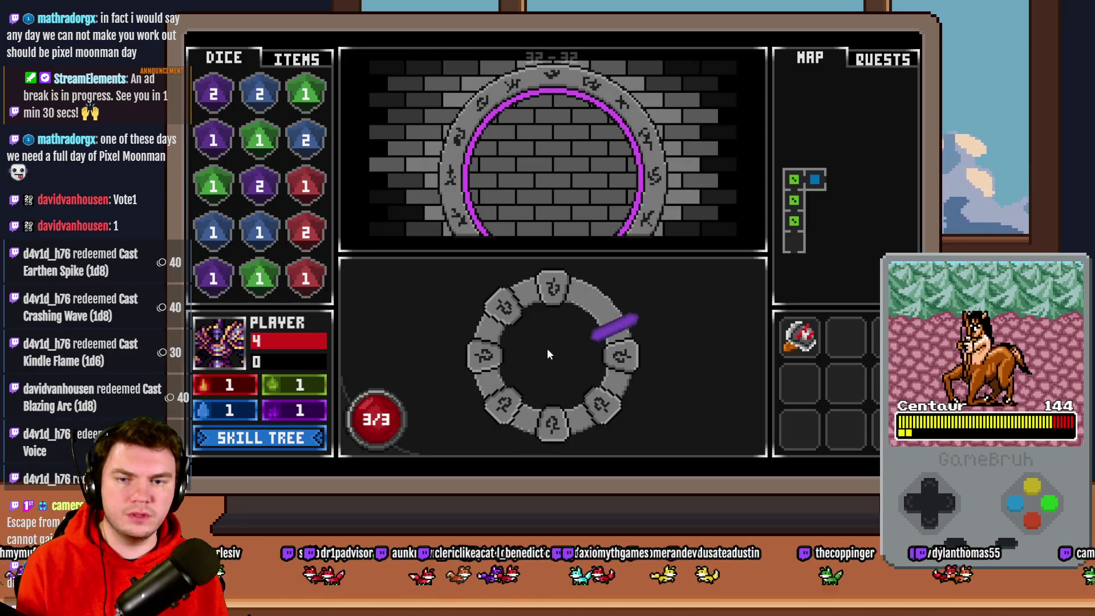
key(F9)
scroll(256, 257, down, 20)
key(Up)
key(Up)
key(Up)
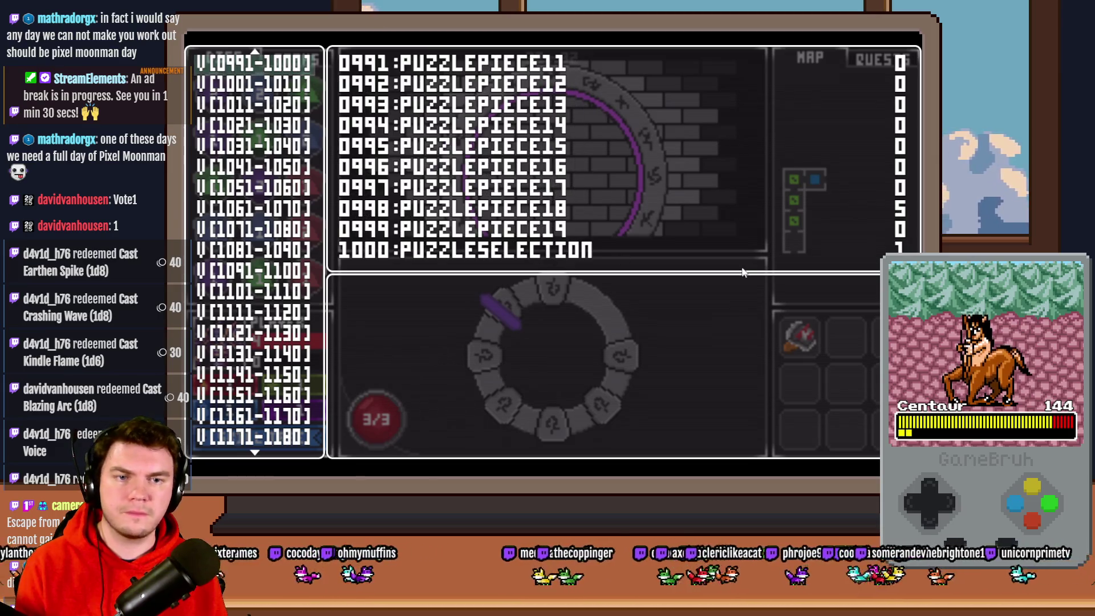
Page through V[0981-1000] to read PUZZLEPIECE1–19 and PUZZLESELECTION, then close the debug list
key(Up)
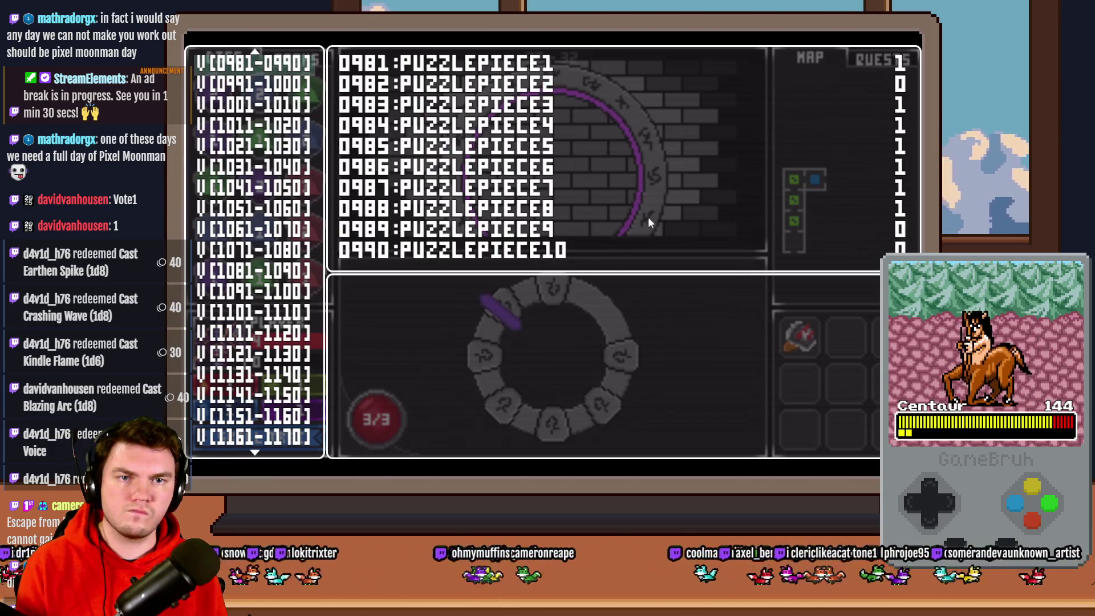
key(Up)
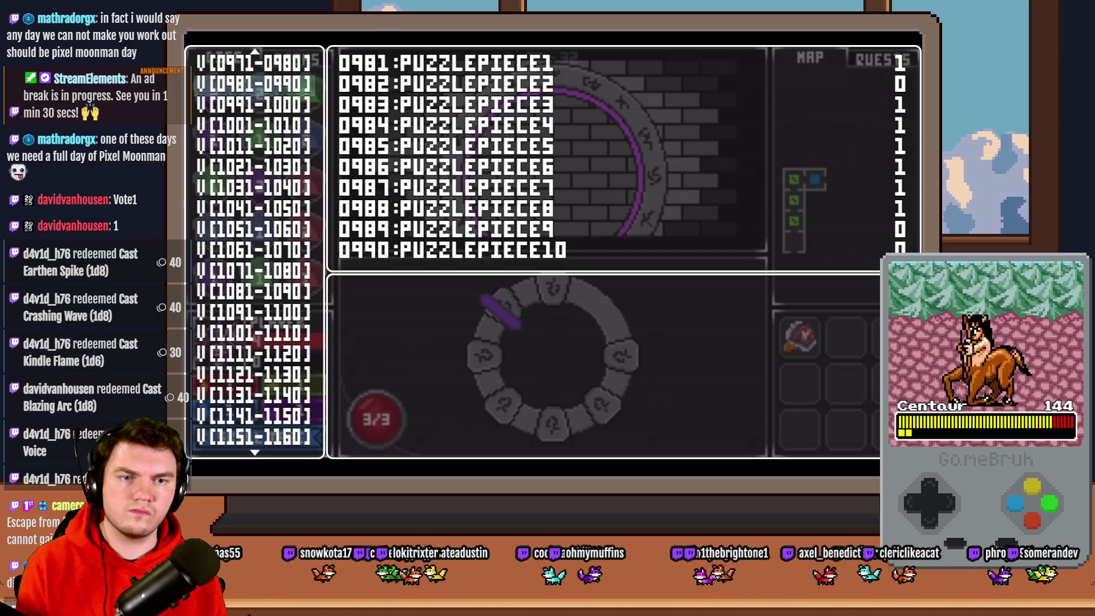
key(Down)
key(Down)
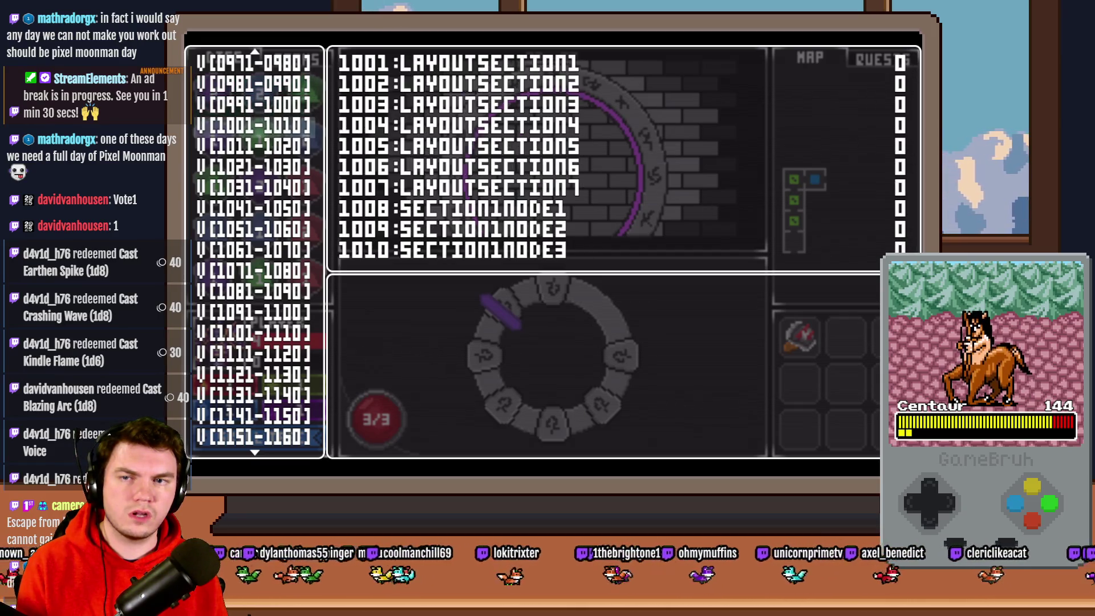
key(Up)
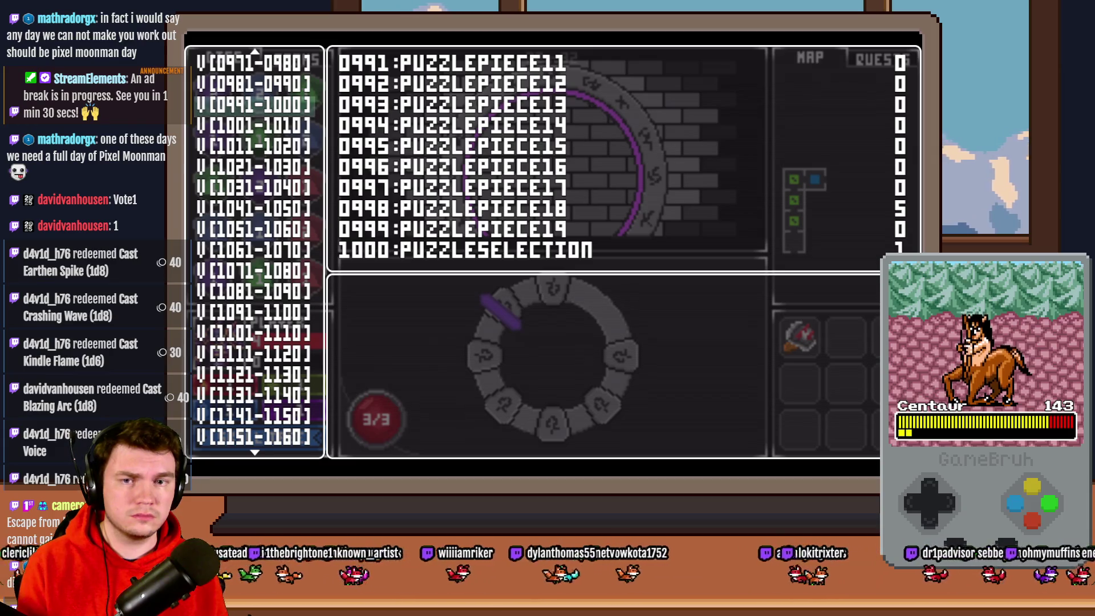
key(Escape)
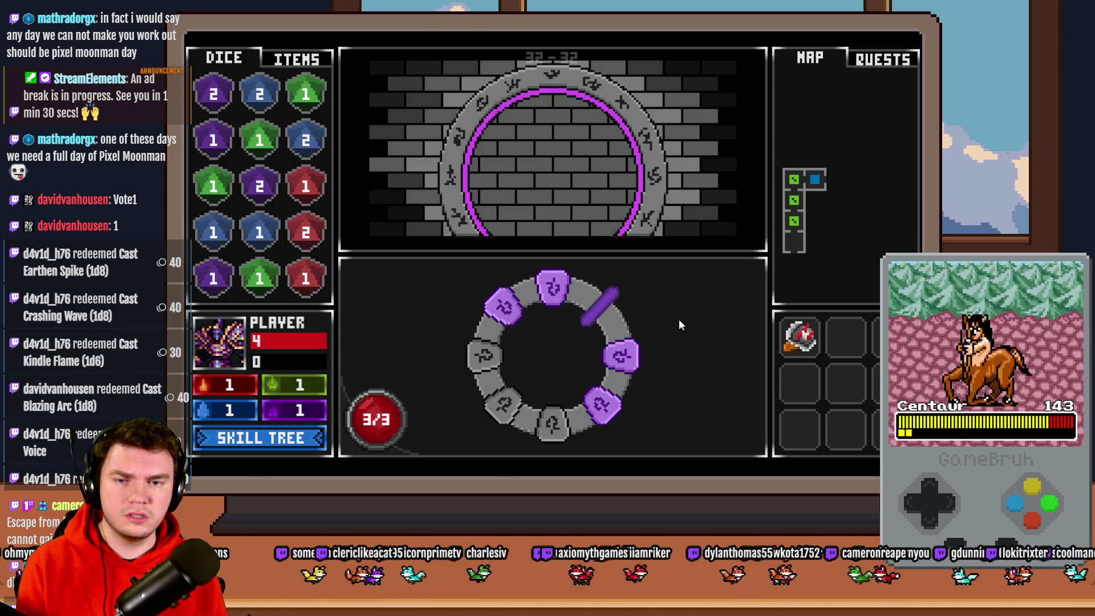
Reopen the debug variable list at V[0991-1000], now showing PUZZLEPIECE18 at 10
key(F9)
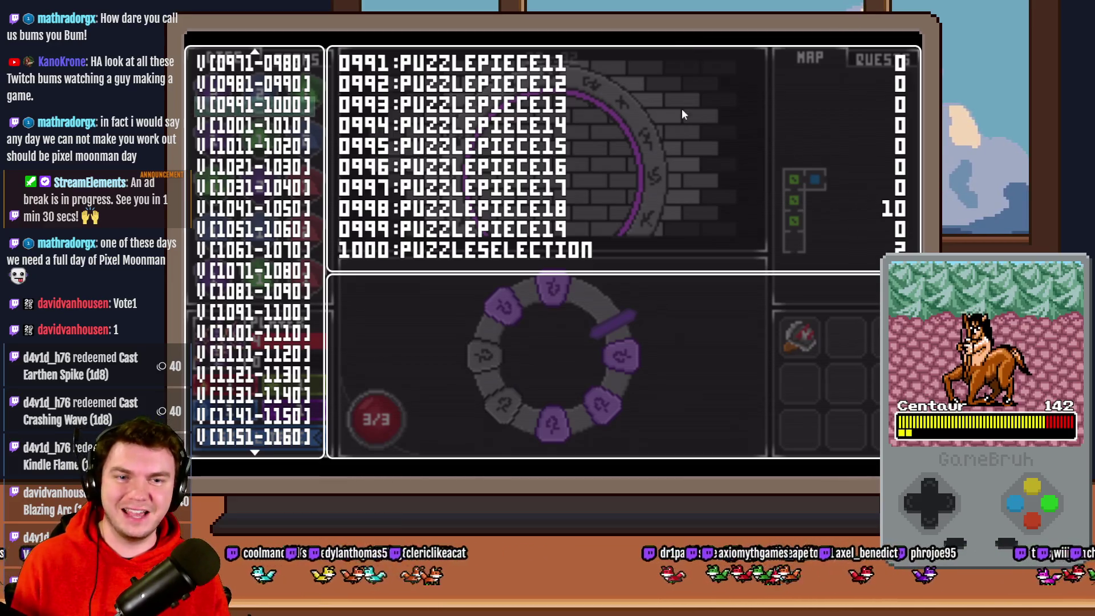
Recheck the PUZZLEPIECE values, then end the playtest and open event 030 PortalPuzzleInteractions
key(Escape)
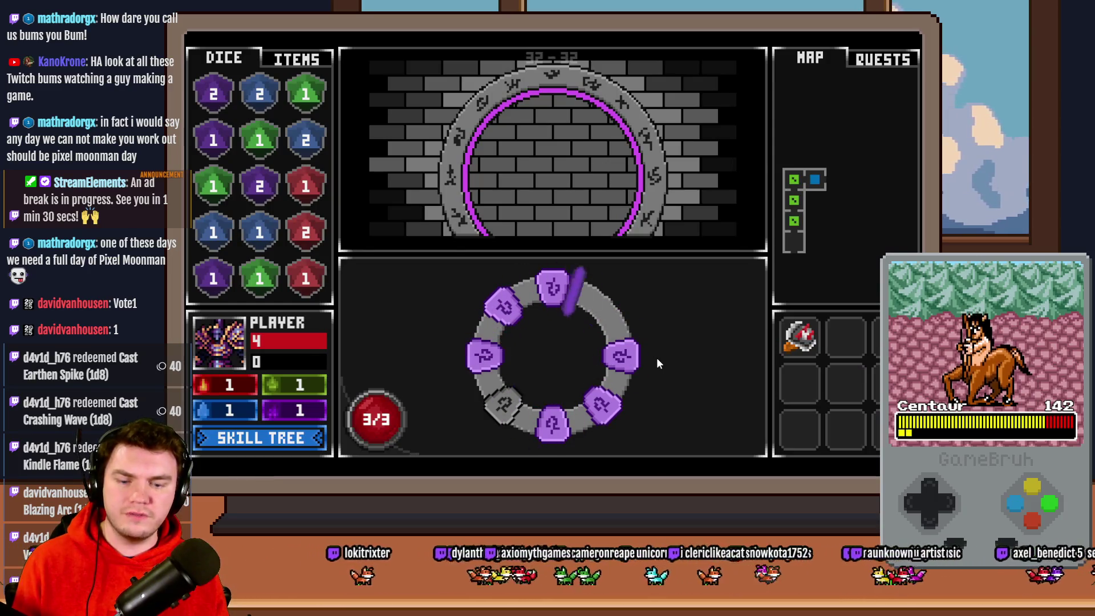
key(F1)
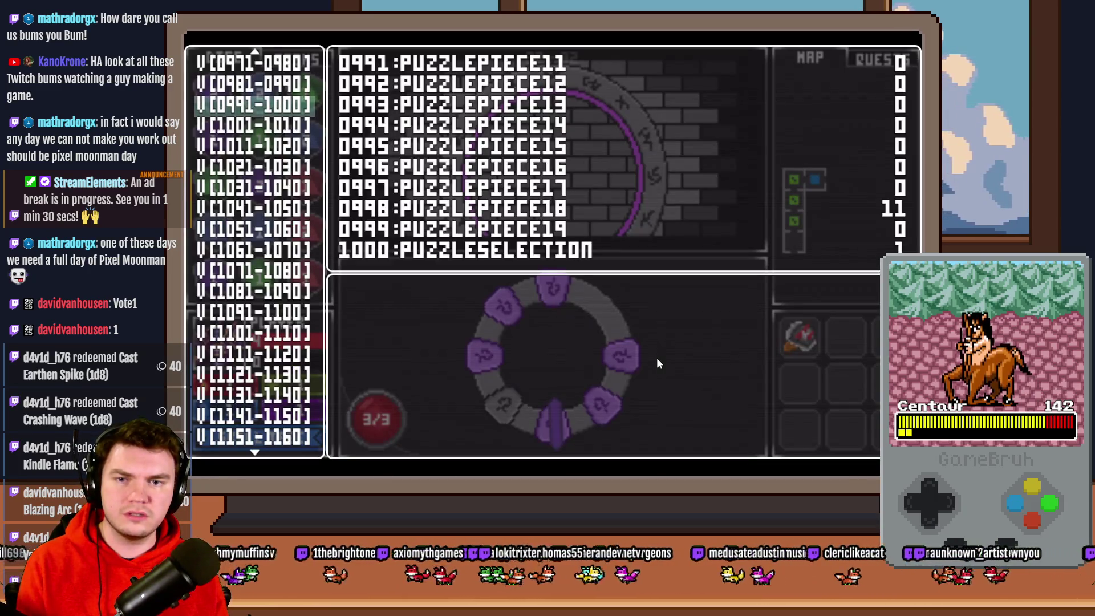
key(Up)
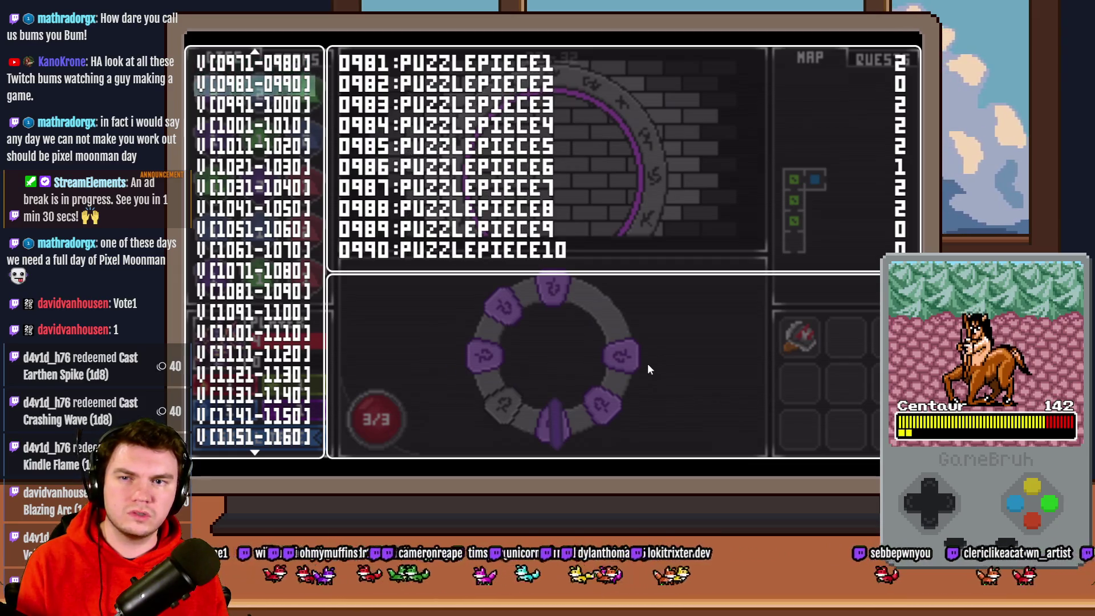
key(Down)
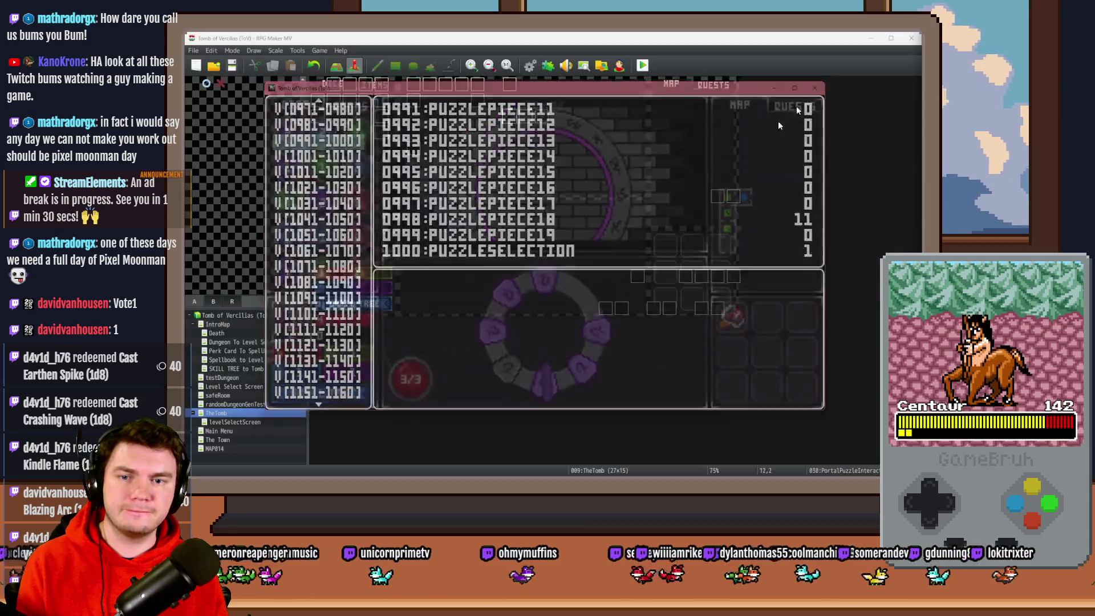
key(alt+F4)
double_click(515, 121)
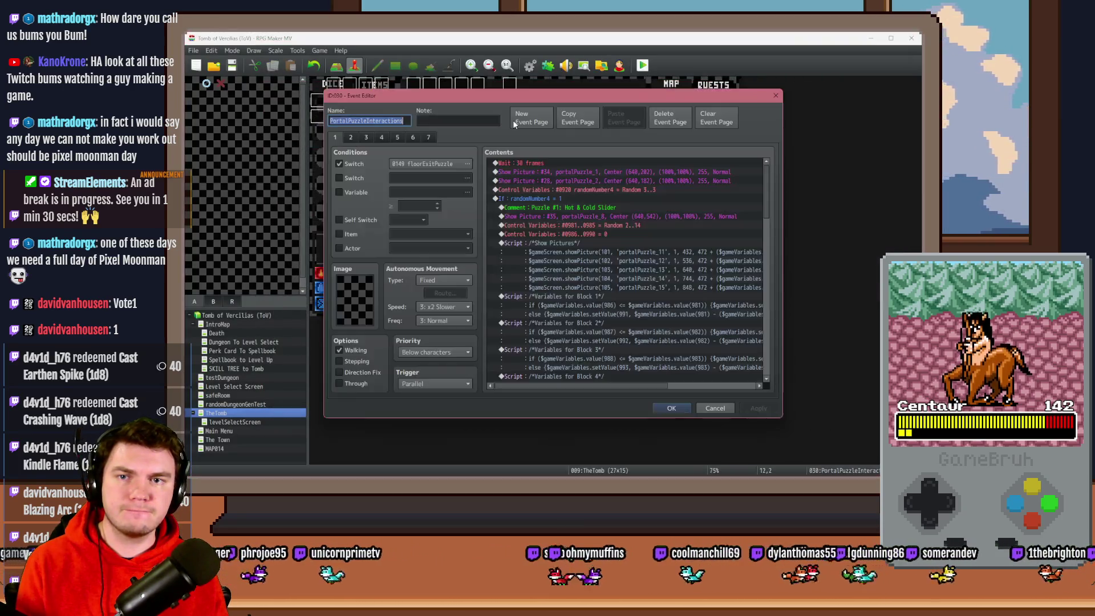
Review the puzzleSelection Random 4..7 and puzzlePiece18 = 5 setup lines, then view page 2's commands
drag(766, 191, 767, 298)
scroll(771, 281, up, 2)
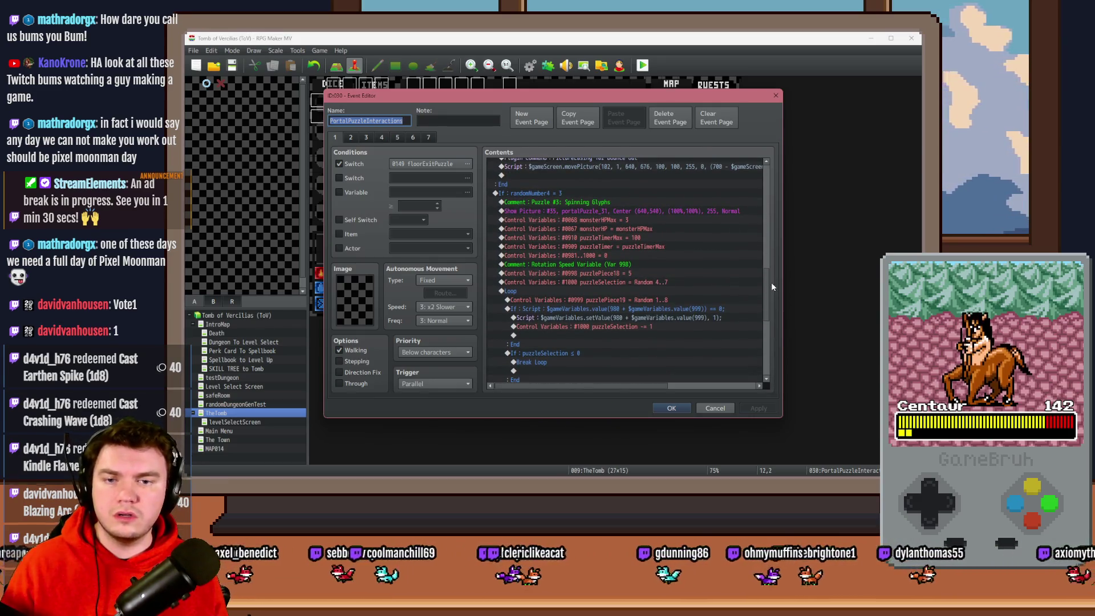
click(648, 283)
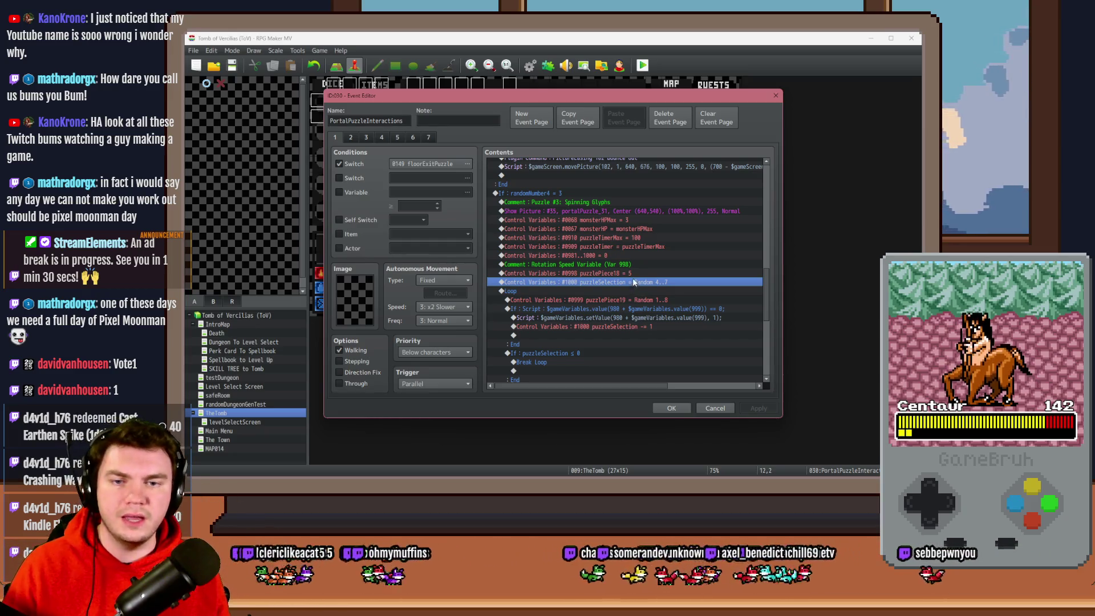
click(636, 273)
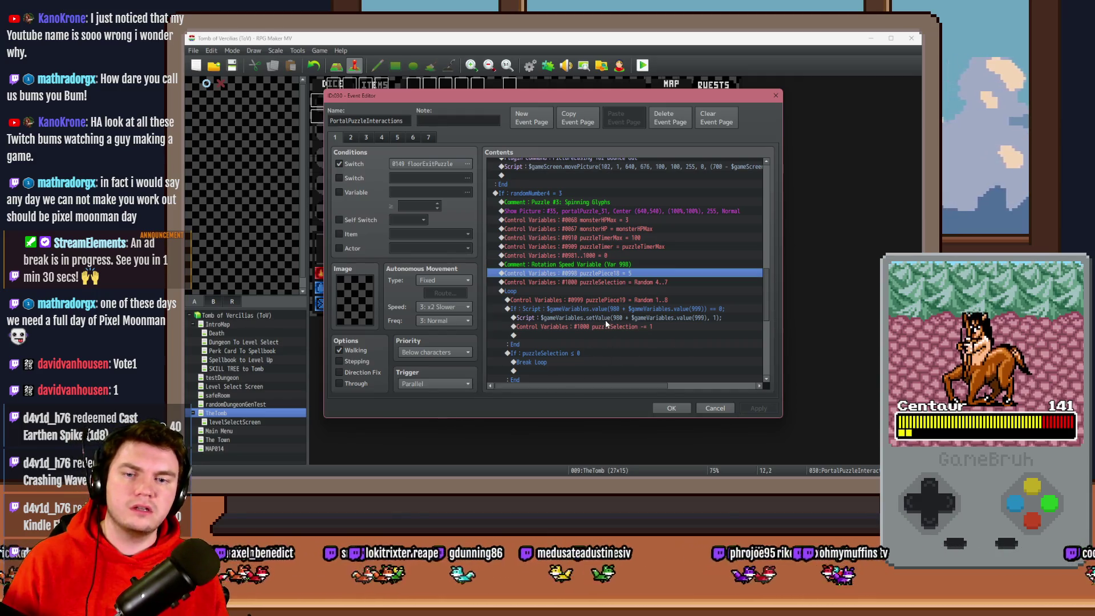
click(618, 282)
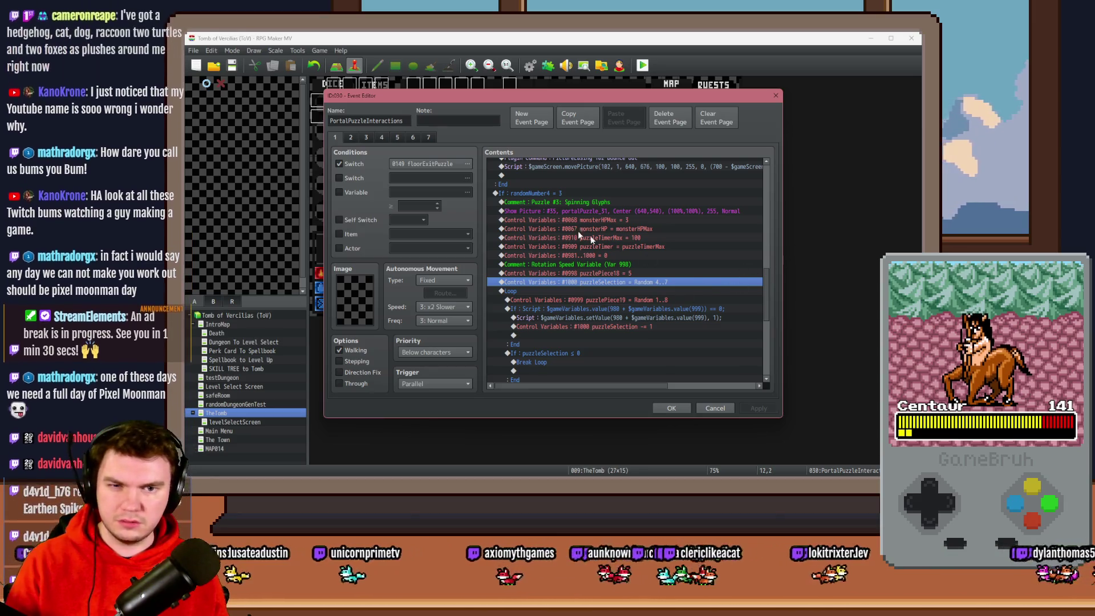
click(355, 137)
click(728, 216)
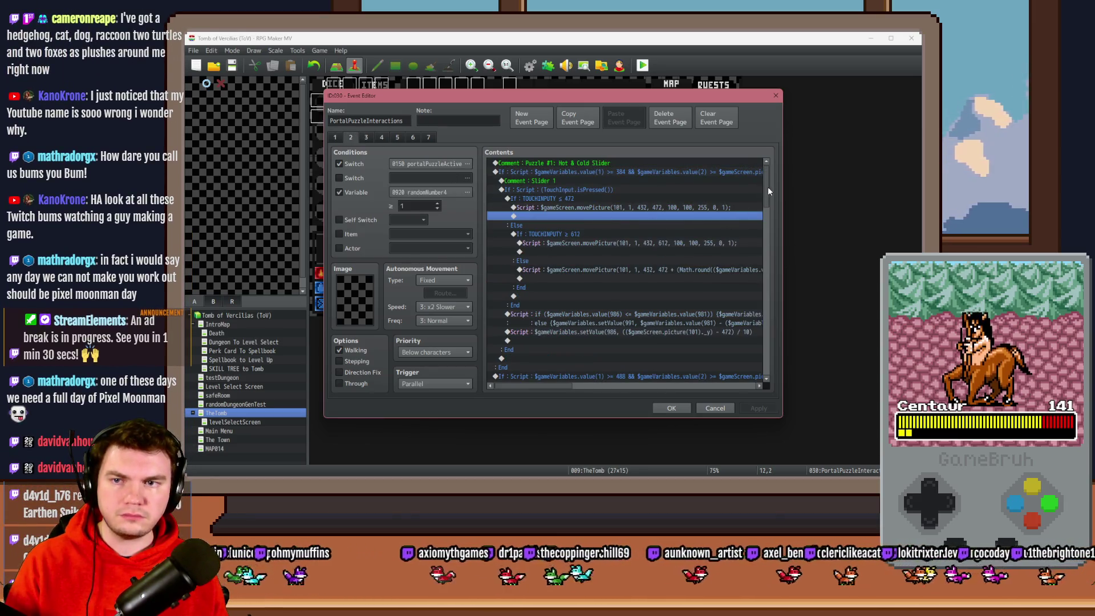
Go to page 4 and locate the MISSED branch's monsterHP -= 1 penalty
scroll(767, 186, down, 2)
click(379, 136)
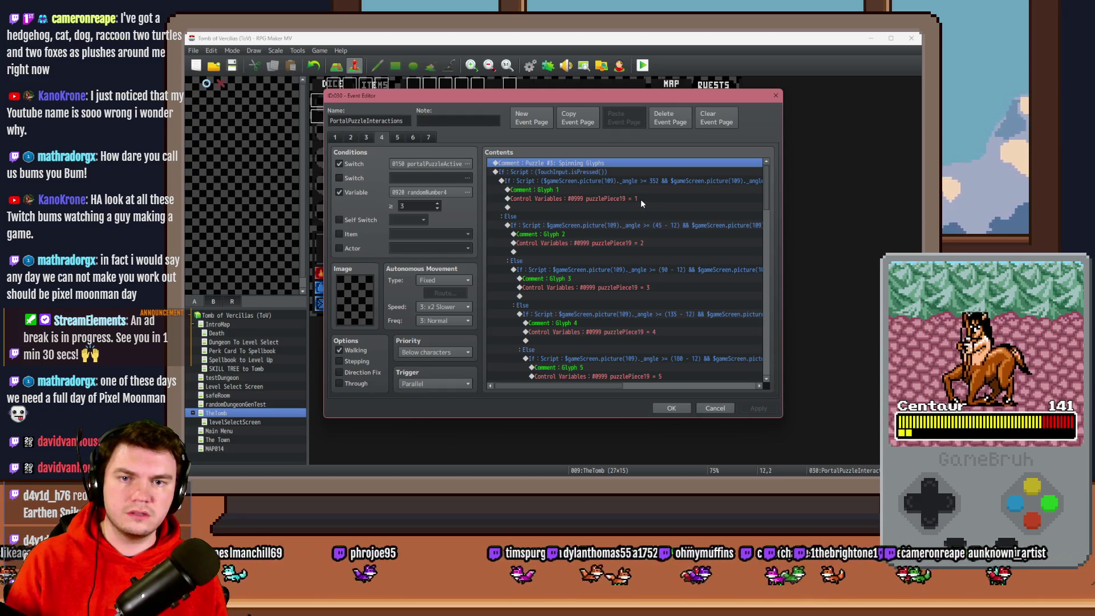
drag(765, 196, 772, 251)
click(651, 251)
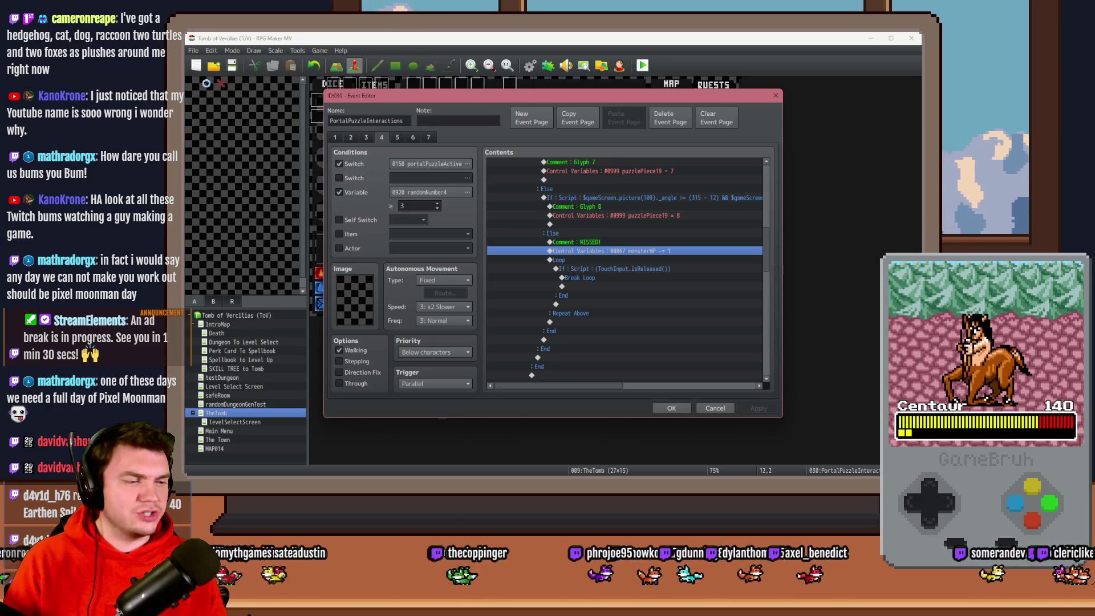
key(alt+Tab)
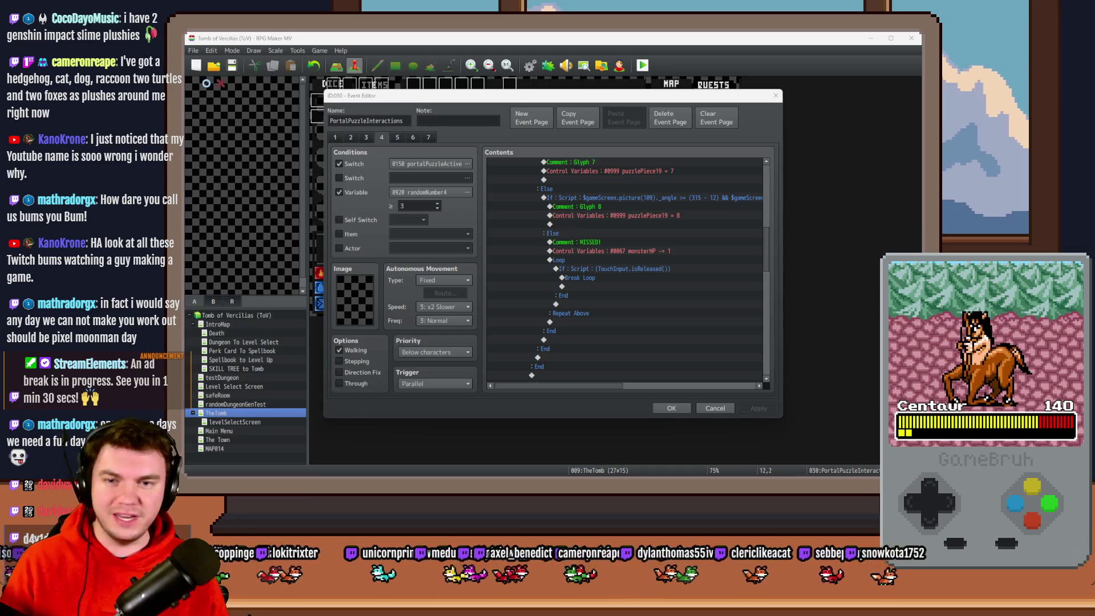
mouse_move(768, 244)
mouse_down()
mouse_move(766, 282)
mouse_move(765, 186)
mouse_move(768, 242)
mouse_up()
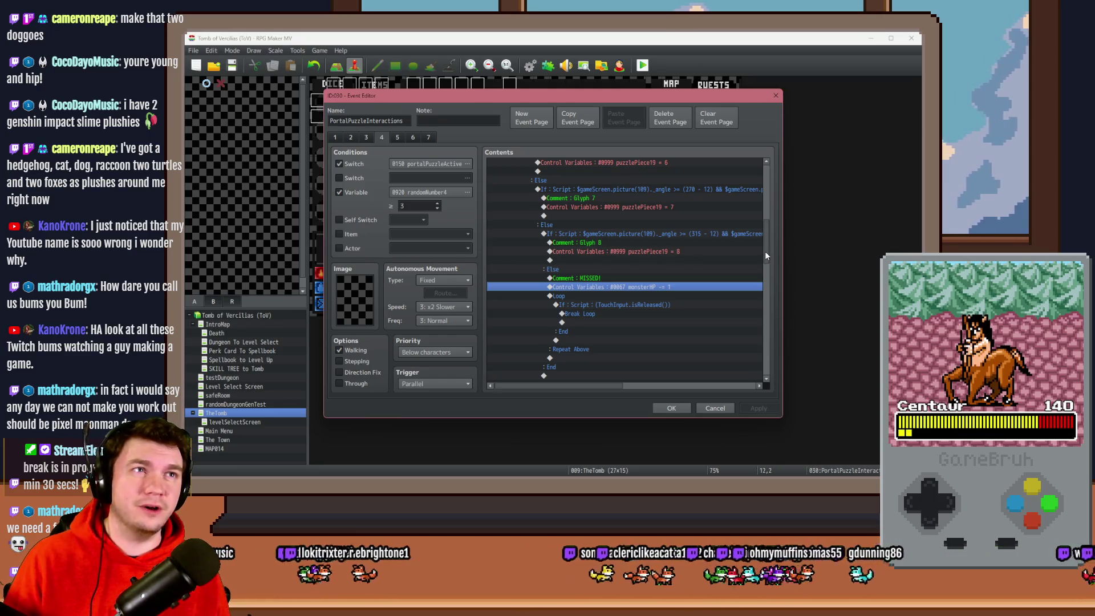
drag(766, 255, 775, 305)
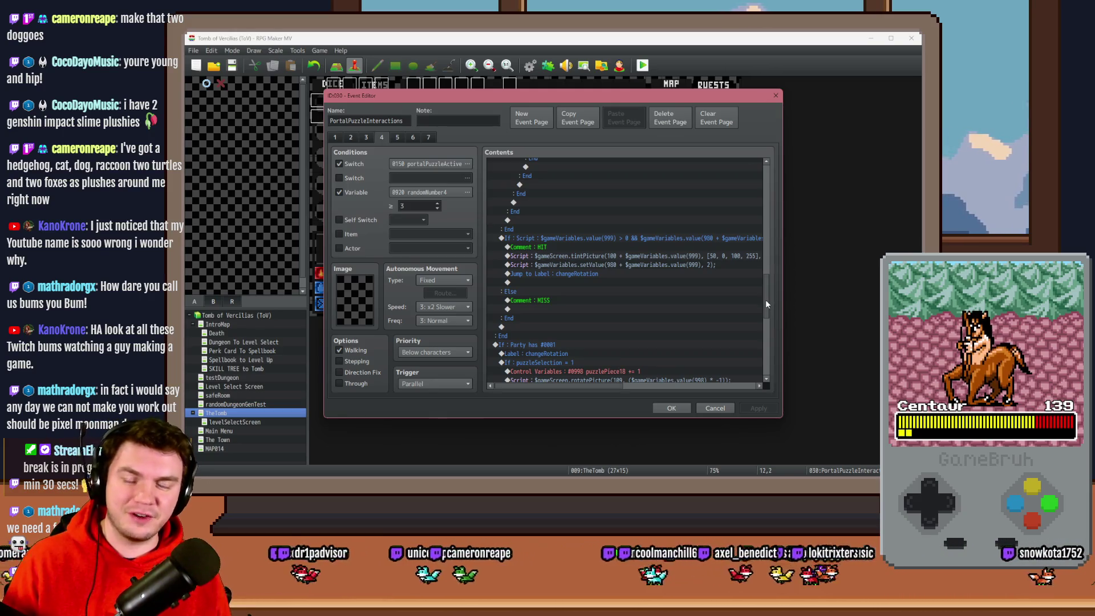
mouse_move(765, 300)
mouse_down()
mouse_move(769, 364)
mouse_move(770, 338)
mouse_up()
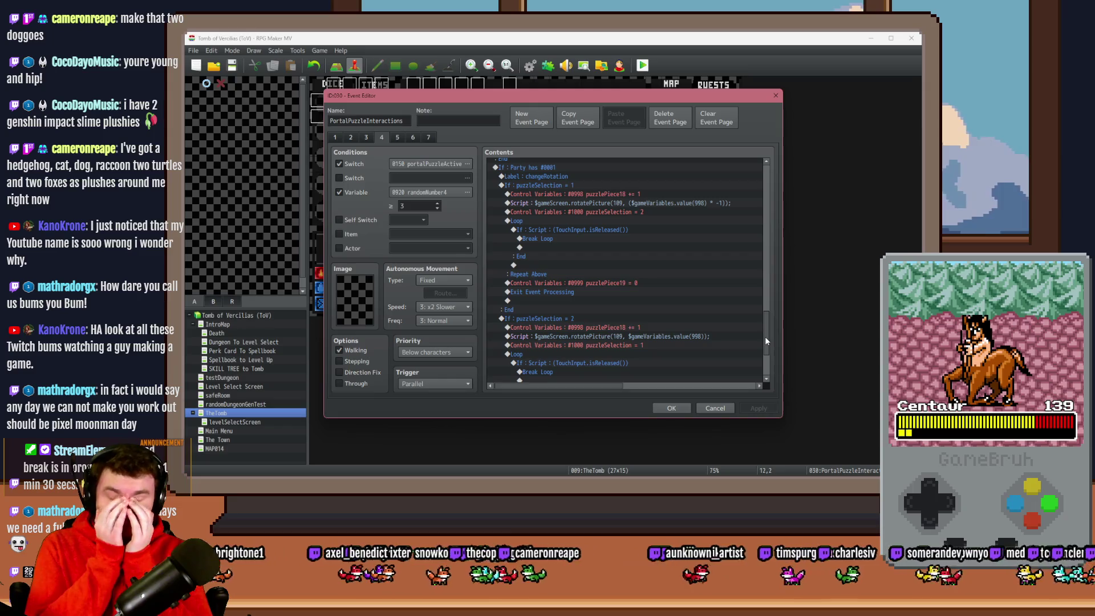
Select the HIT branch's setValue script line and bring up Event Commands to insert below it
mouse_move(765, 337)
mouse_down()
mouse_move(771, 177)
mouse_move(772, 247)
mouse_up()
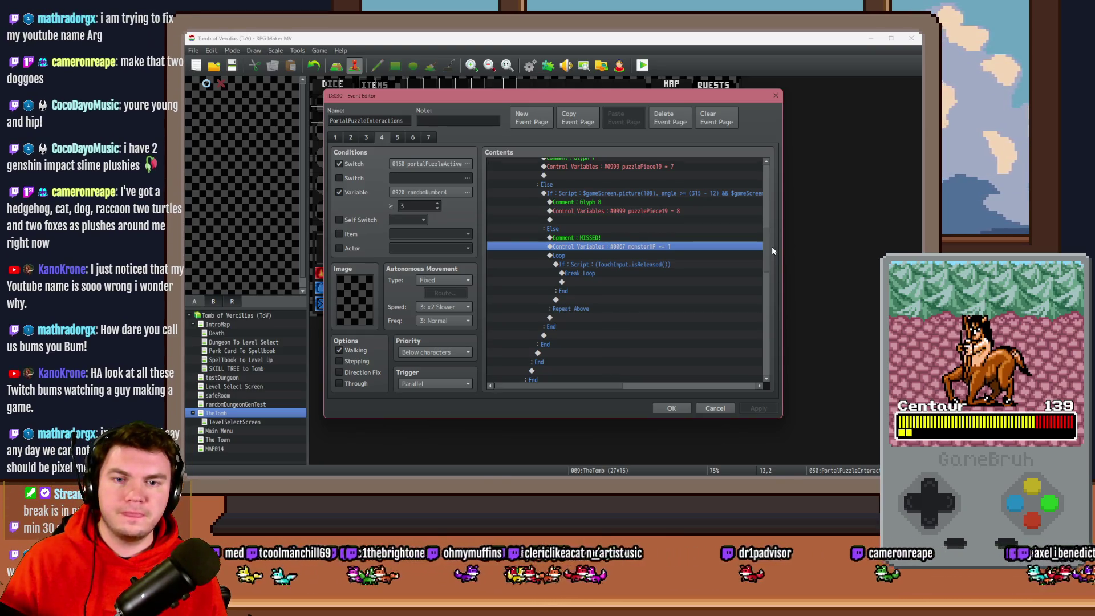
drag(772, 245, 764, 296)
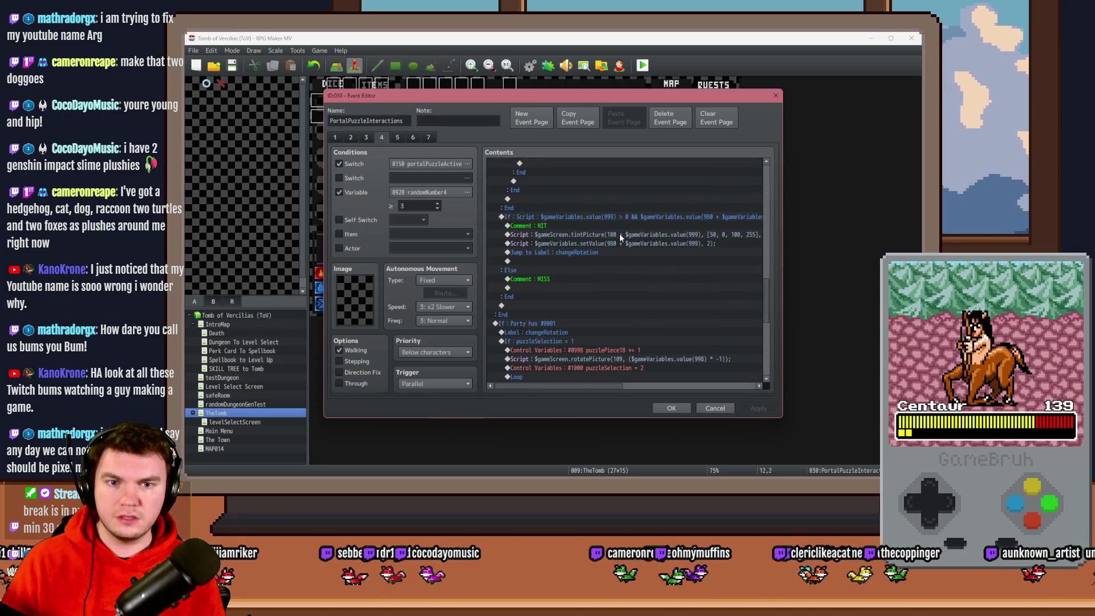
mouse_move(597, 386)
mouse_down()
mouse_move(639, 393)
mouse_move(600, 395)
mouse_up()
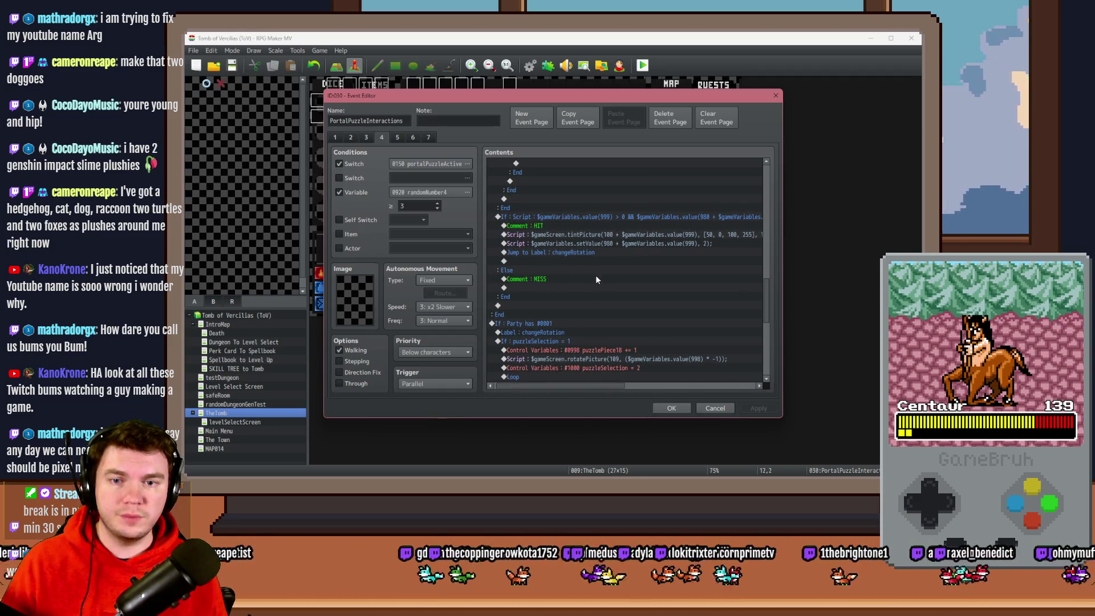
click(607, 236)
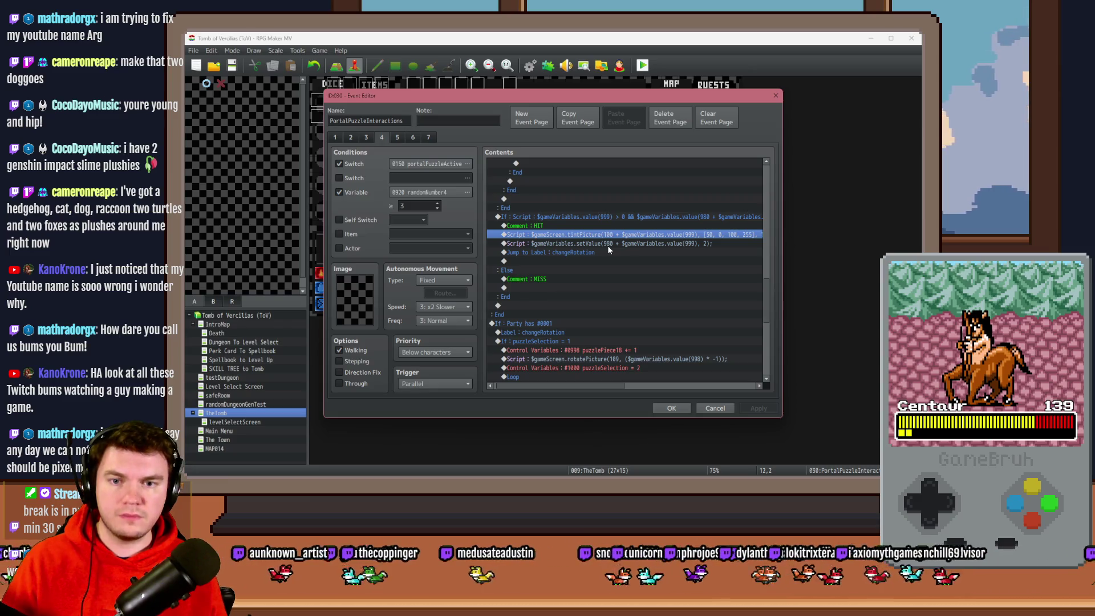
click(608, 244)
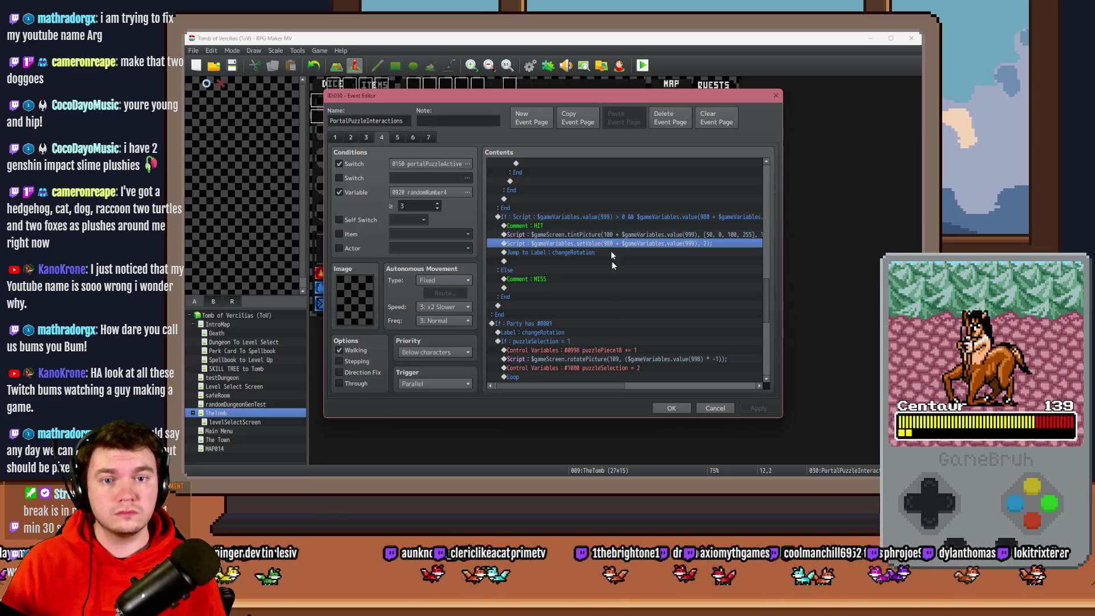
mouse_move(618, 386)
mouse_down()
mouse_move(670, 388)
mouse_move(599, 380)
mouse_up()
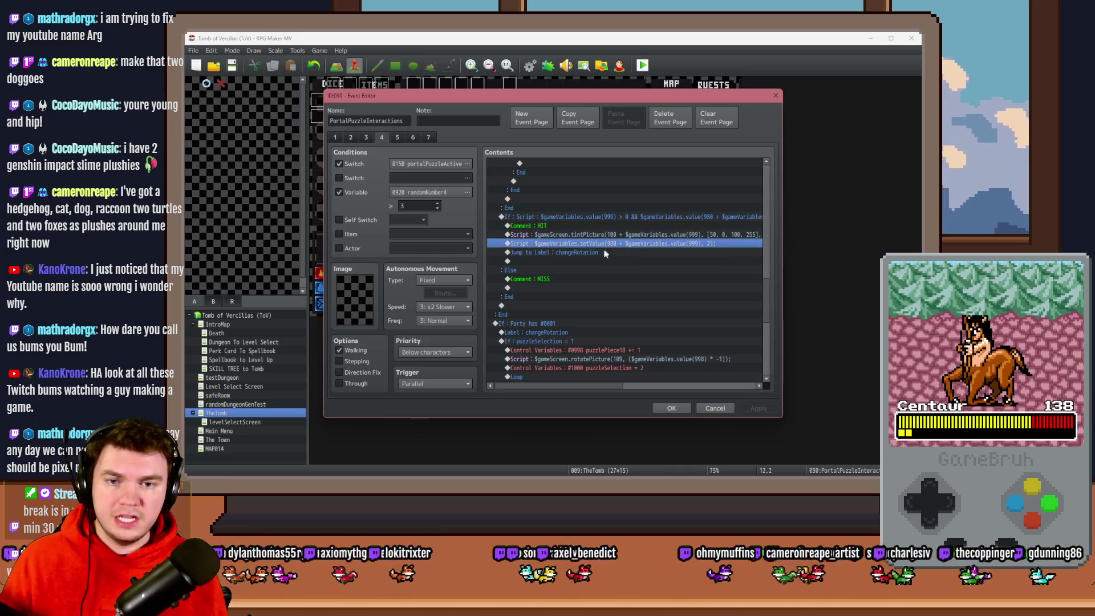
double_click(610, 252)
click(522, 139)
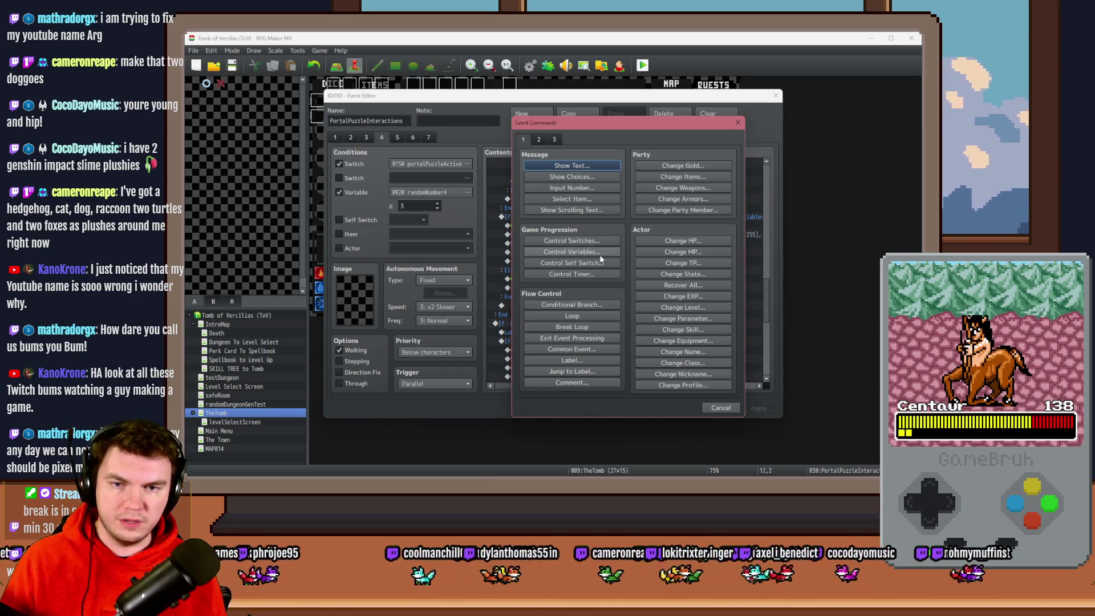
Add a Control Variables command adding constant 1 to puzzlePiece10 in the HIT branch, then return to page 1
click(600, 252)
click(650, 204)
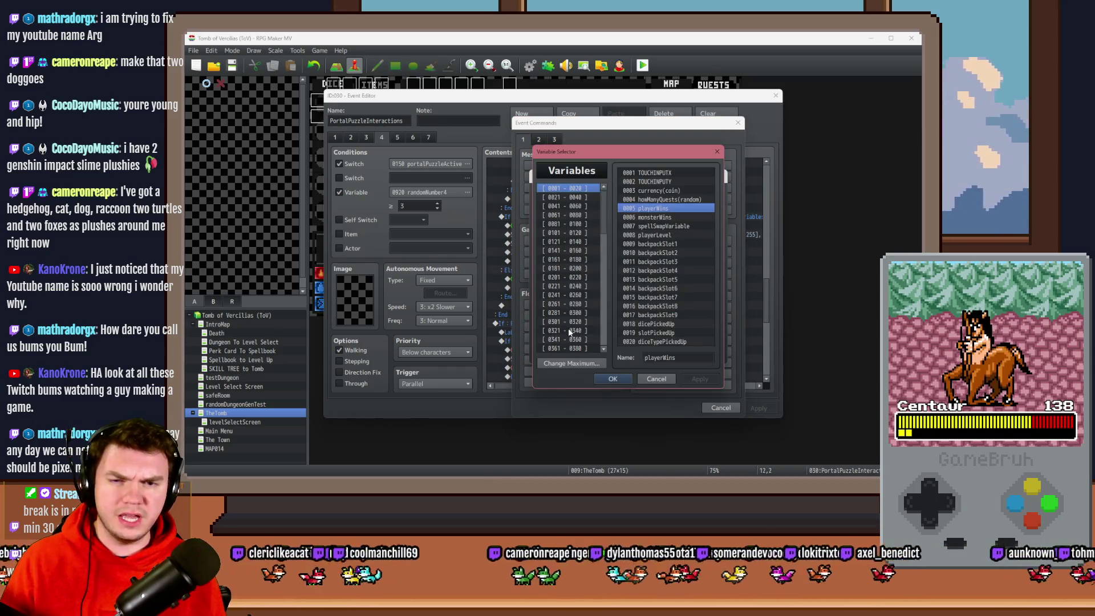
scroll(568, 328, down, 10)
click(575, 295)
key(Up)
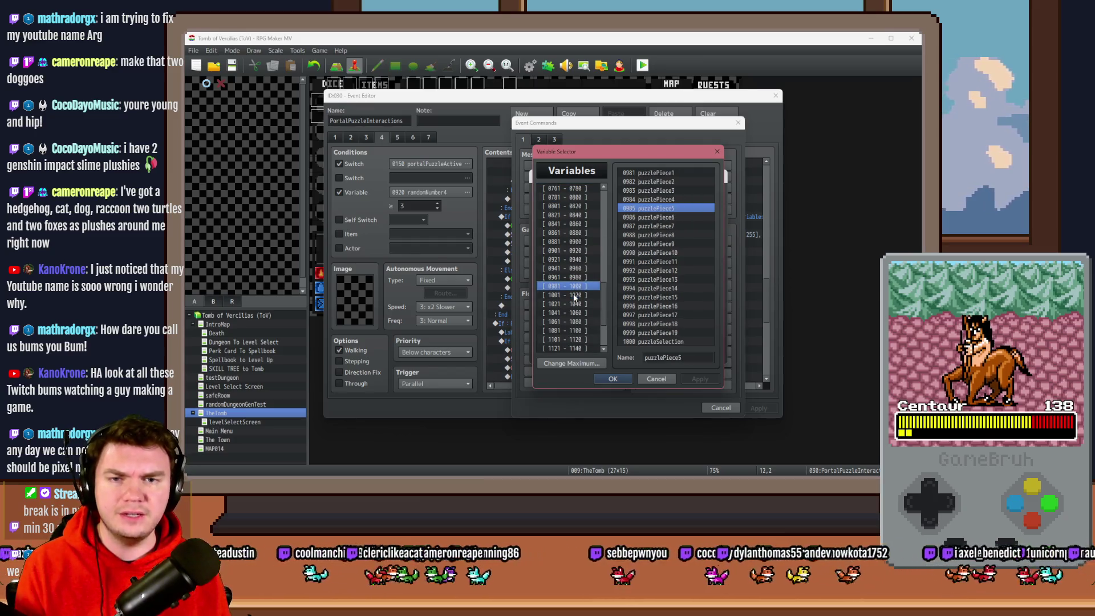
click(660, 255)
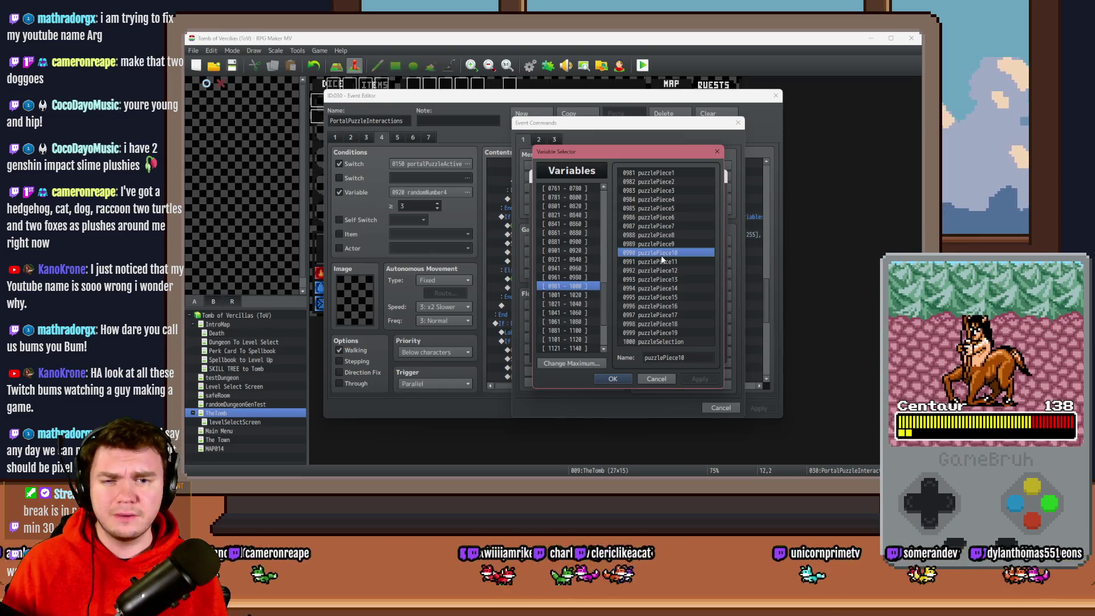
click(662, 261)
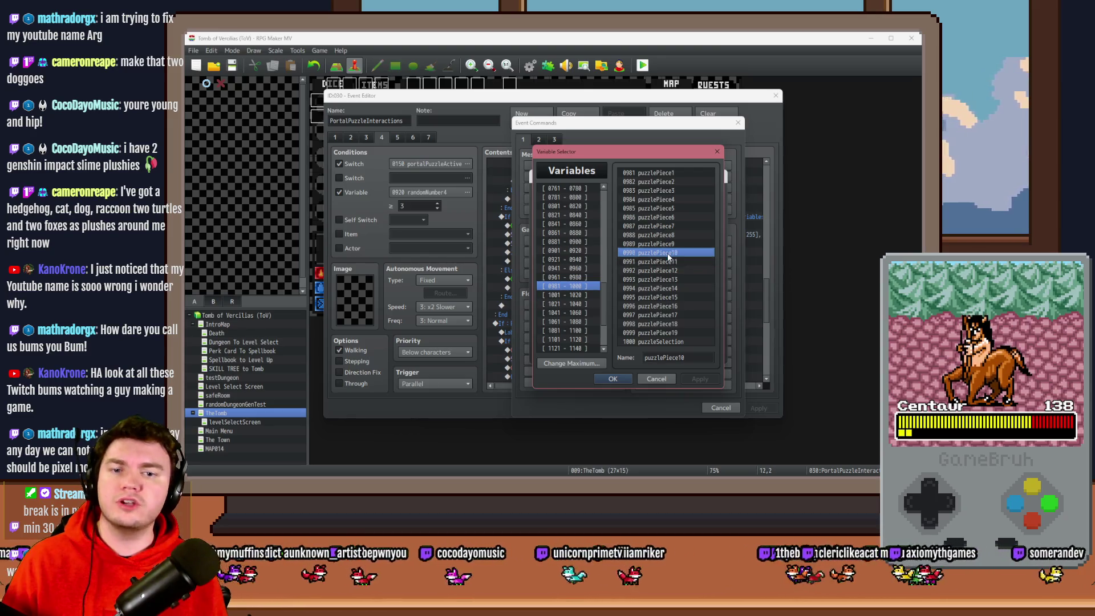
double_click(667, 254)
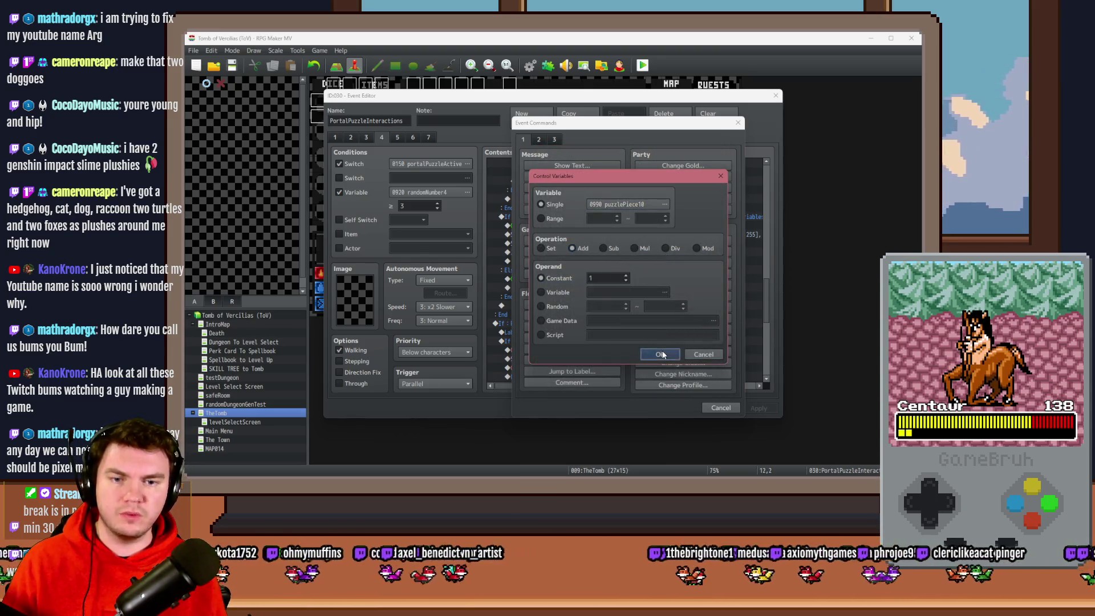
click(660, 355)
click(620, 253)
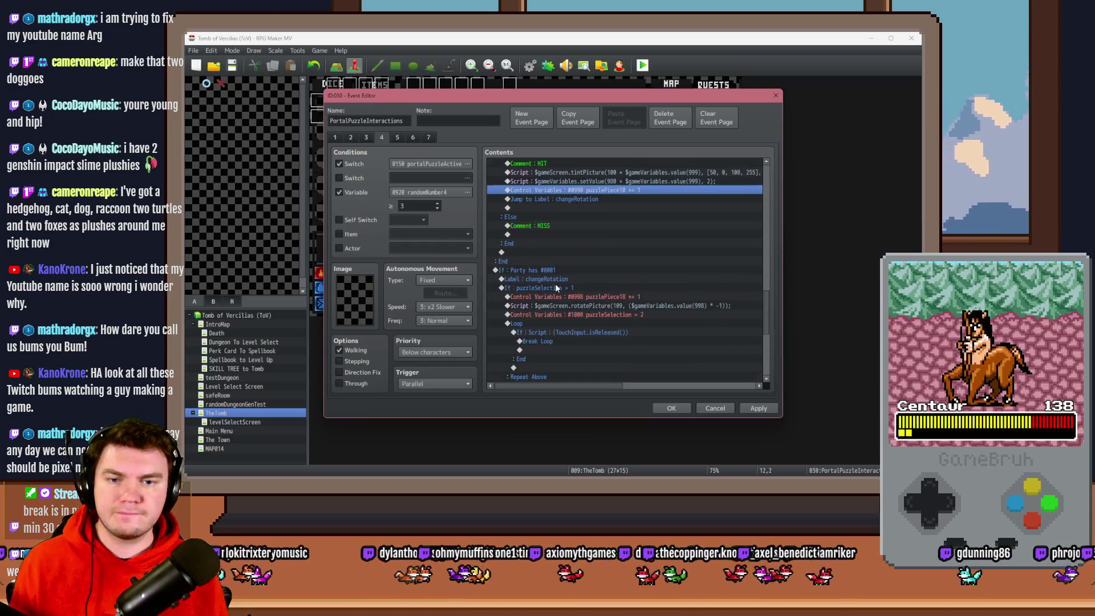
click(335, 139)
mouse_move(762, 179)
mouse_down()
mouse_move(772, 343)
mouse_move(584, 298)
mouse_up()
In the Spinning Glyphs setup, add a command setting puzzlePiece11 to the puzzleSelection variable
scroll(586, 299, down, 2)
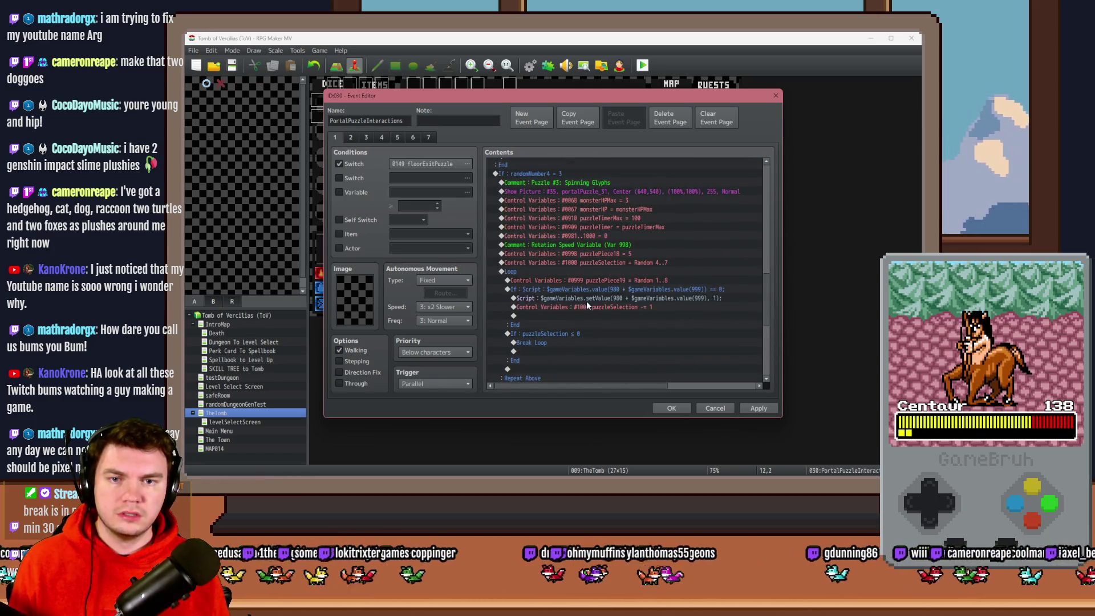
click(648, 263)
click(645, 271)
double_click(645, 280)
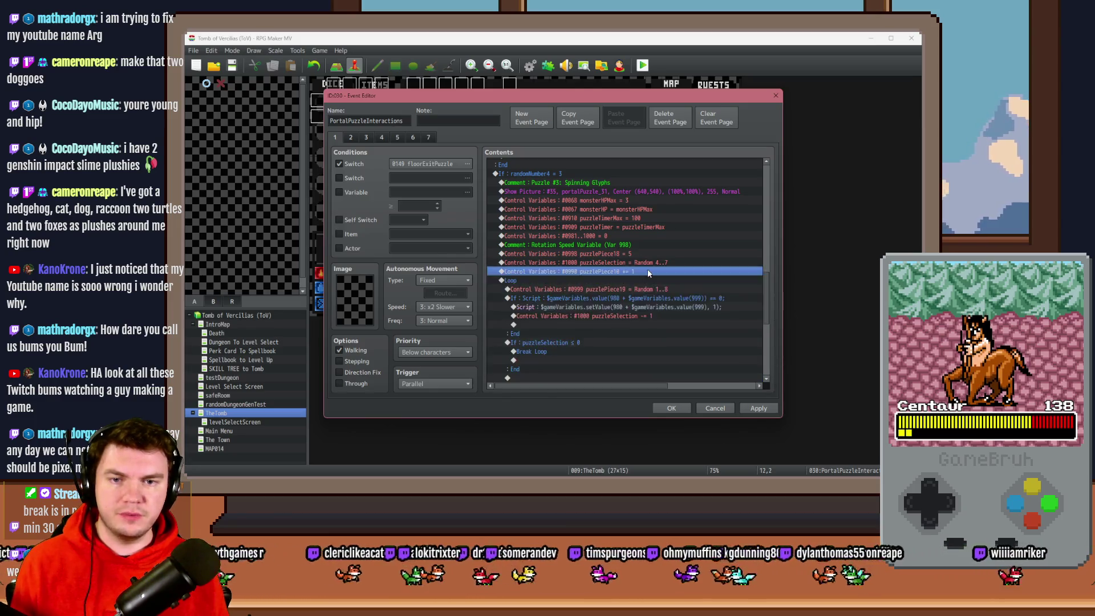
click(633, 206)
click(655, 262)
double_click(655, 261)
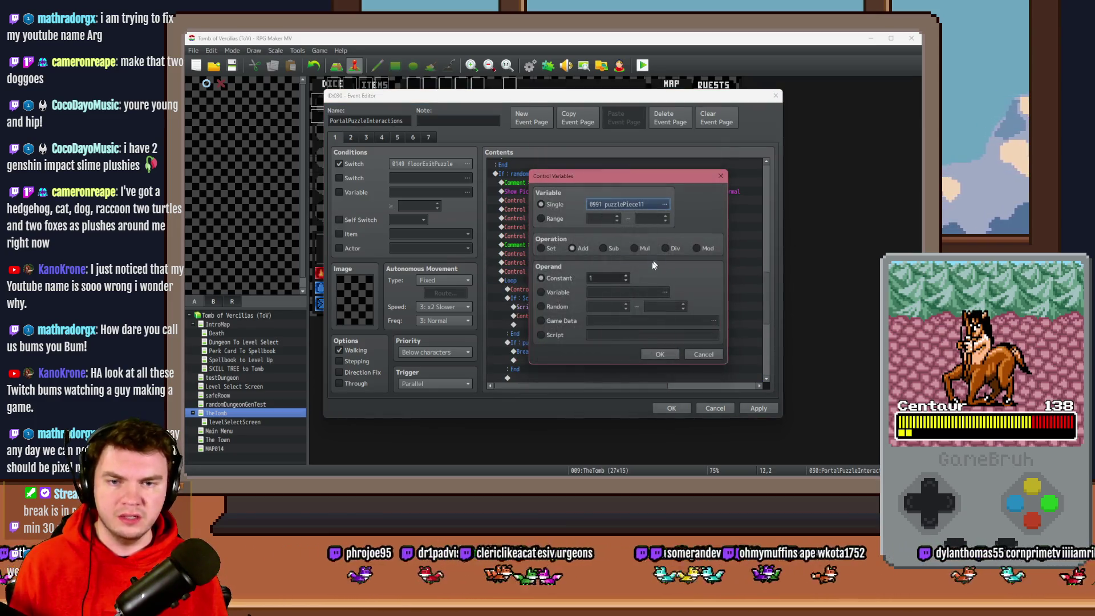
click(558, 292)
click(633, 292)
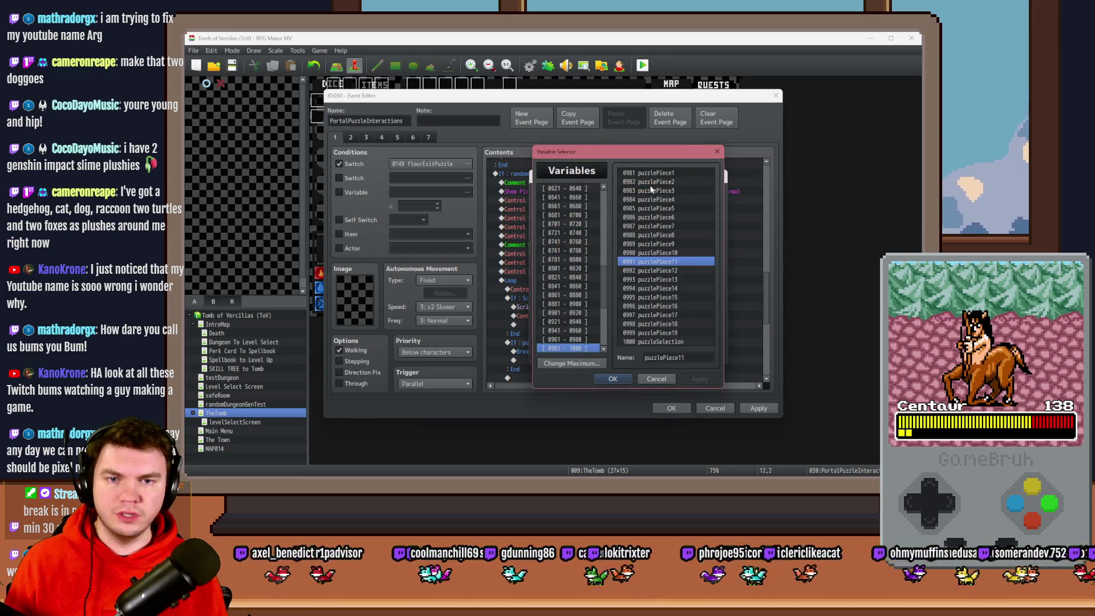
double_click(658, 341)
click(656, 350)
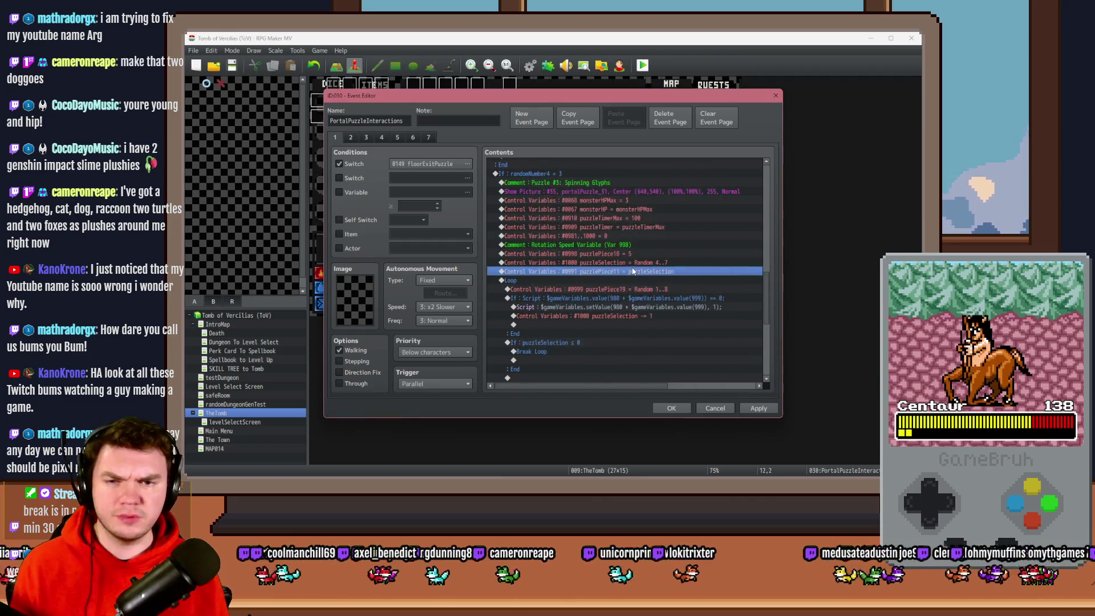
Check the new line follows puzzleSelection = Random 4..7 and apply the event changes
click(603, 255)
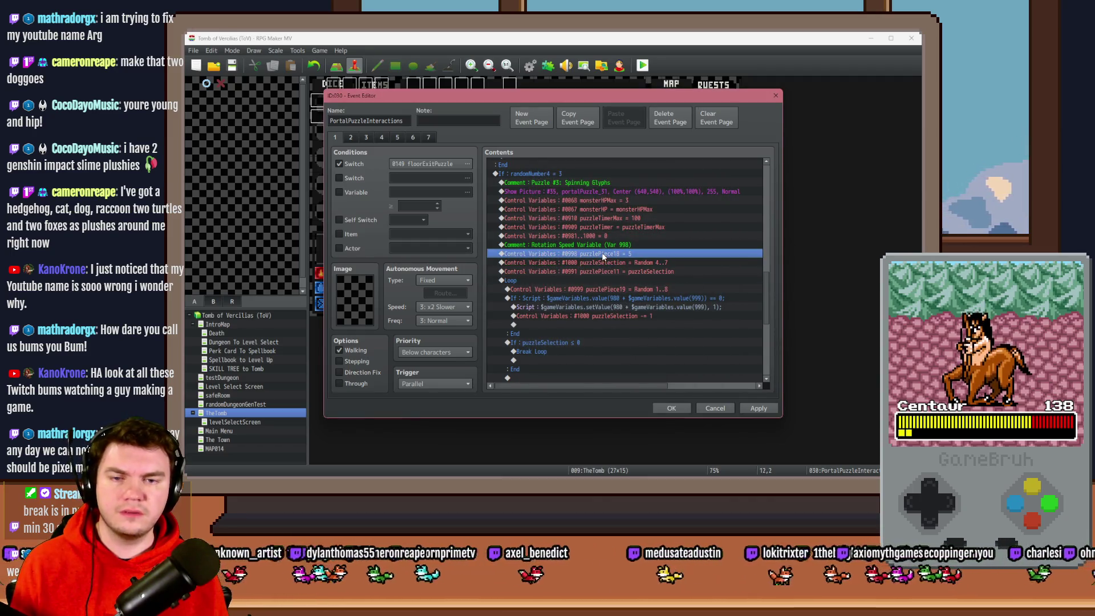
click(623, 273)
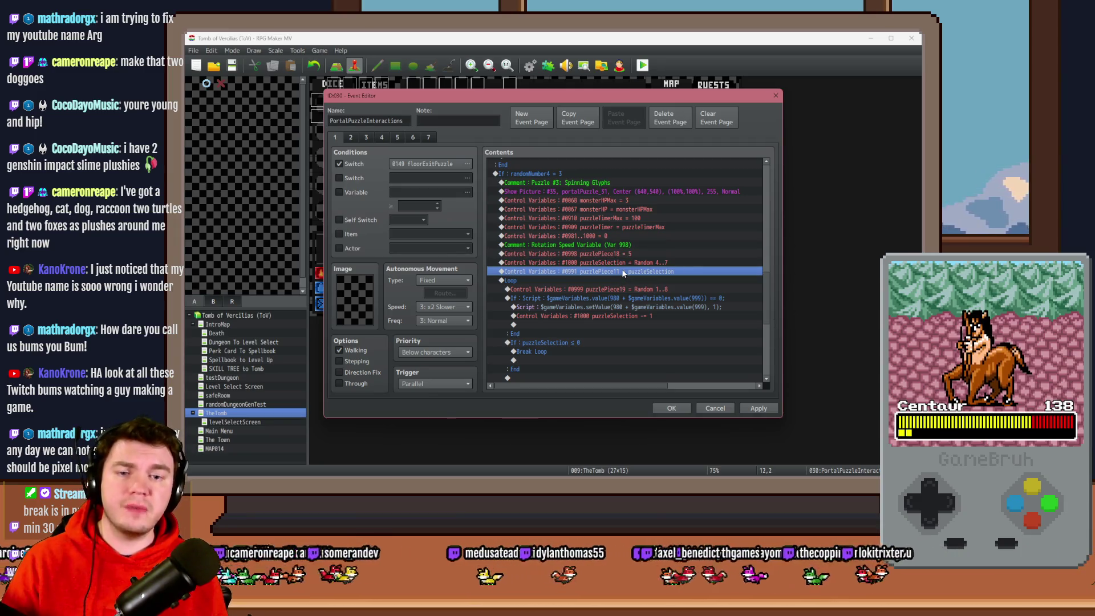
click(647, 263)
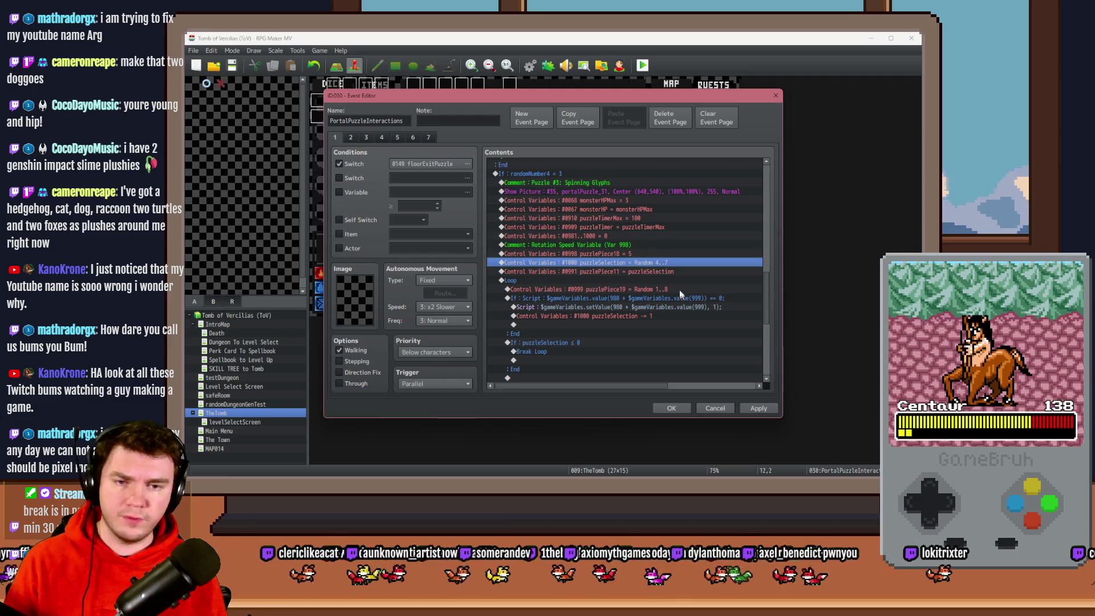
click(759, 409)
click(354, 138)
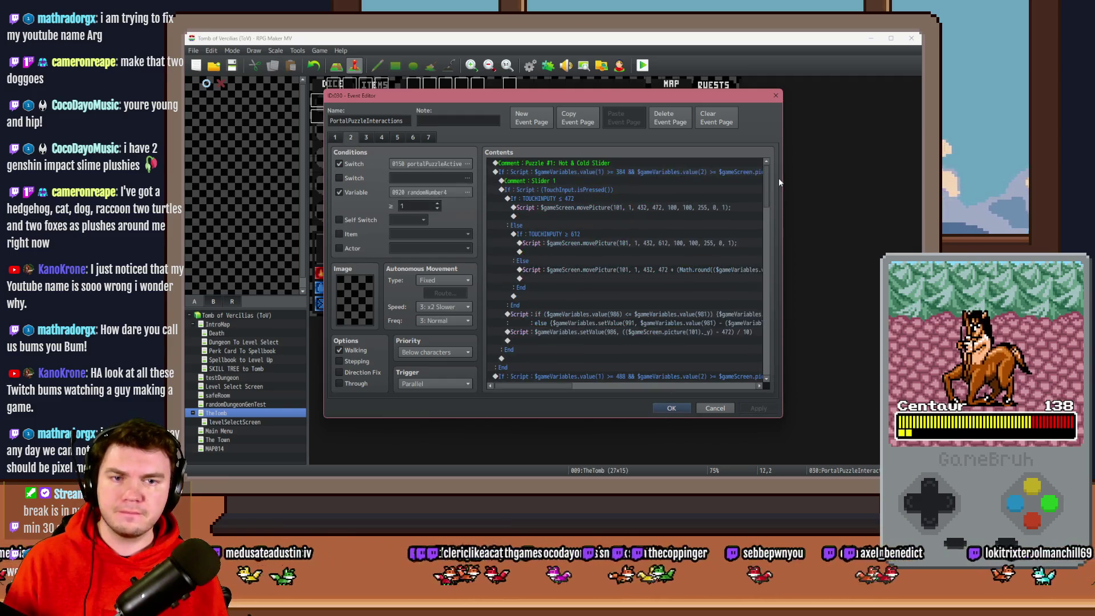
Go to page 4 and scroll down to the HIT/MISS conditional branch
drag(768, 187, 776, 308)
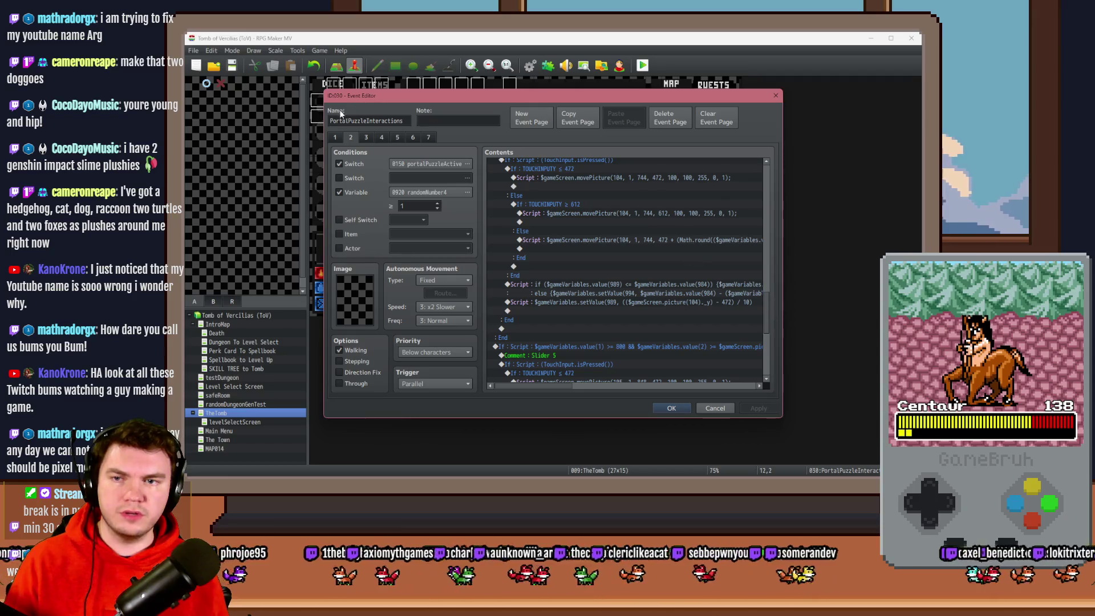
click(386, 138)
drag(766, 183, 768, 277)
scroll(608, 266, down, 4)
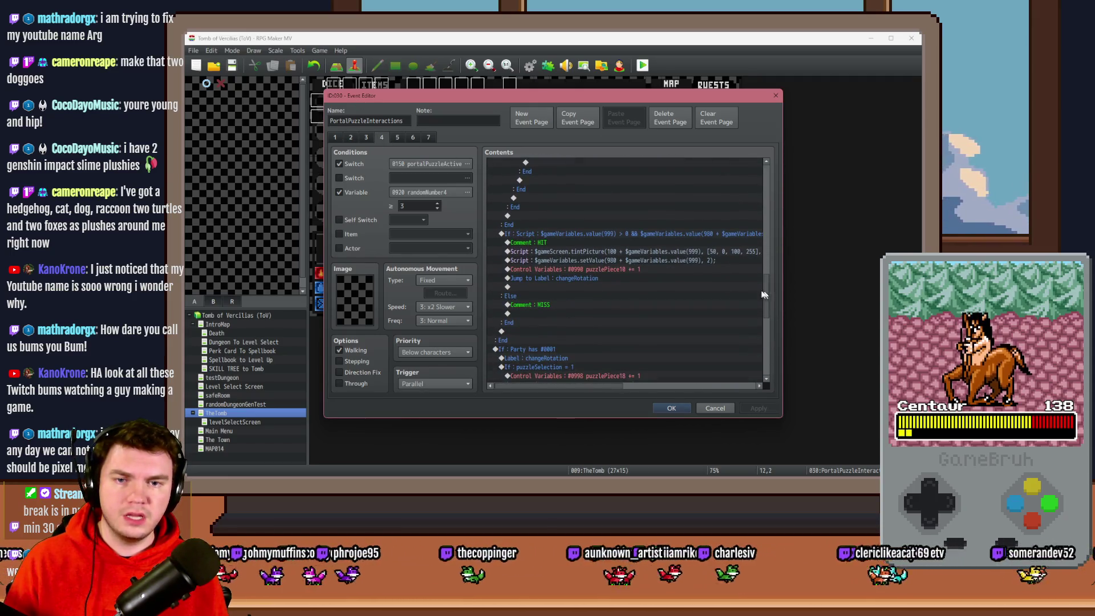
Below puzzlePiece10 += 1, add a Conditional Branch testing variable 0990 ≥ variable 0991
click(622, 269)
click(625, 252)
click(621, 262)
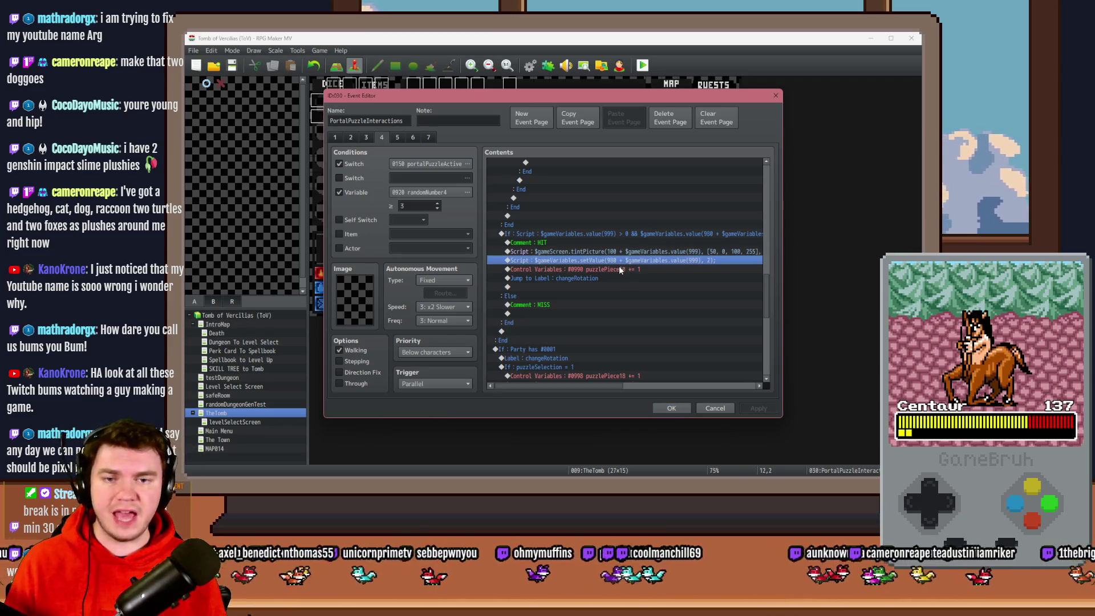
click(613, 270)
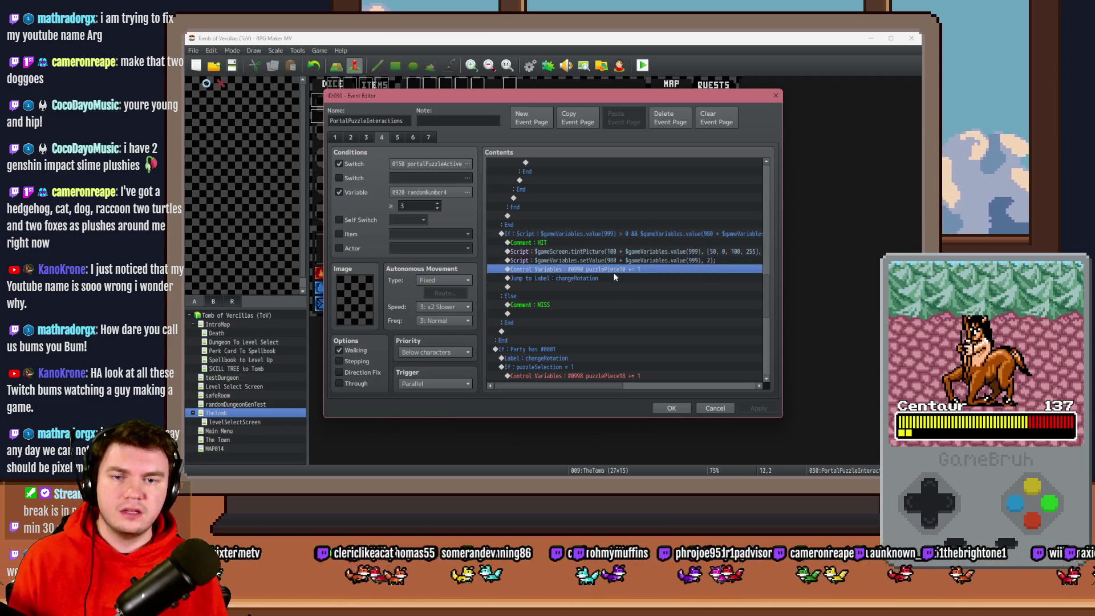
double_click(614, 286)
click(572, 306)
click(533, 230)
click(610, 229)
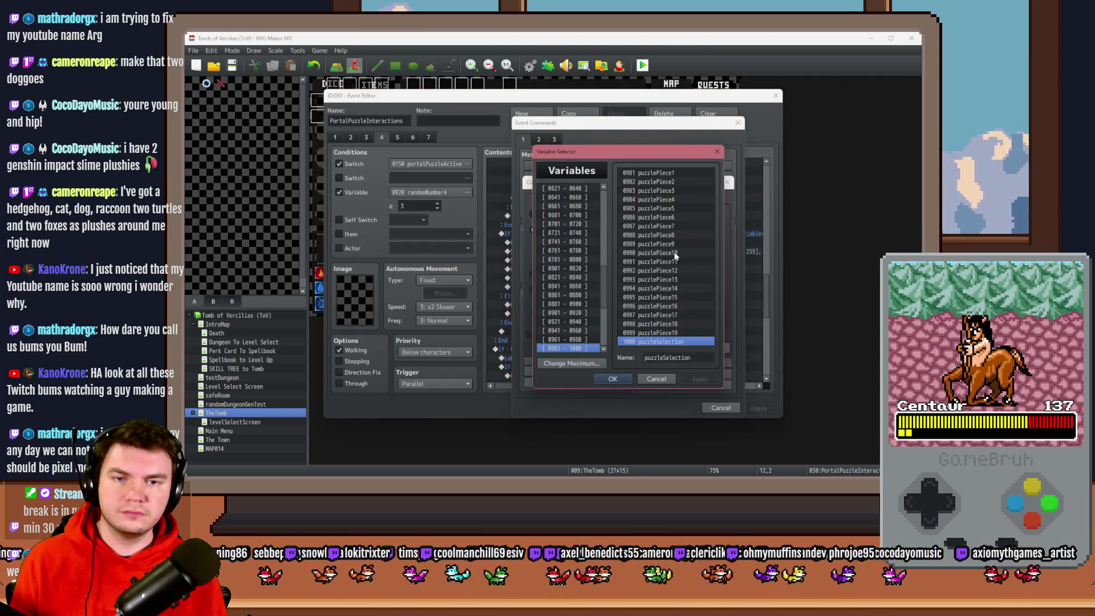
double_click(656, 253)
click(611, 259)
click(669, 259)
double_click(669, 258)
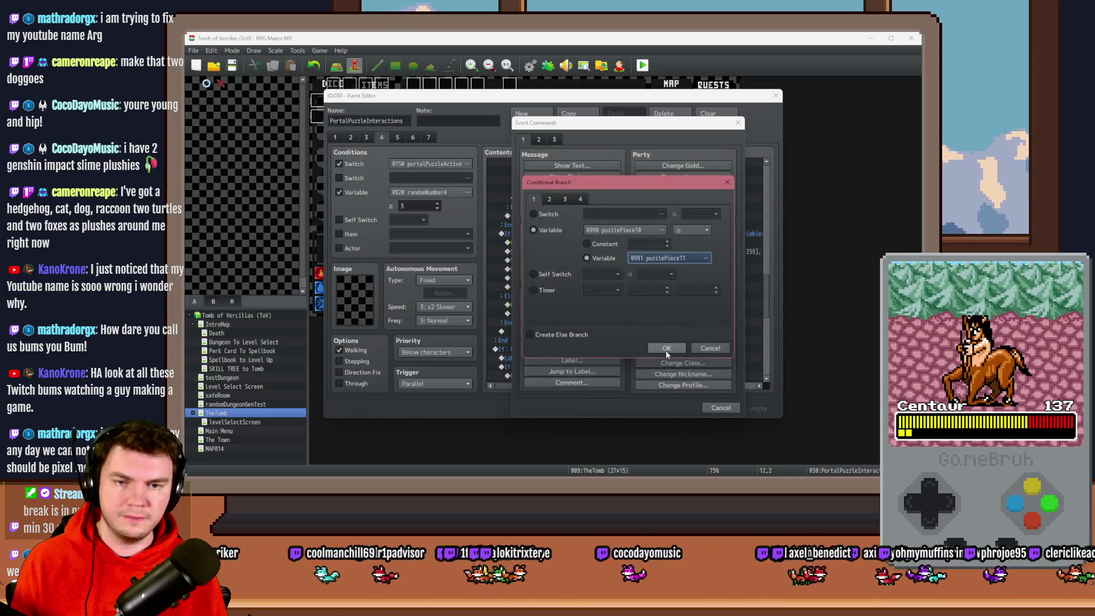
click(666, 349)
Paste the HIT comment into the new branch and change its text to 'YOU WIN!'
click(575, 287)
key(ctrl+v)
double_click(532, 243)
text(YOU WIN!)
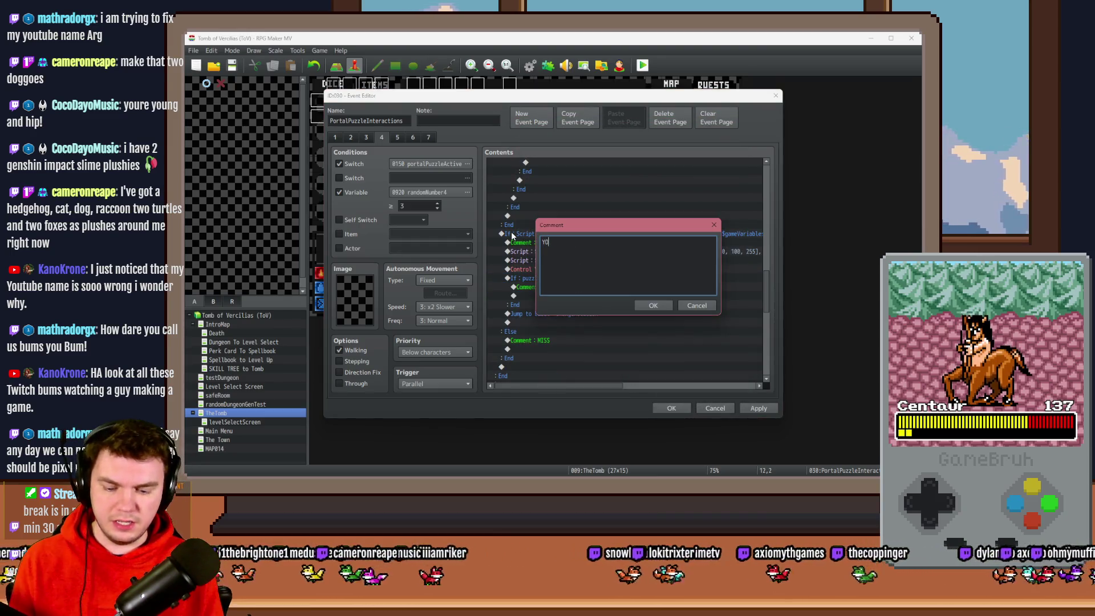
key(ctrl+Return)
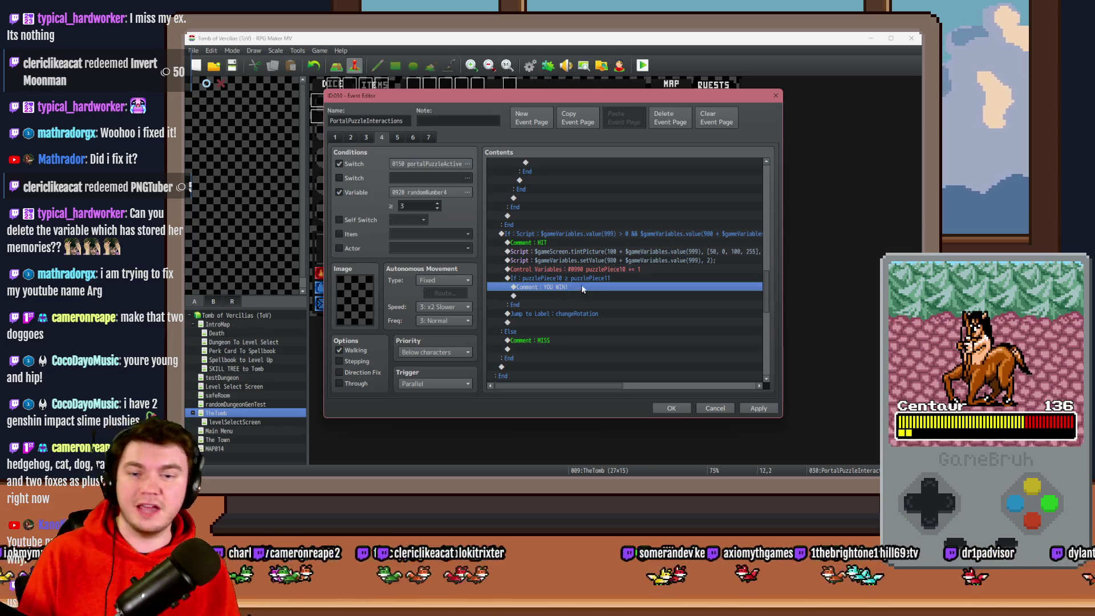
Open the event command list under YOU WIN! and cancel out of a Plugin Command entry
double_click(588, 295)
click(553, 140)
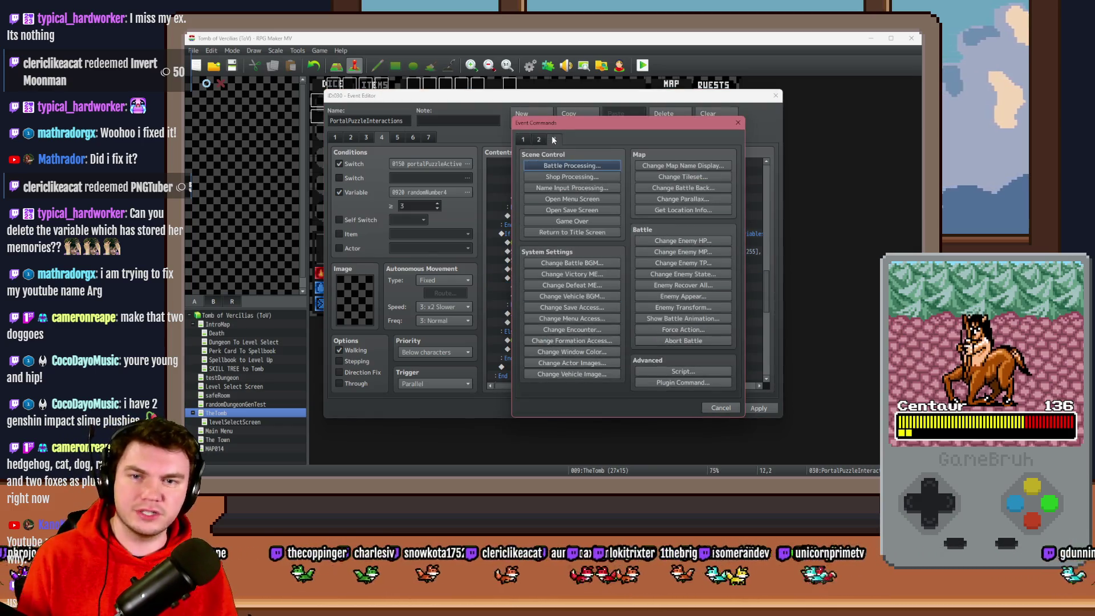
click(702, 382)
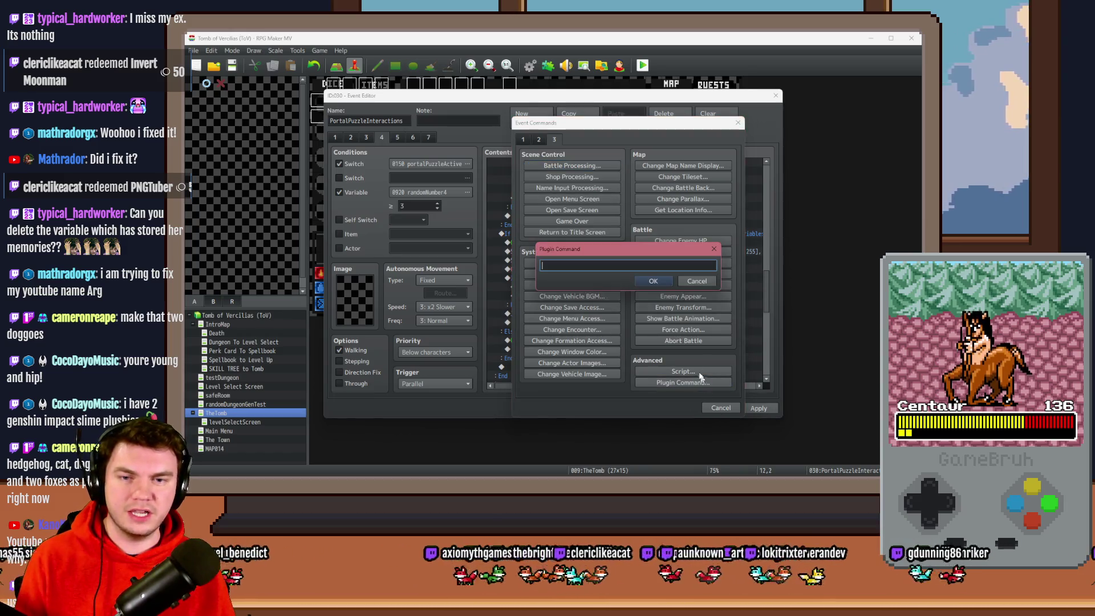
click(693, 280)
click(522, 140)
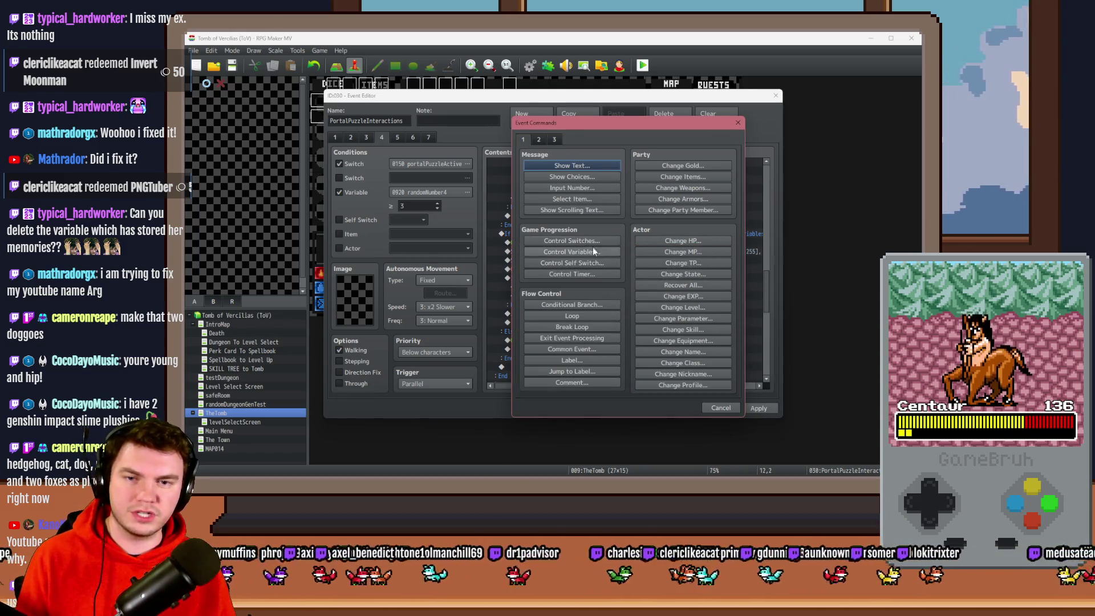
Start a Control Variables operation on variable 1251, renamed herMemories
click(572, 251)
click(625, 204)
click(591, 330)
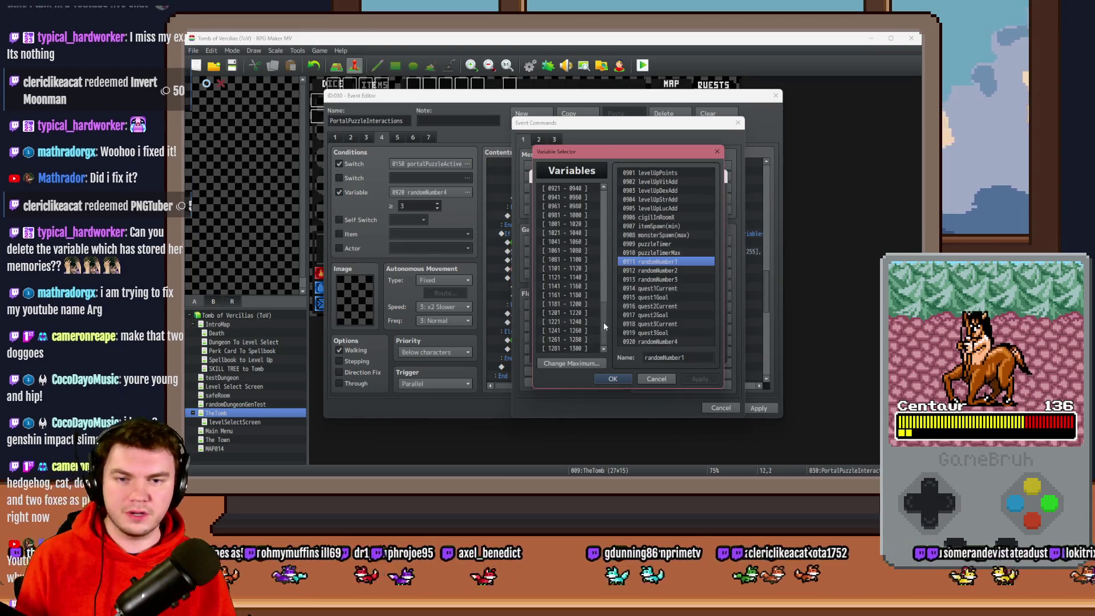
click(668, 357)
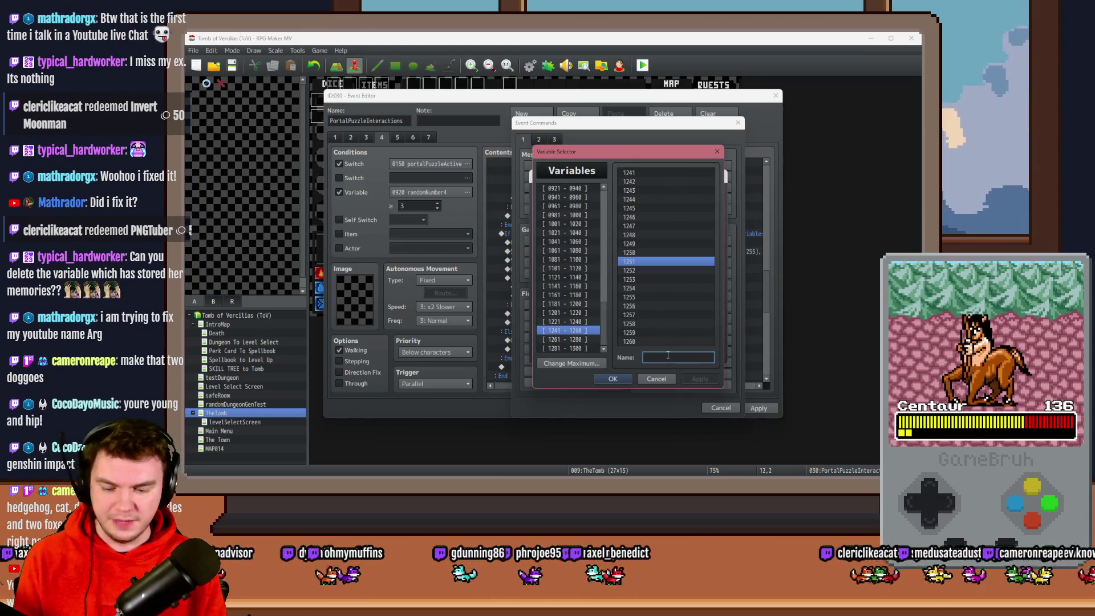
text(her)
text(Mo)
text(mories)
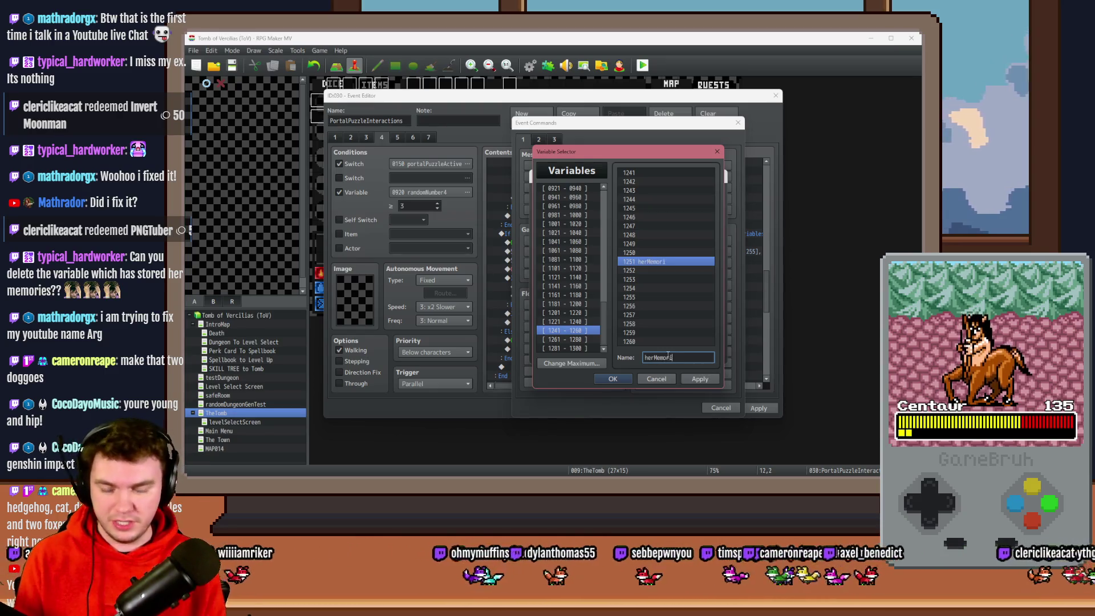
key(Return)
Set herMemories to the constant 86 and confirm the command
double_click(600, 279)
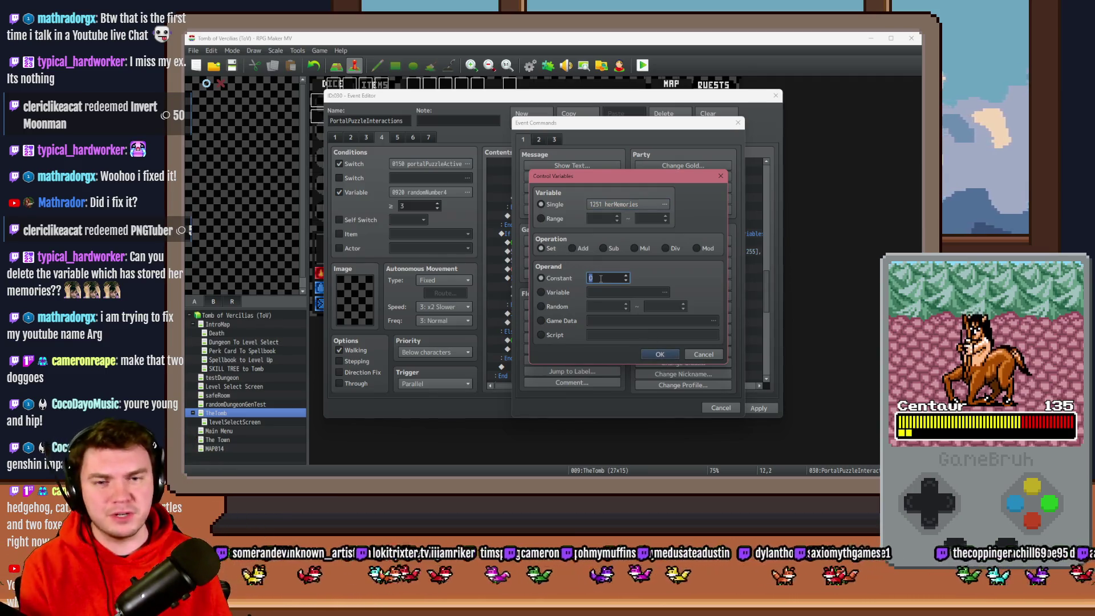
text(862)
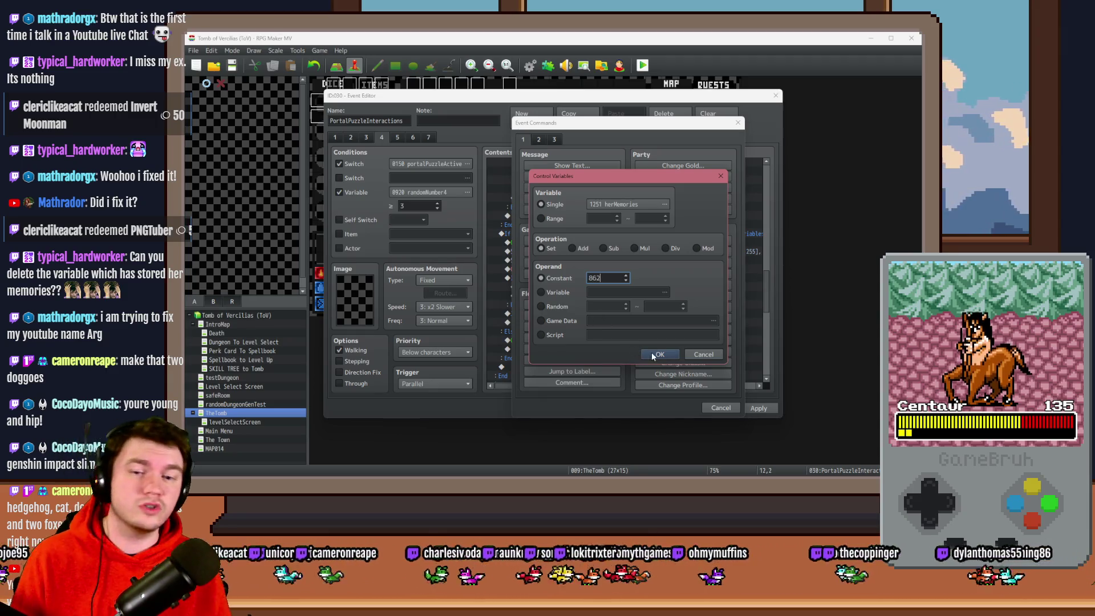
click(652, 353)
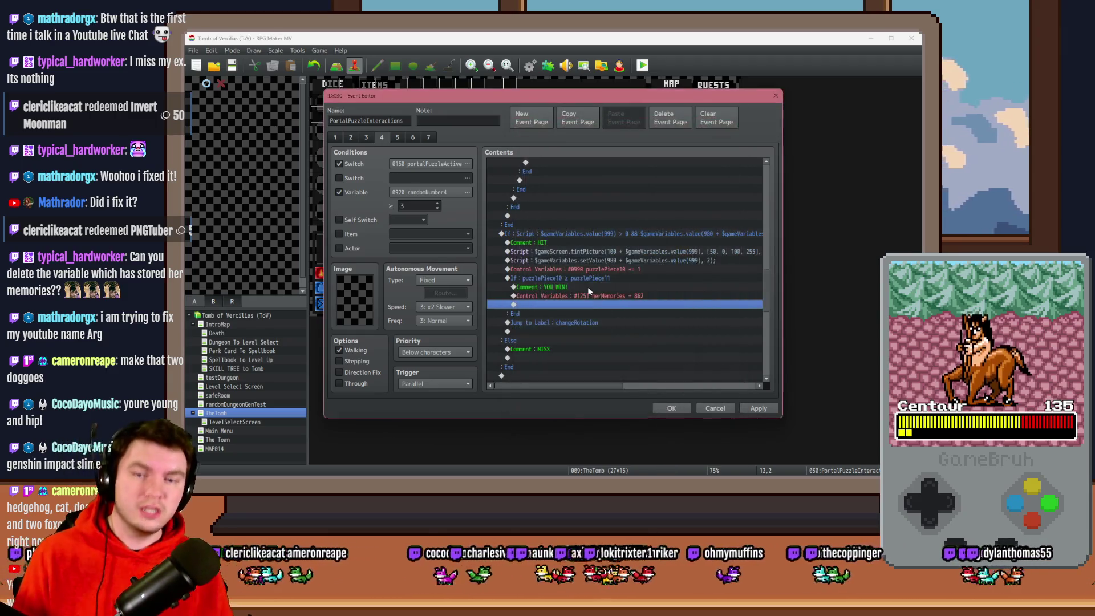
double_click(593, 305)
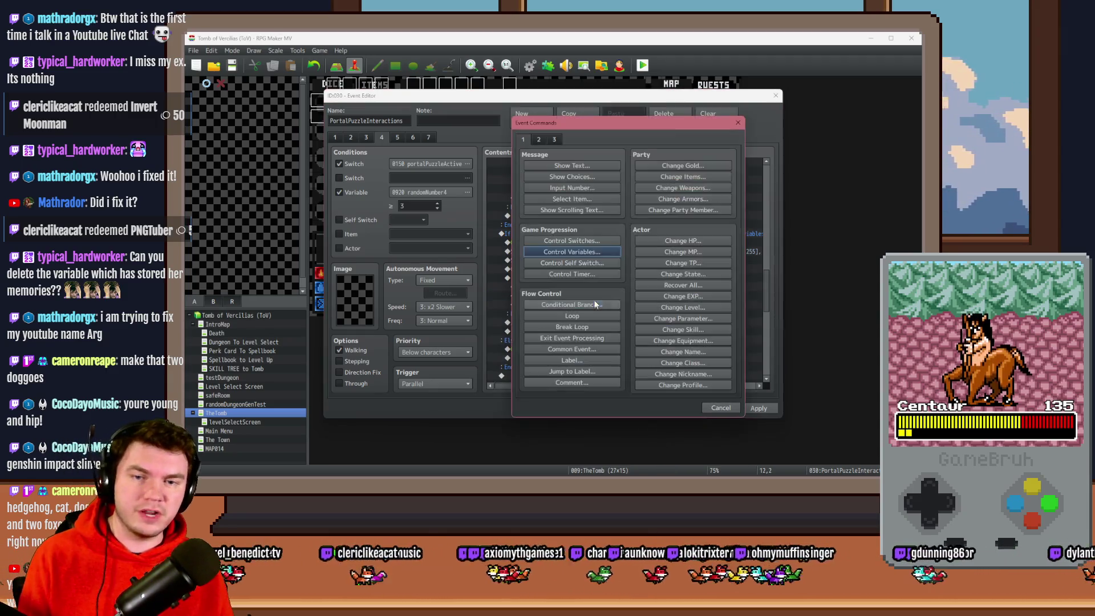
Add a Script command 'var herMemories = 0;' to the YOU WIN! branch
click(554, 139)
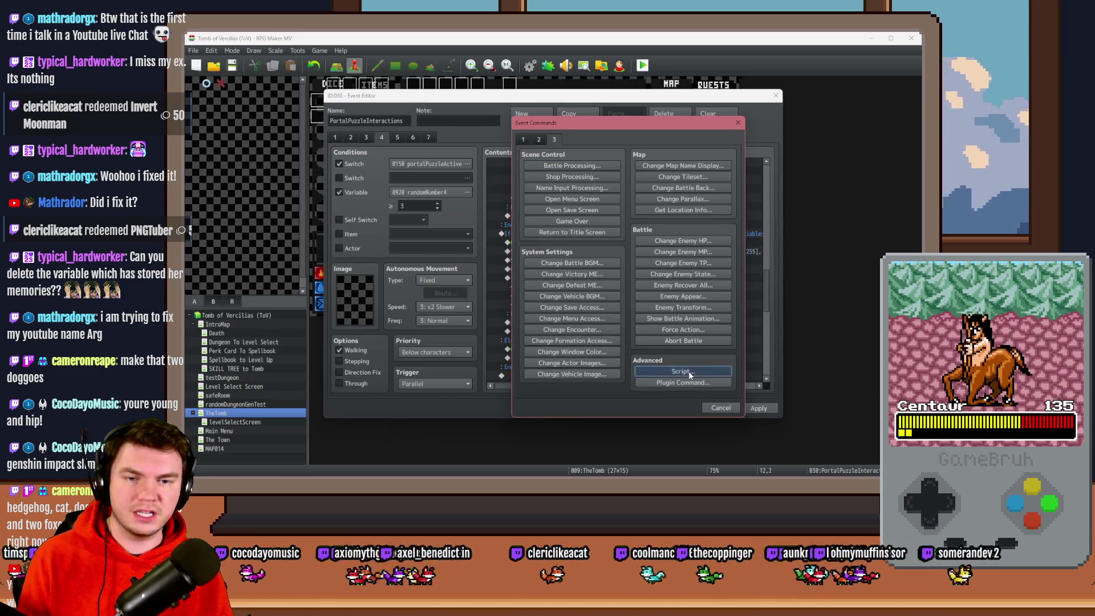
click(683, 371)
text(var )
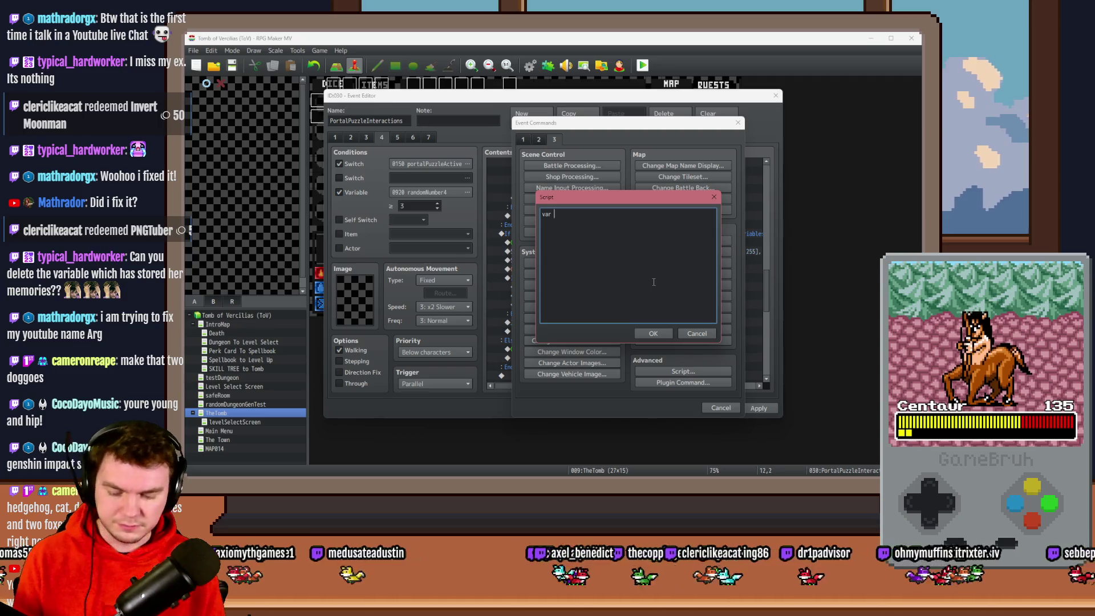
text(herMemories = )
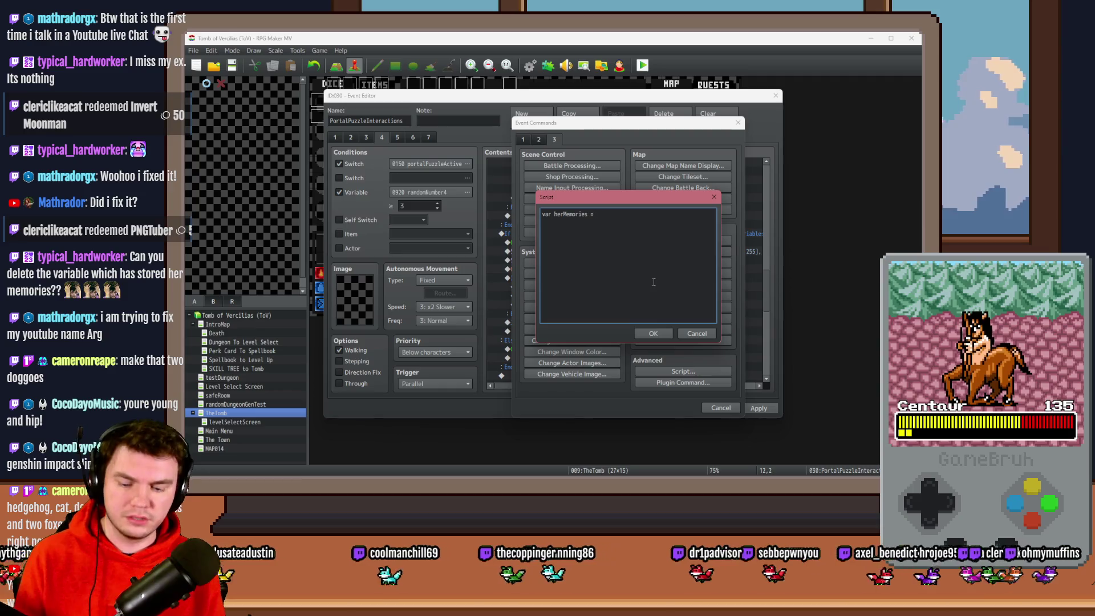
text(0)
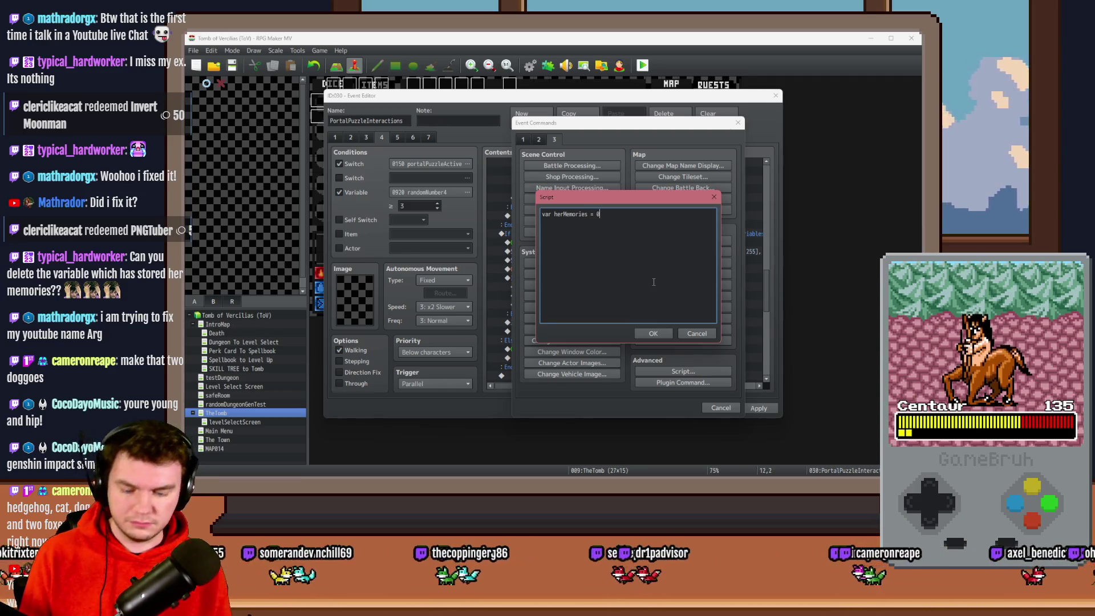
text(;)
key(ctrl+Return)
Delete both herMemories lines, leaving only the YOU WIN! comment
click(606, 305)
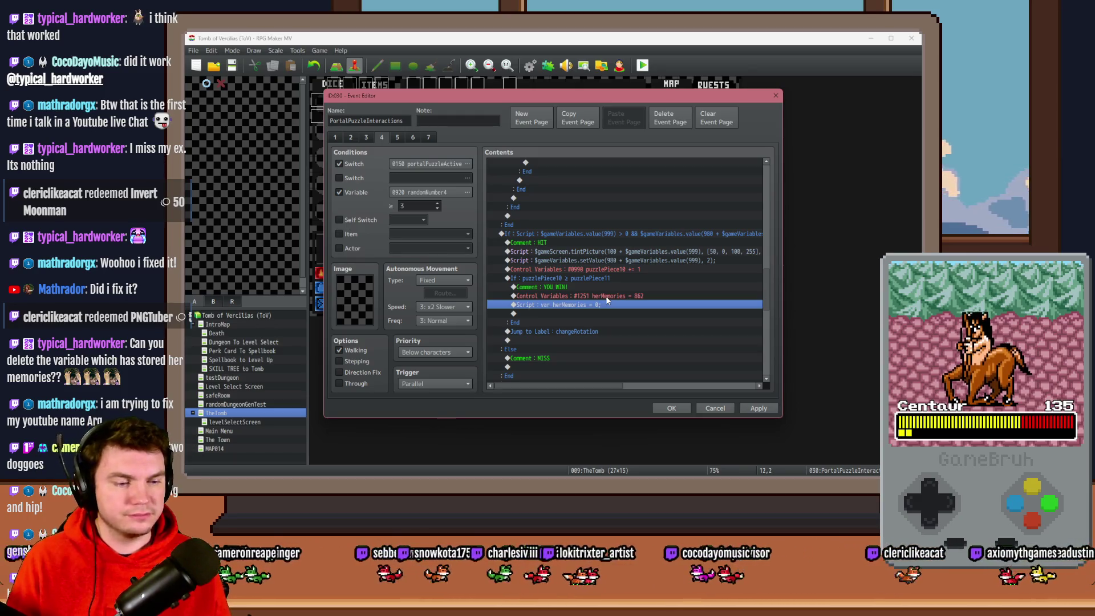
shift+click(610, 296)
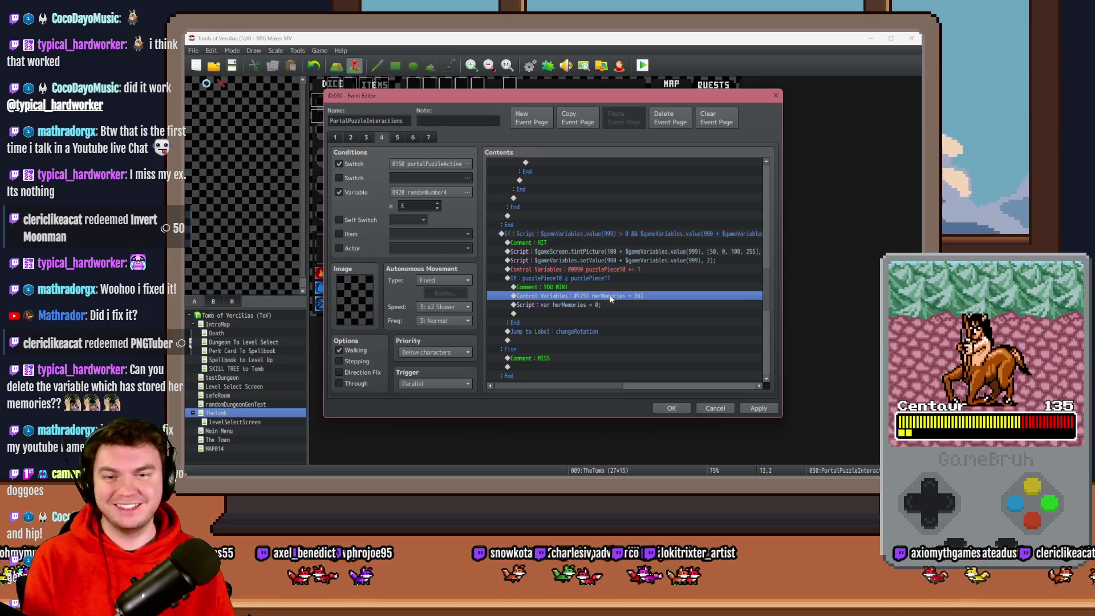
key(Delete)
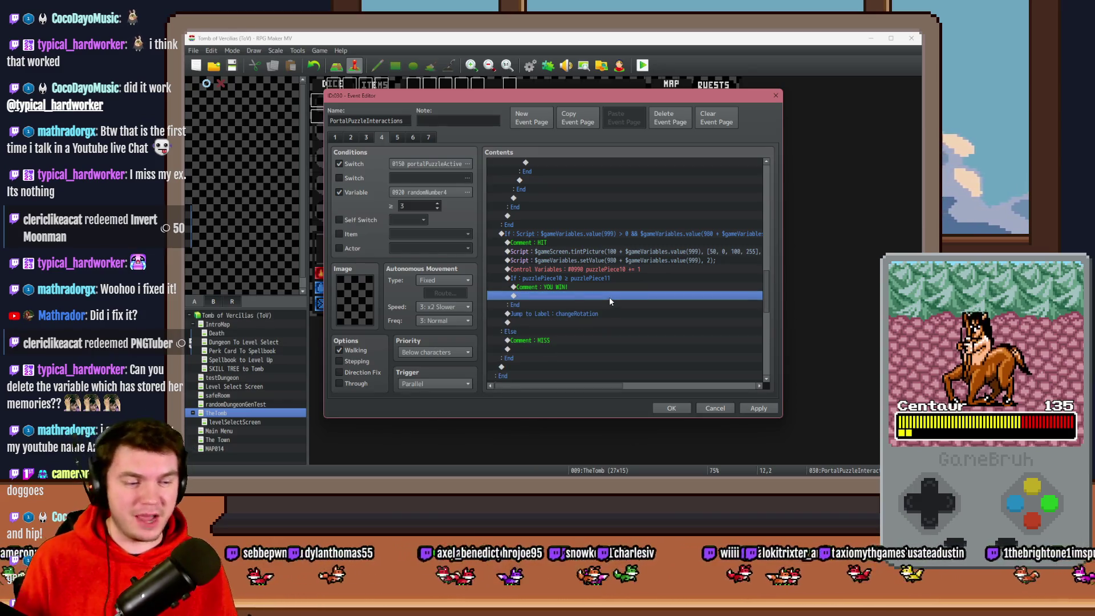
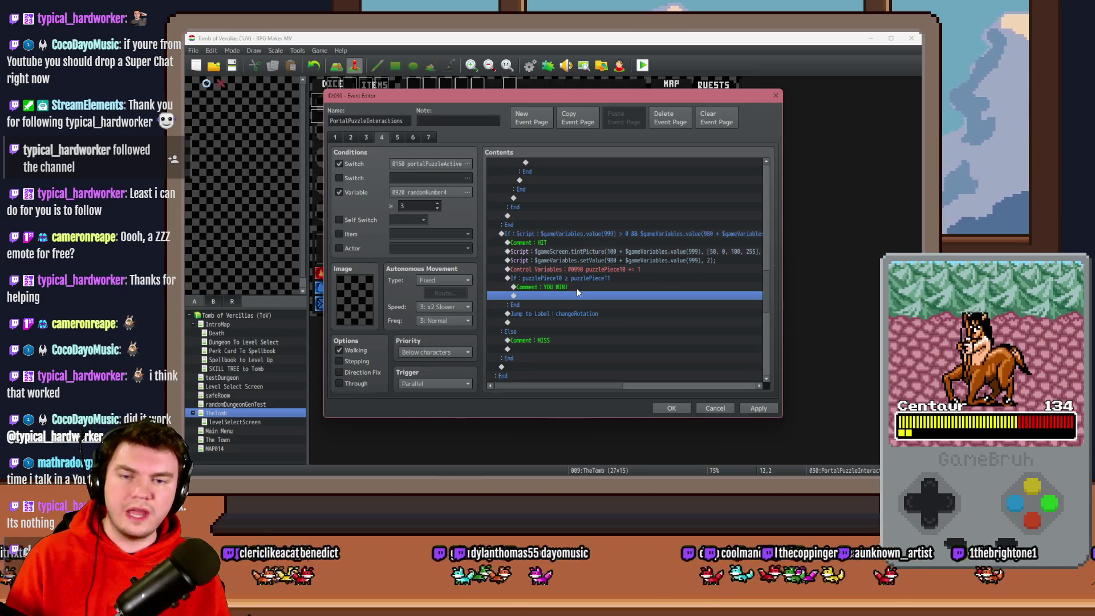
Insert a 60-frame Wait under the 'YOU WIN!' comment, save the event, and open PortalPuzzleTimer
double_click(526, 299)
click(539, 140)
click(652, 165)
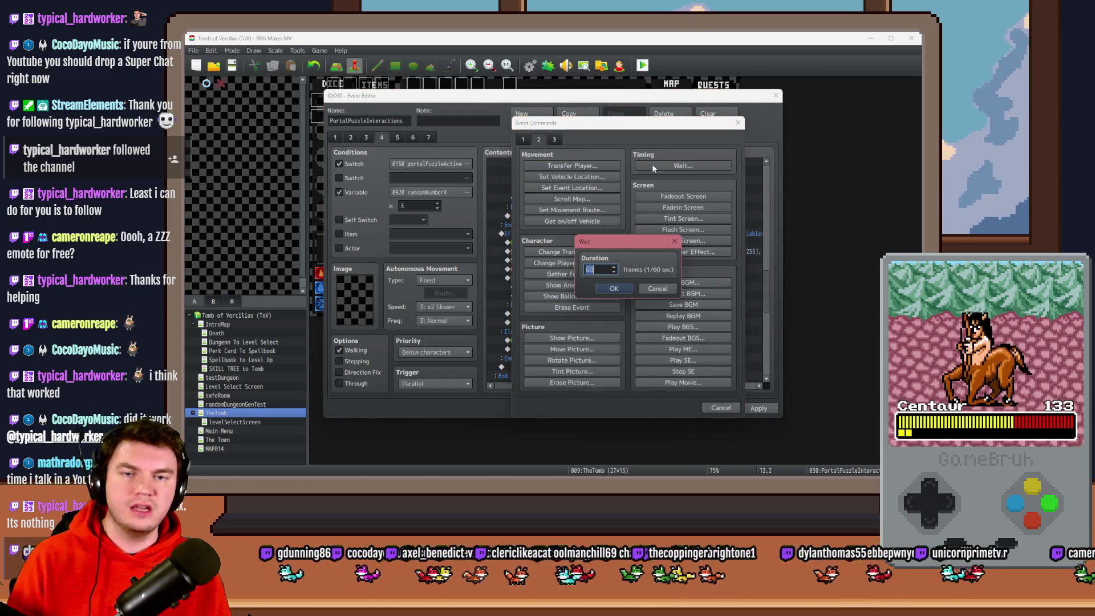
click(610, 289)
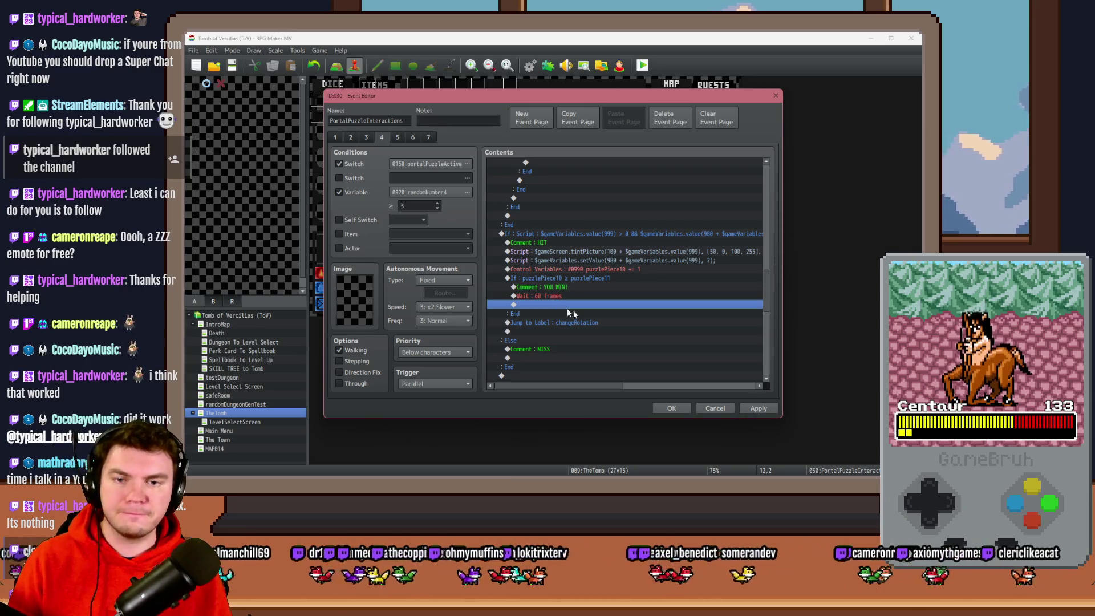
click(758, 408)
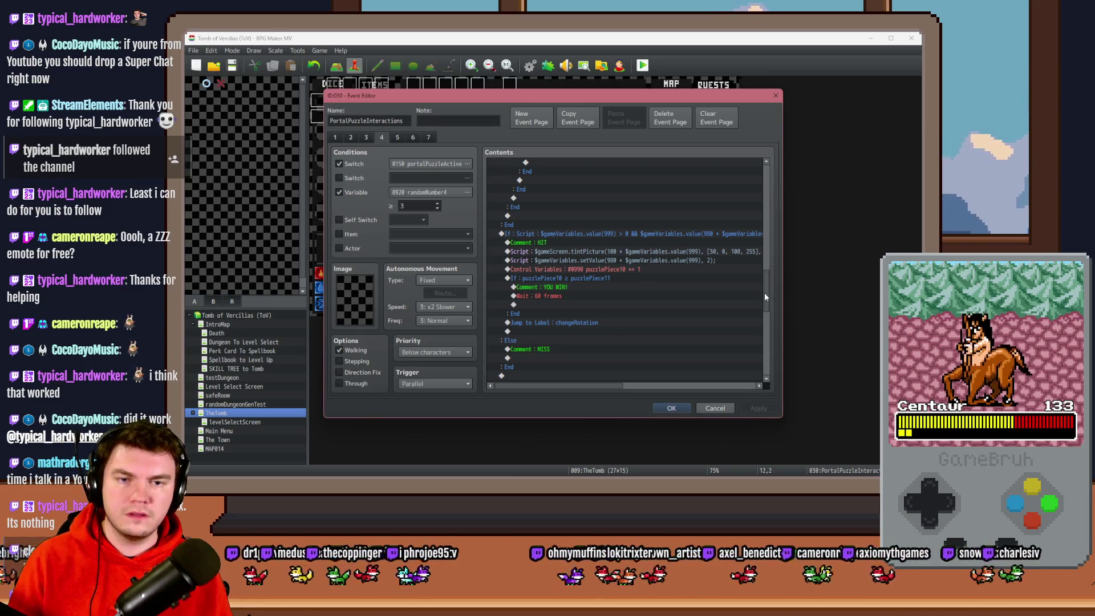
click(671, 409)
double_click(609, 130)
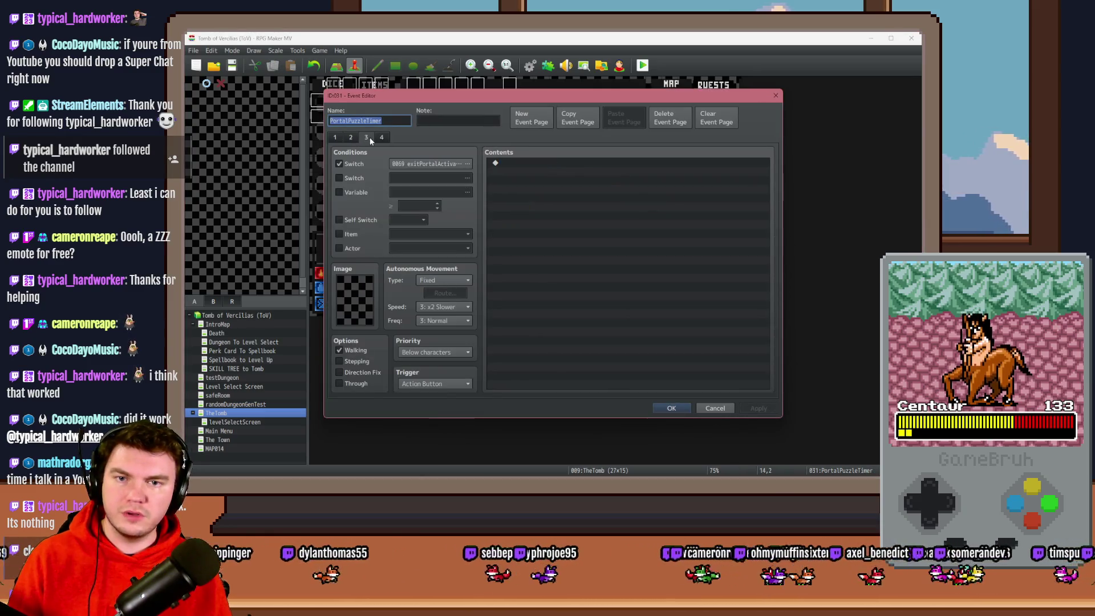
click(351, 136)
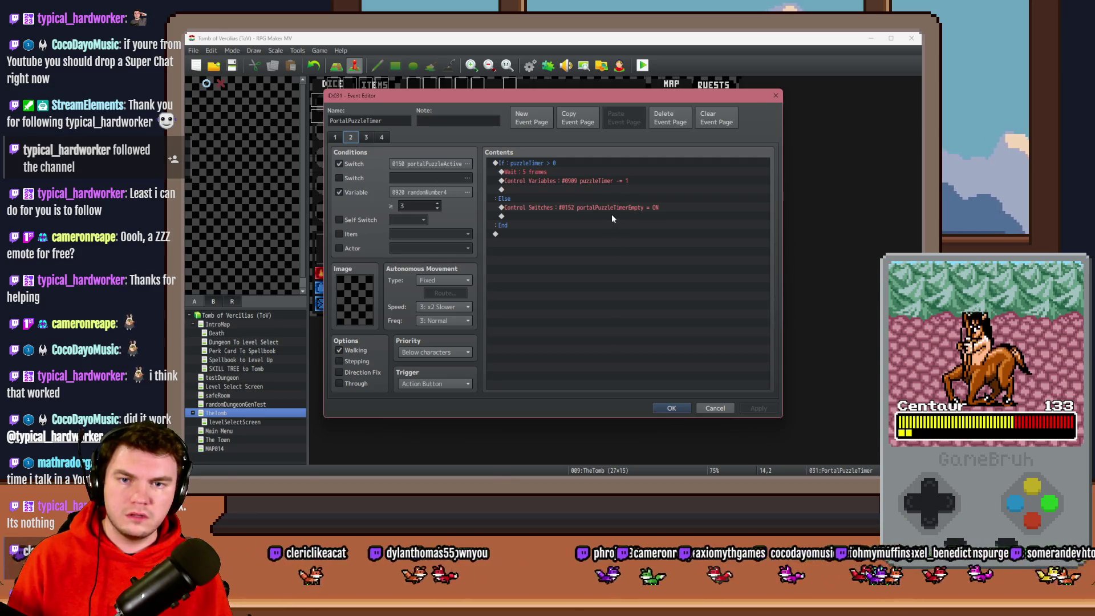
click(603, 207)
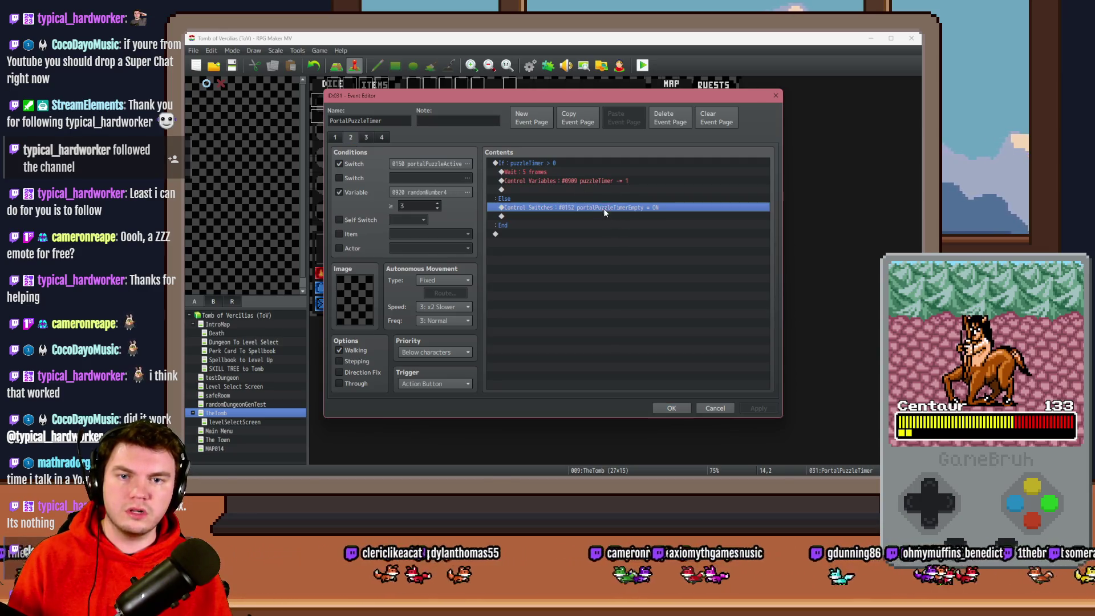
click(384, 137)
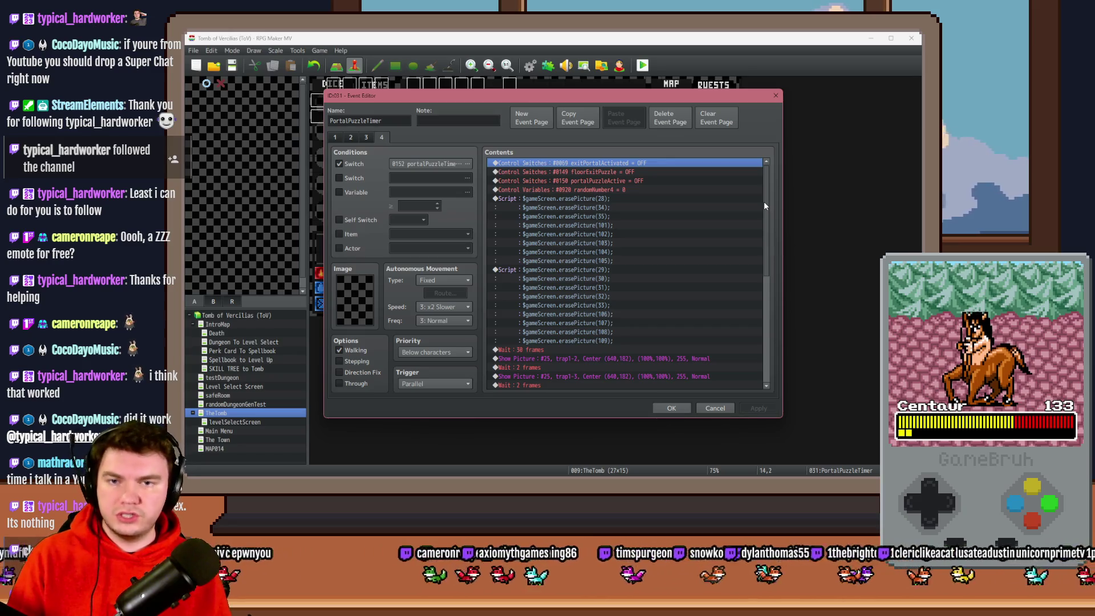
drag(764, 201, 765, 308)
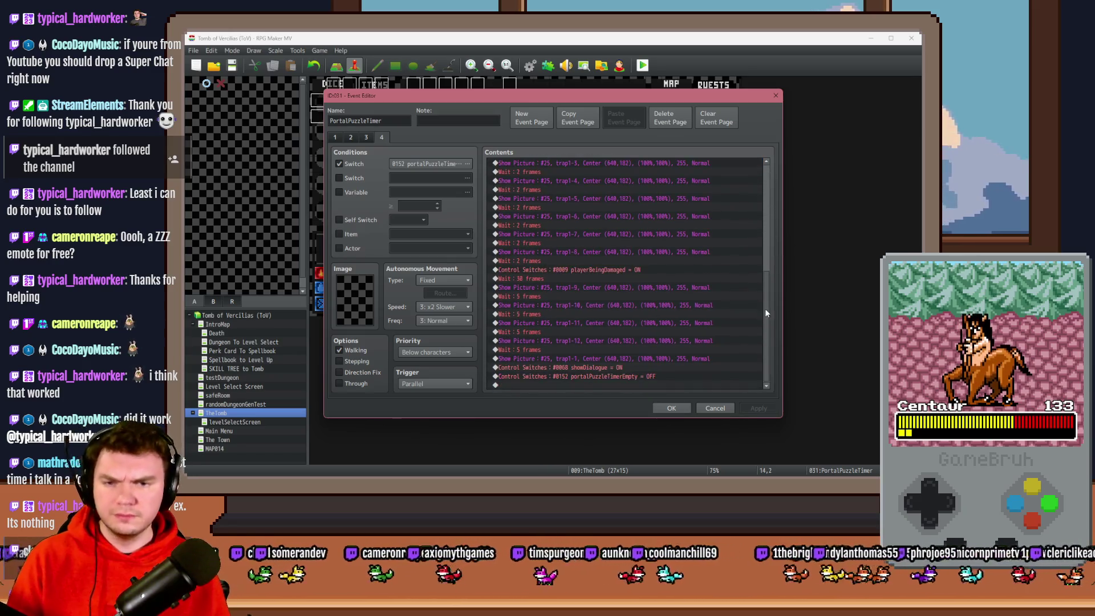
click(672, 408)
double_click(509, 116)
click(350, 137)
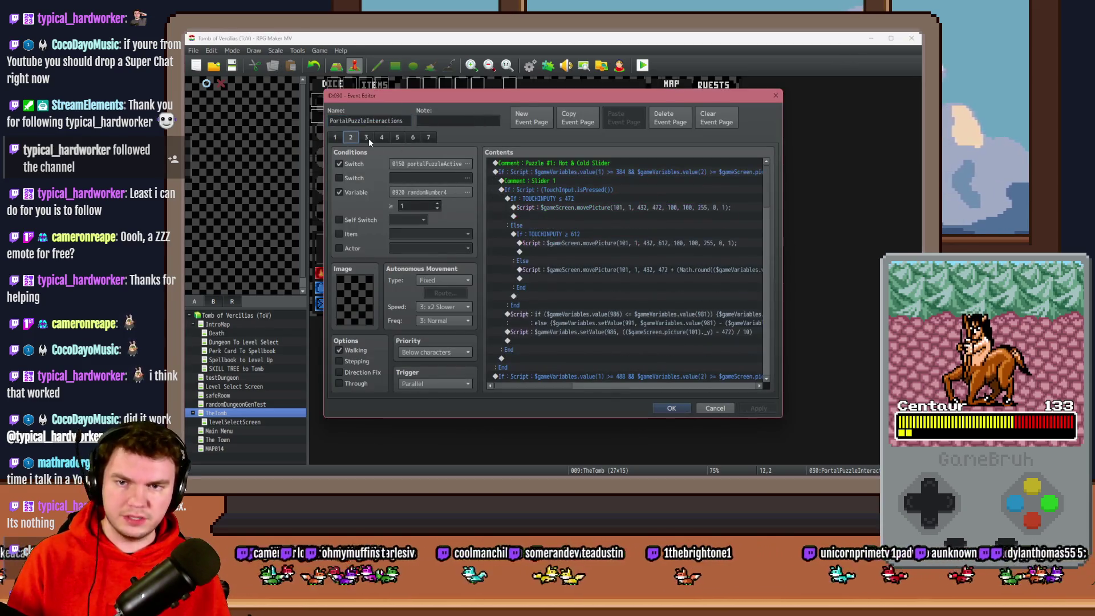
scroll(765, 178, down, 7)
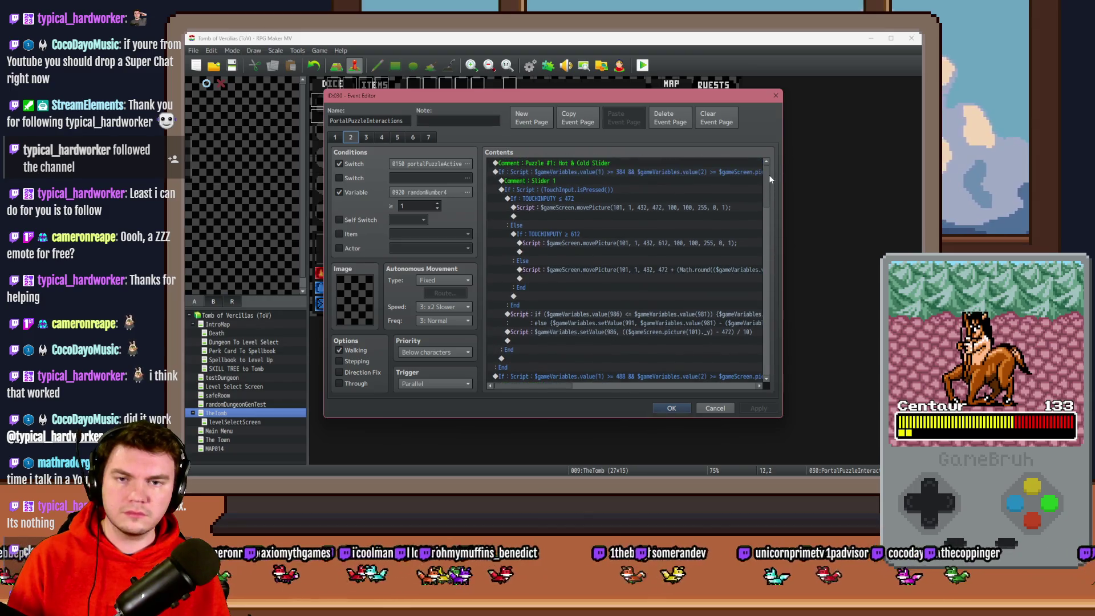
drag(771, 214, 777, 360)
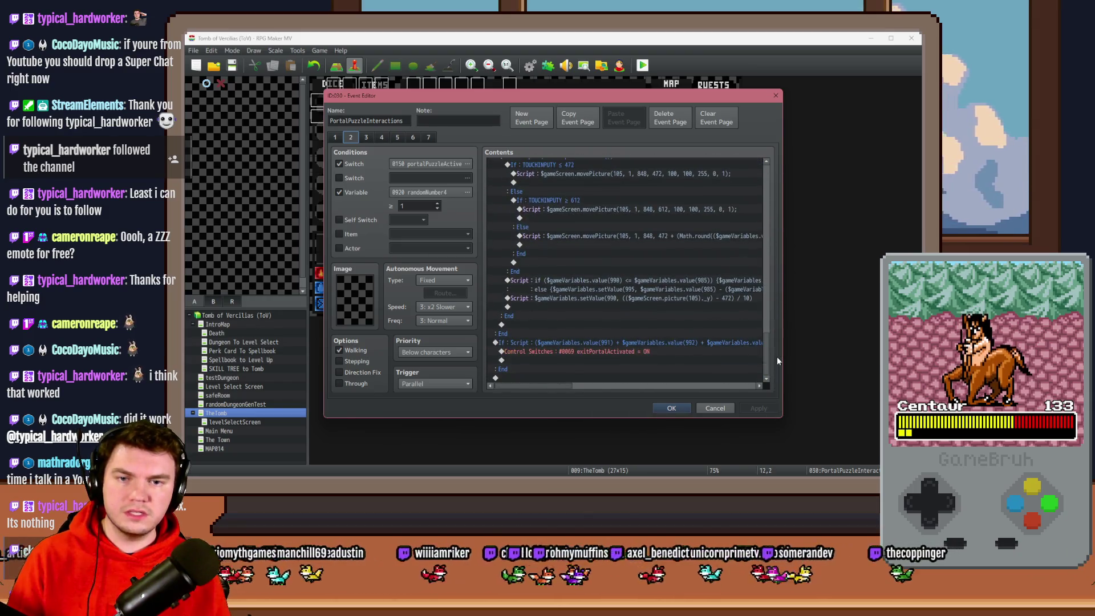
click(428, 137)
click(413, 137)
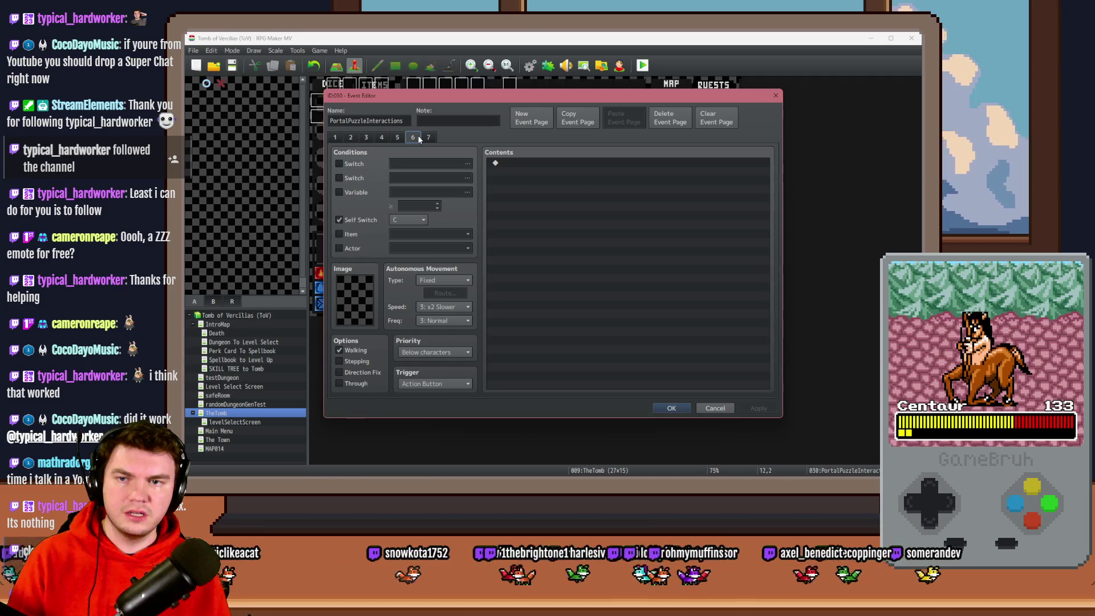
click(398, 137)
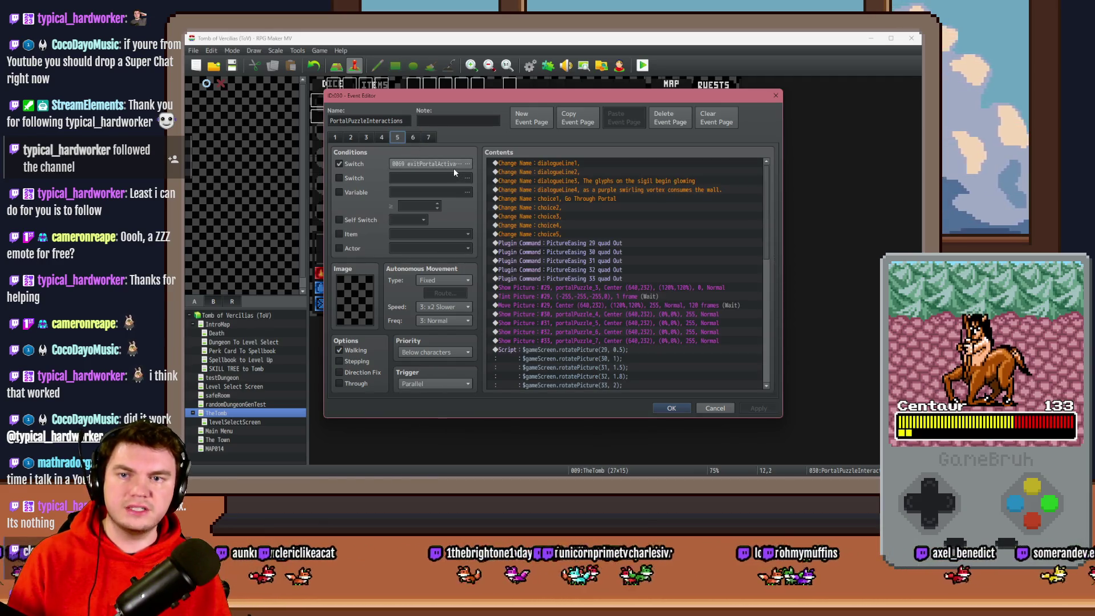
mouse_move(766, 203)
mouse_down()
mouse_move(770, 333)
mouse_move(766, 199)
mouse_up()
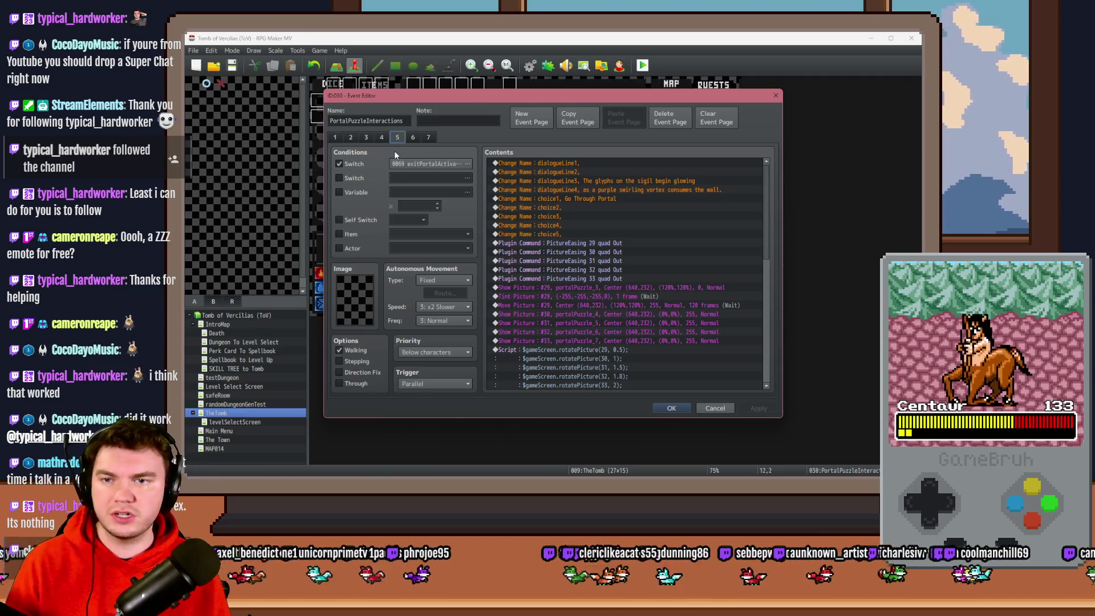
click(382, 138)
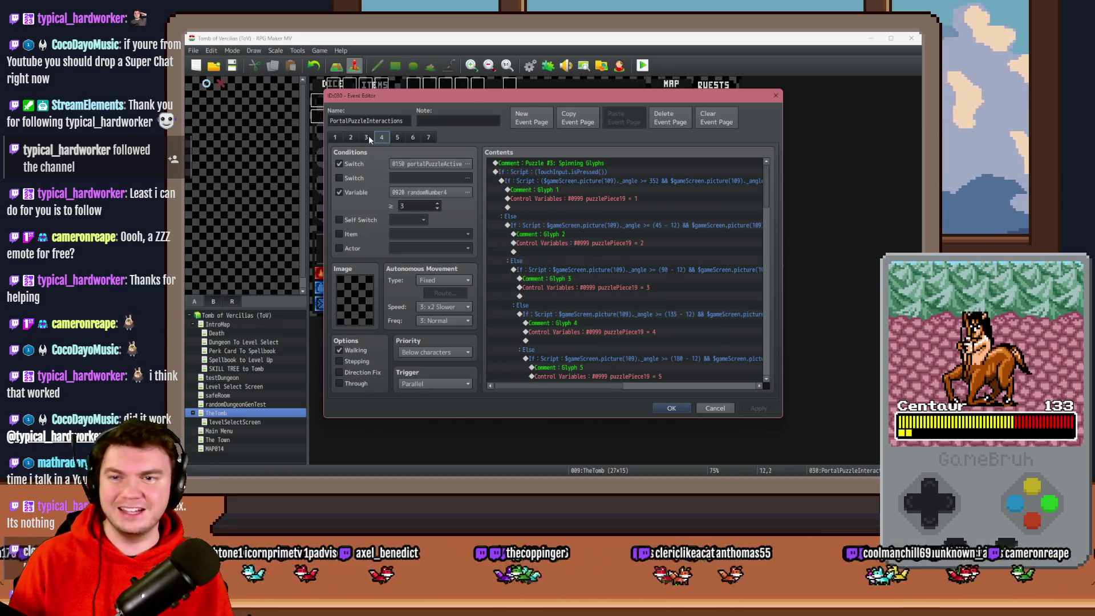
drag(766, 182, 769, 311)
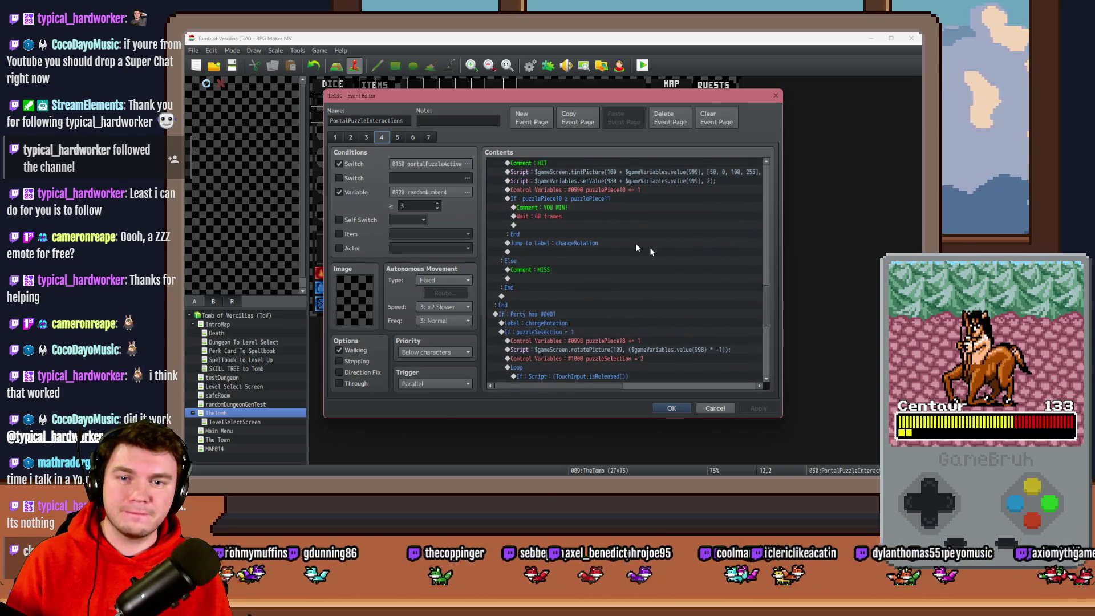
double_click(552, 223)
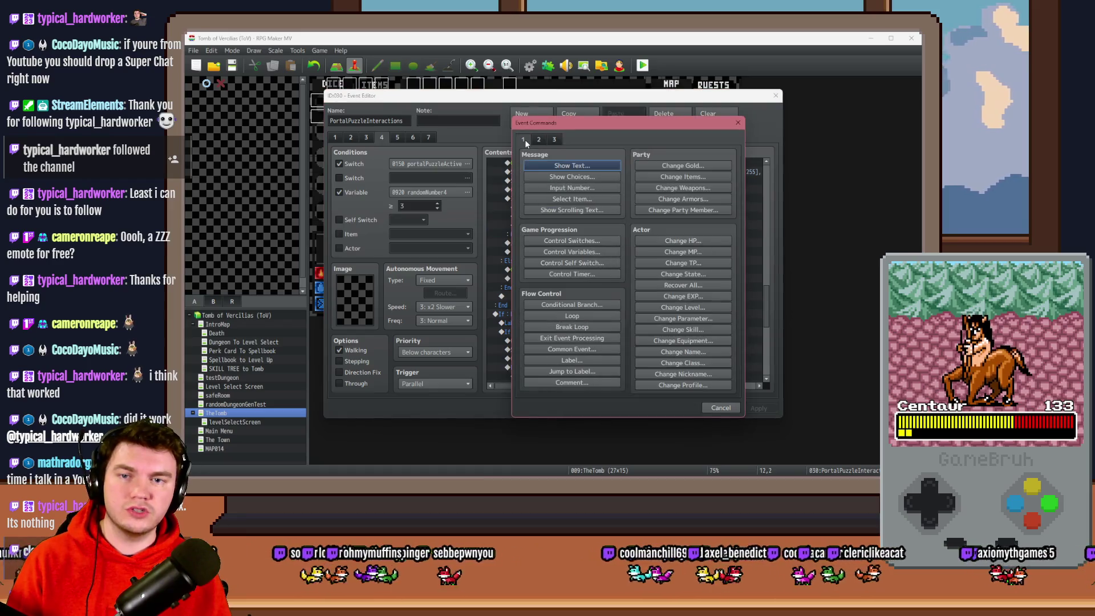
Add a Control Switches command turning 0069 exitPortalActivated ON after the 60-frame wait
click(585, 240)
click(619, 248)
click(587, 214)
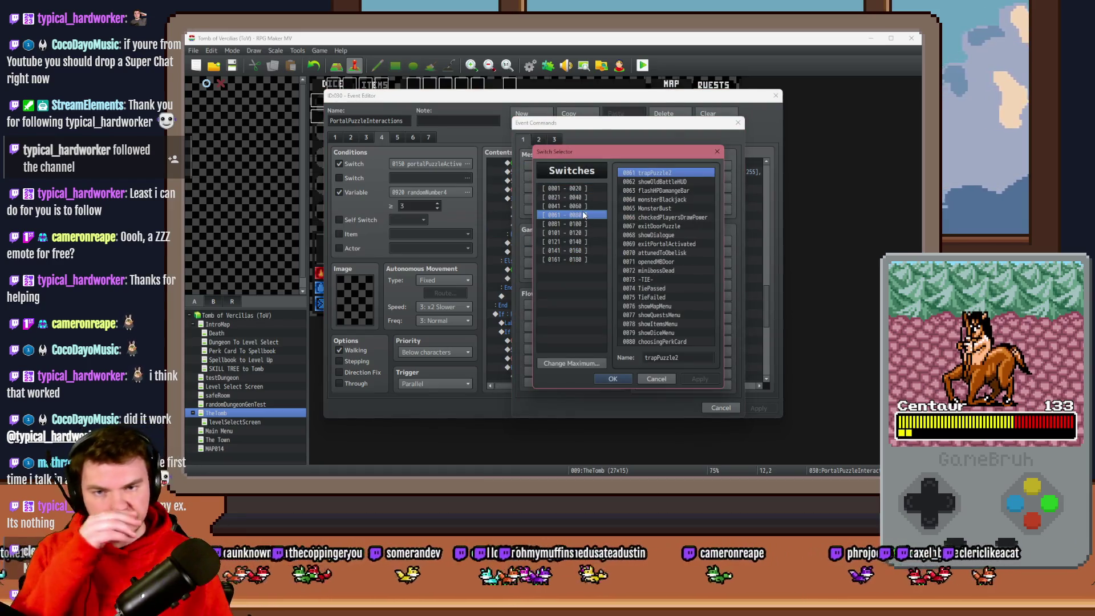
double_click(659, 244)
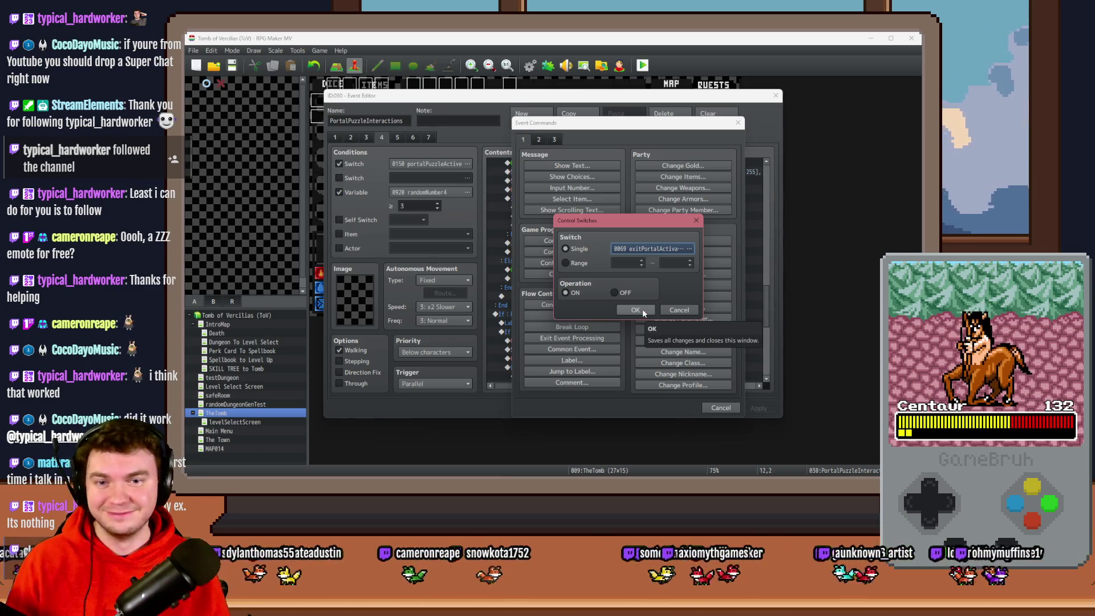
click(642, 309)
click(614, 226)
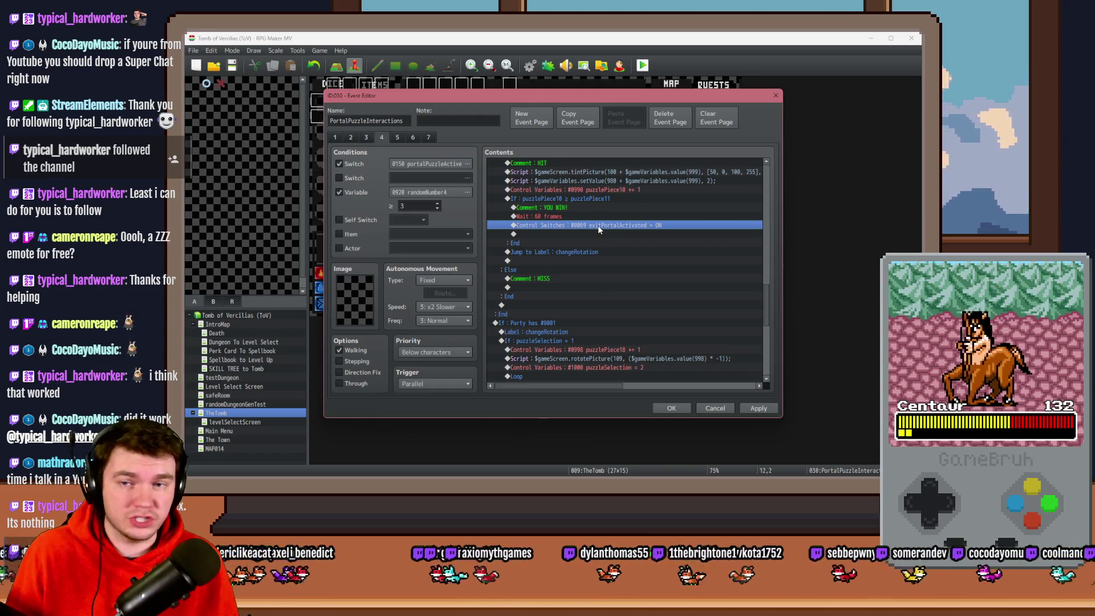
click(398, 137)
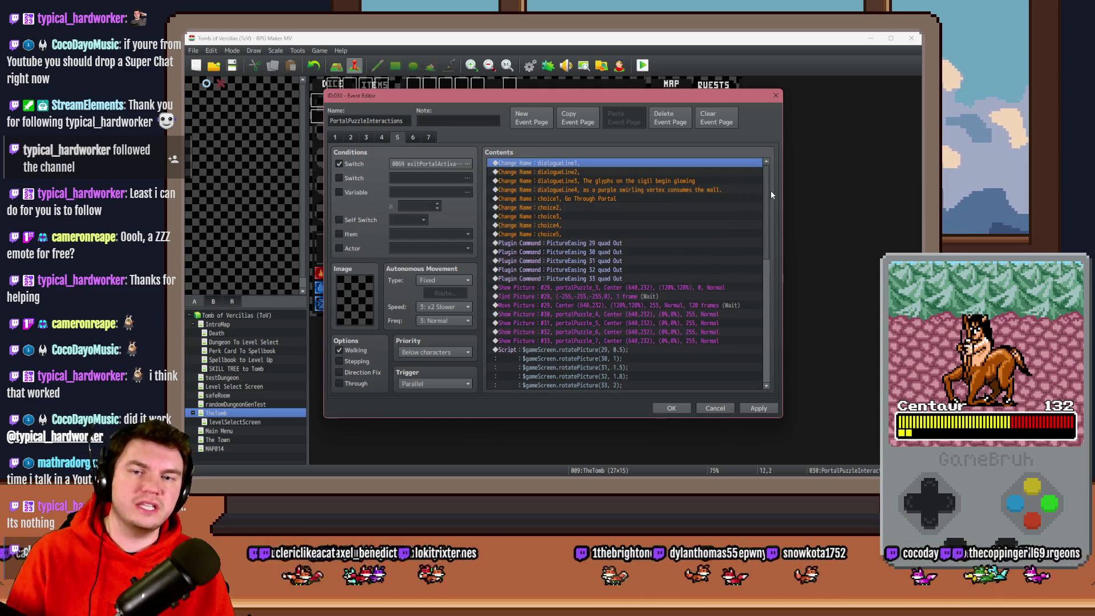
Apply the event changes and return to the event's first page
drag(768, 192, 769, 214)
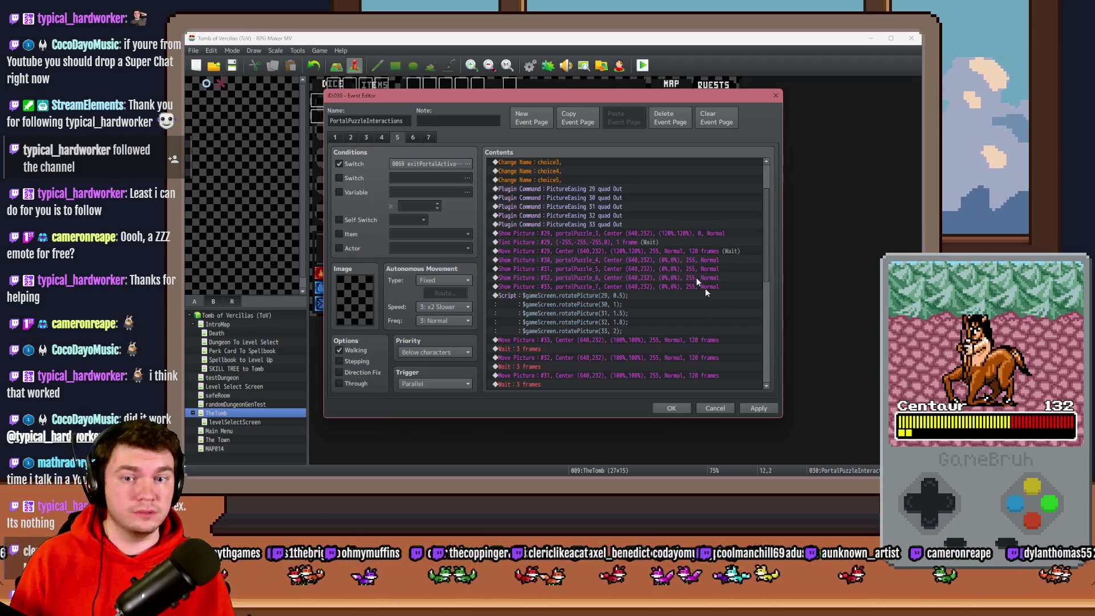
click(759, 408)
click(336, 137)
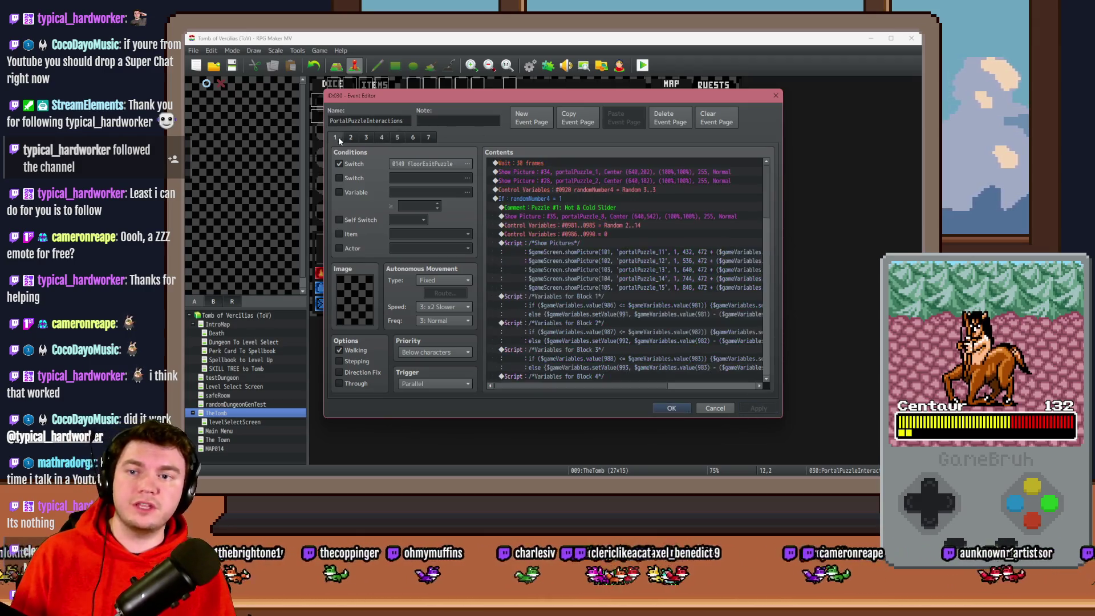
drag(767, 185, 765, 283)
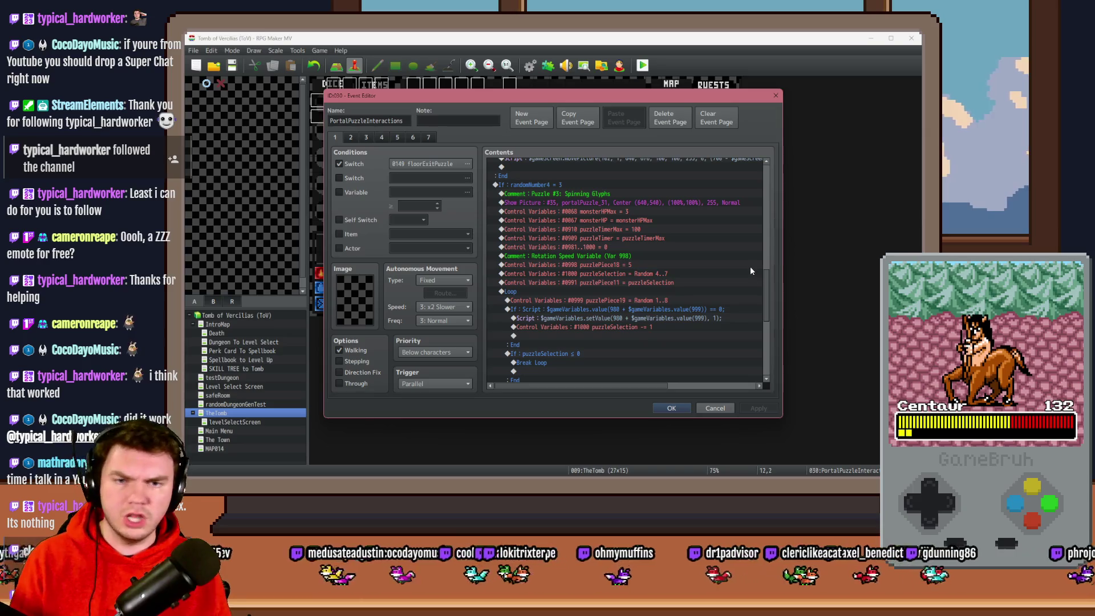
Inspect page 1's puzzlePiece11 Control Variables command unchanged, then save the event and playtest
click(648, 274)
click(647, 283)
click(647, 274)
click(646, 282)
double_click(645, 285)
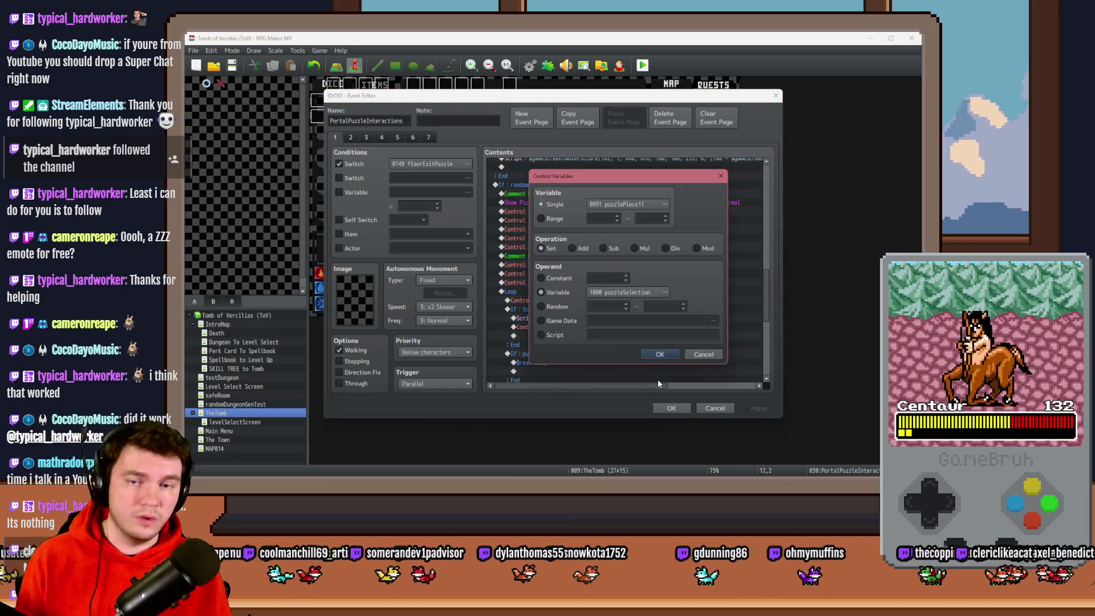
key(Escape)
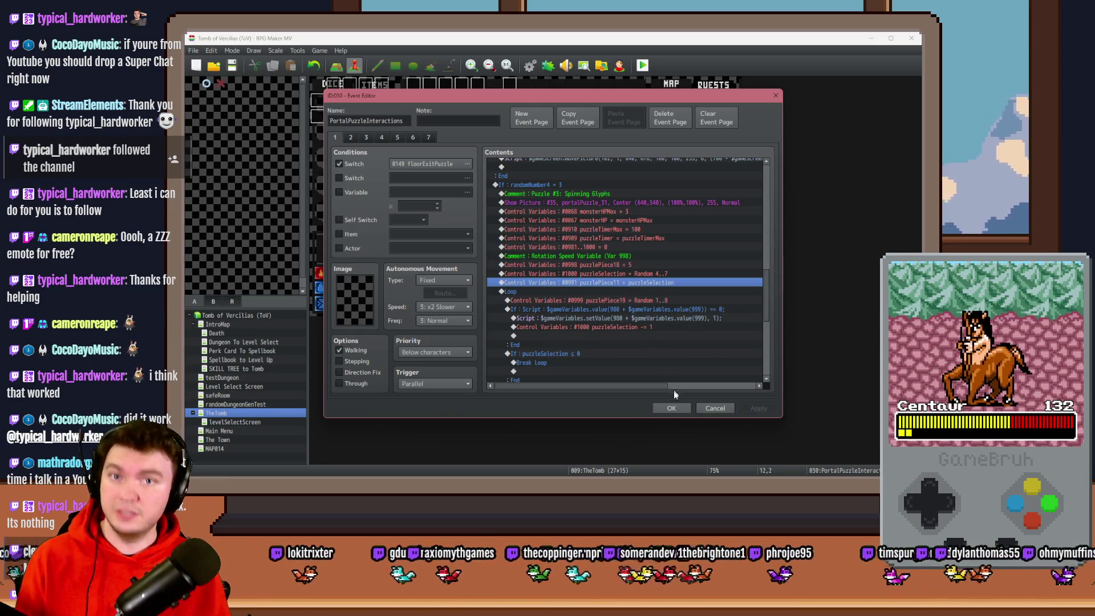
click(671, 408)
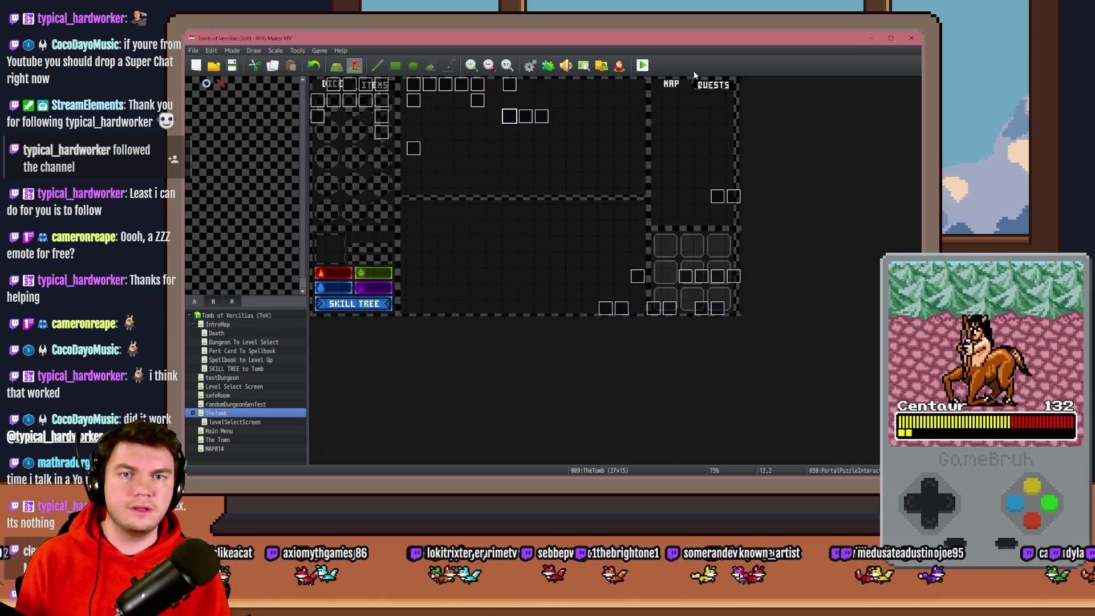
click(643, 65)
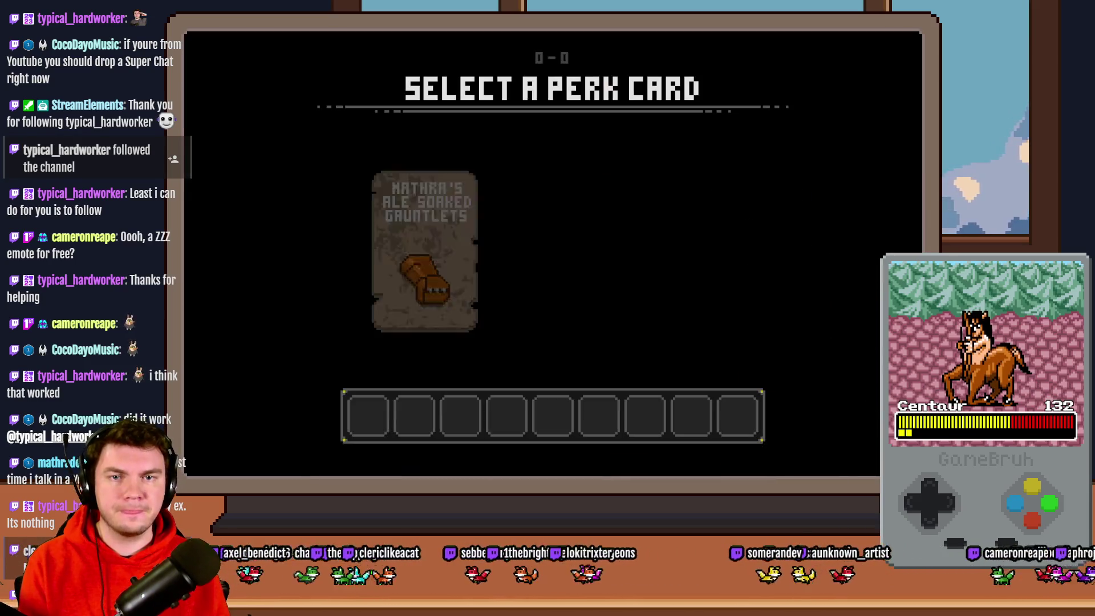
Pick the gauntlets perk card, walk forward, and interact with the wall glyphs
click(450, 195)
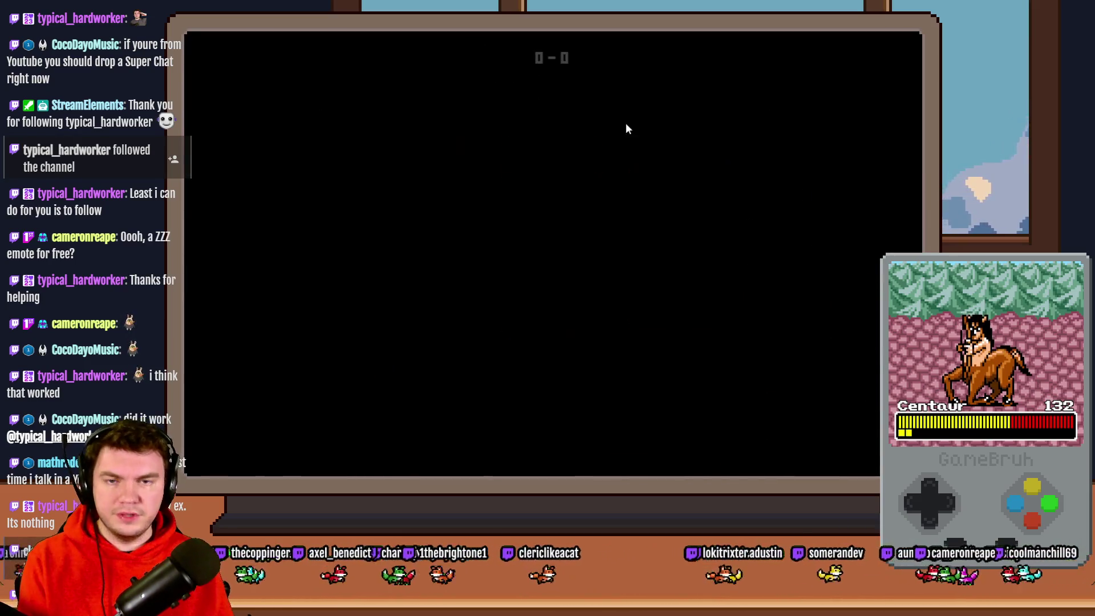
key(w)
key(w)
key(w)
key(w)
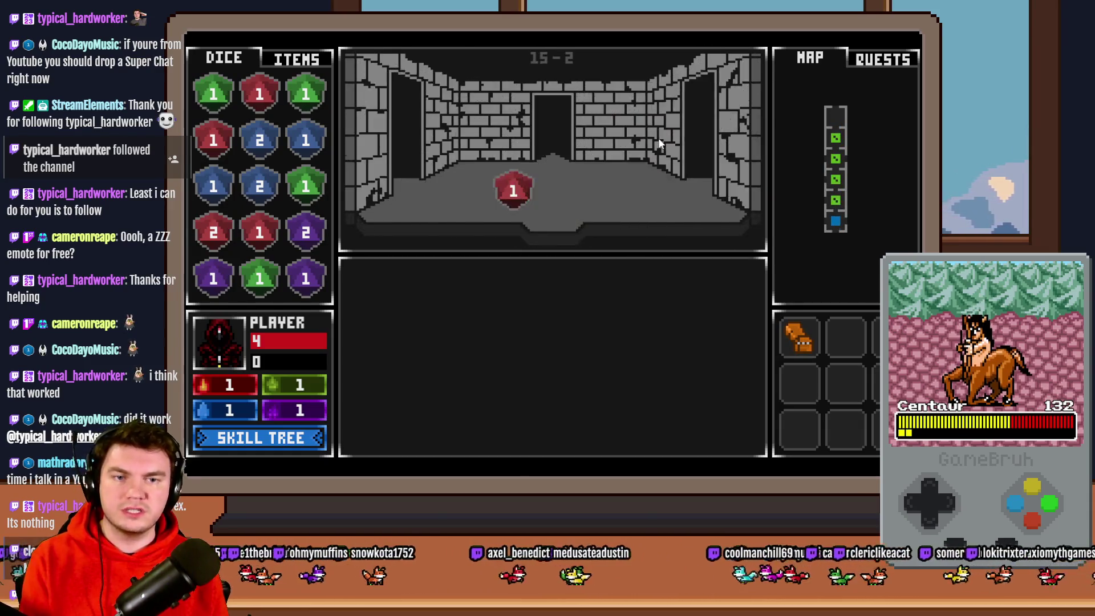
key(w)
key(w)
key(w)
key(w)
key(w)
key(w)
key(w)
key(w)
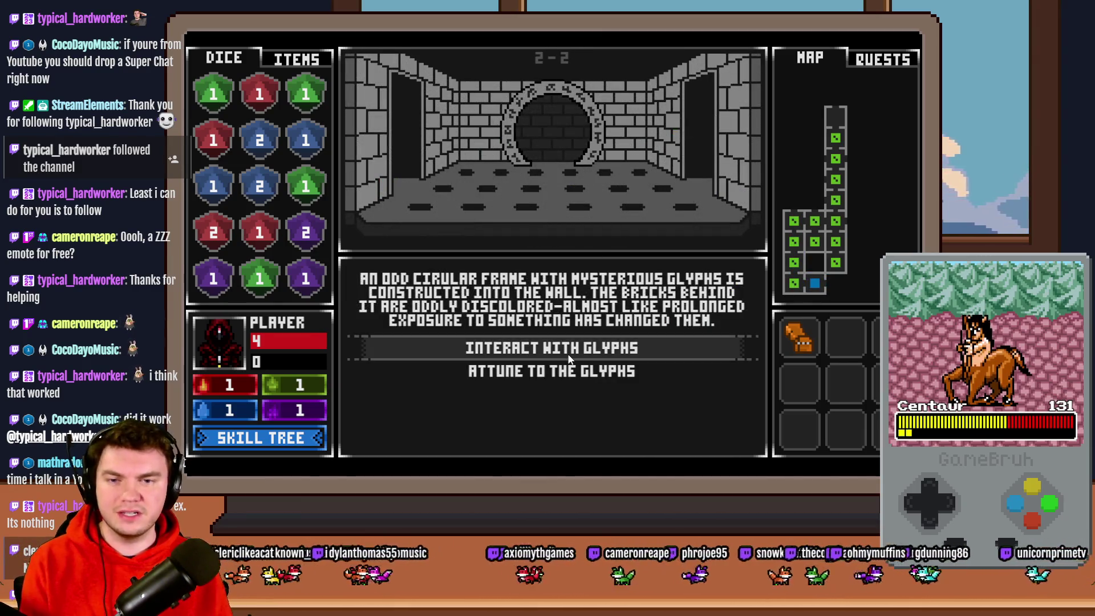
click(568, 356)
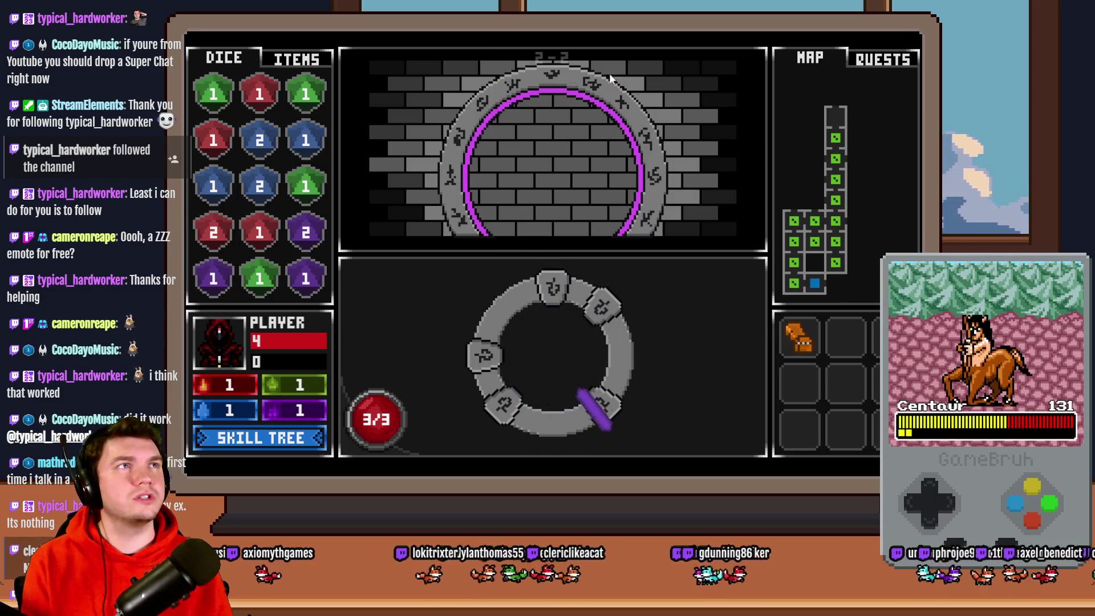
Toggle the F1 and F2 debug overlays, target the portal, and open the HUD Maker with F12
key(F1)
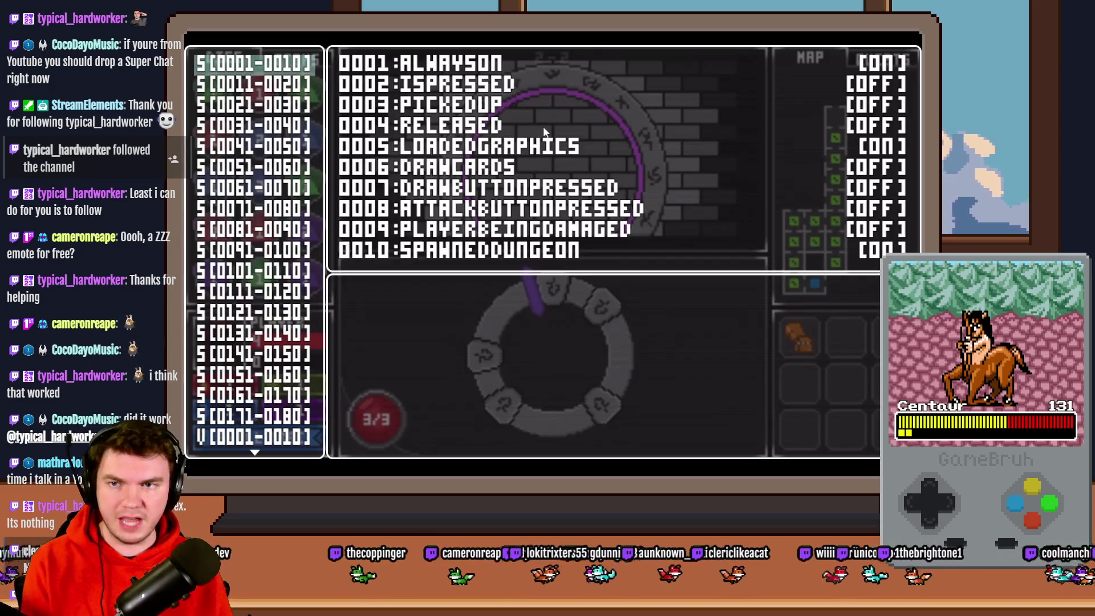
key(F1)
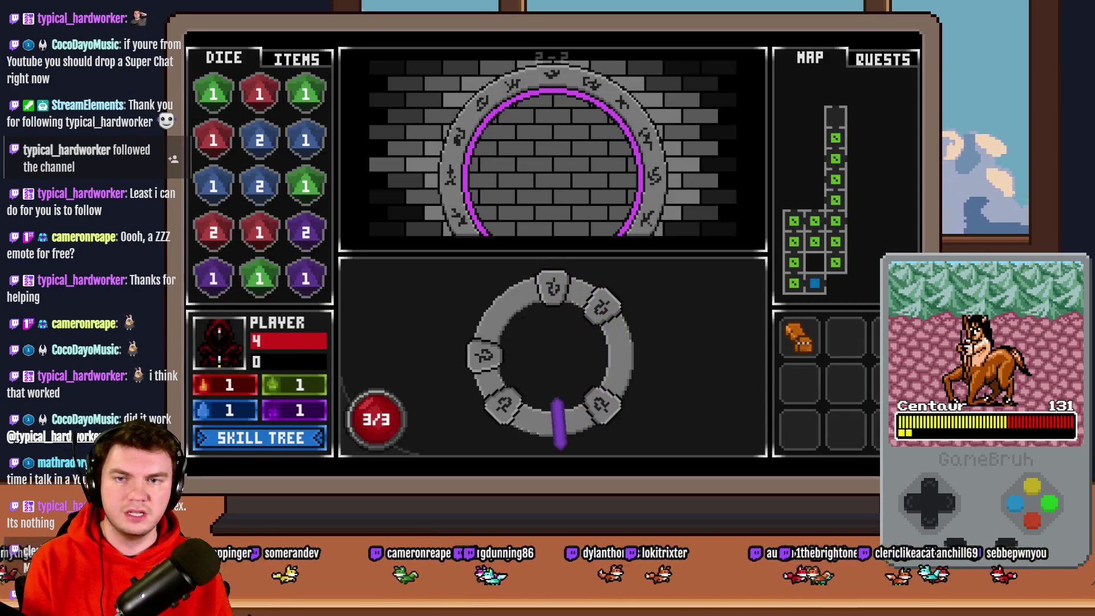
key(F2)
key(F2)
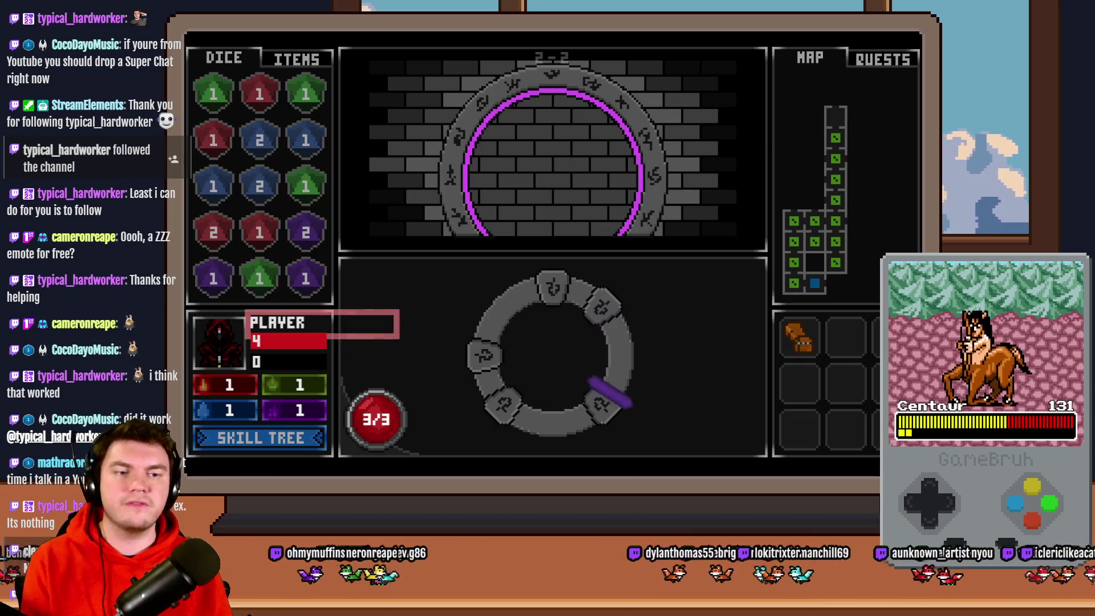
click(553, 163)
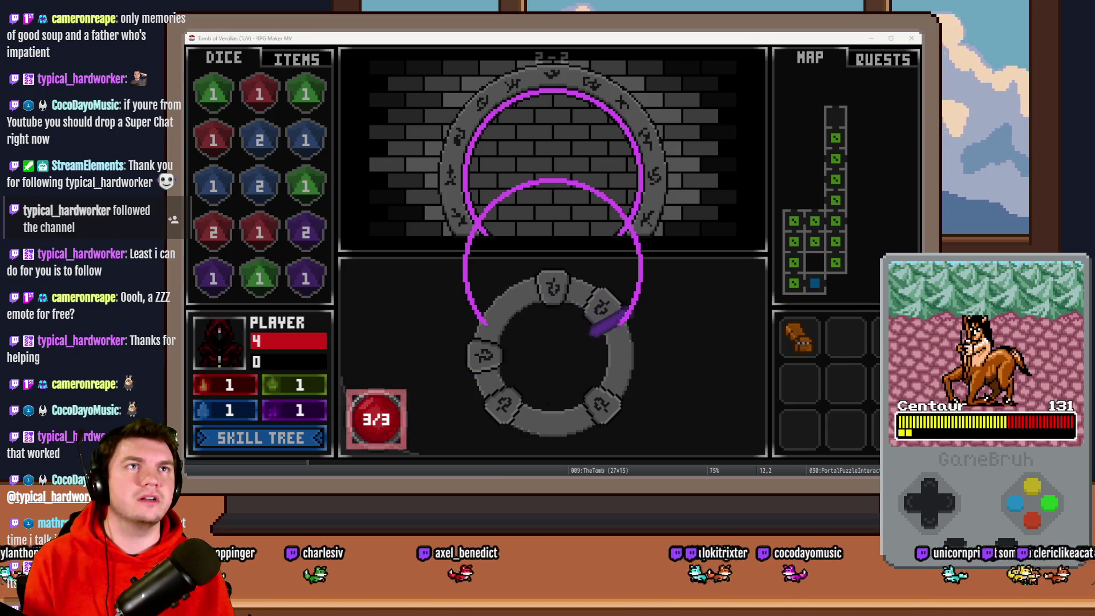
key(F12)
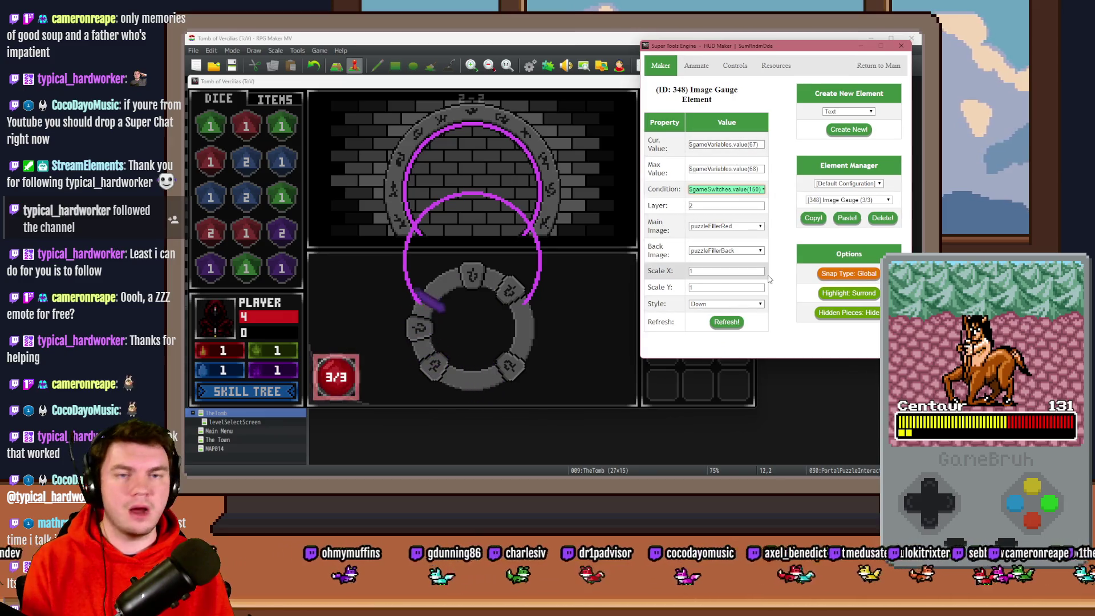
click(849, 200)
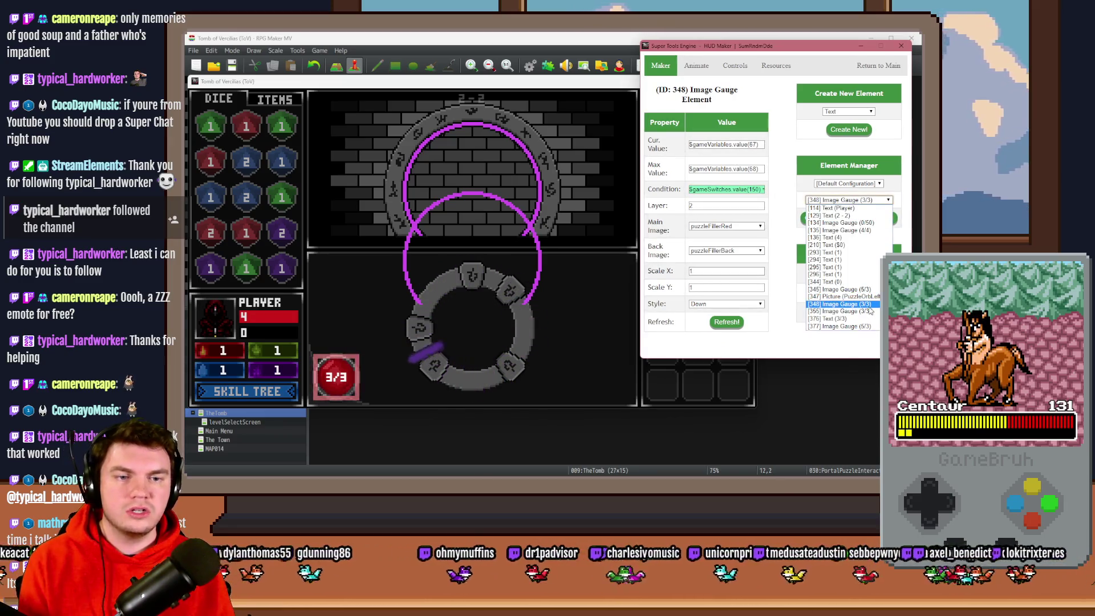
click(849, 311)
click(858, 200)
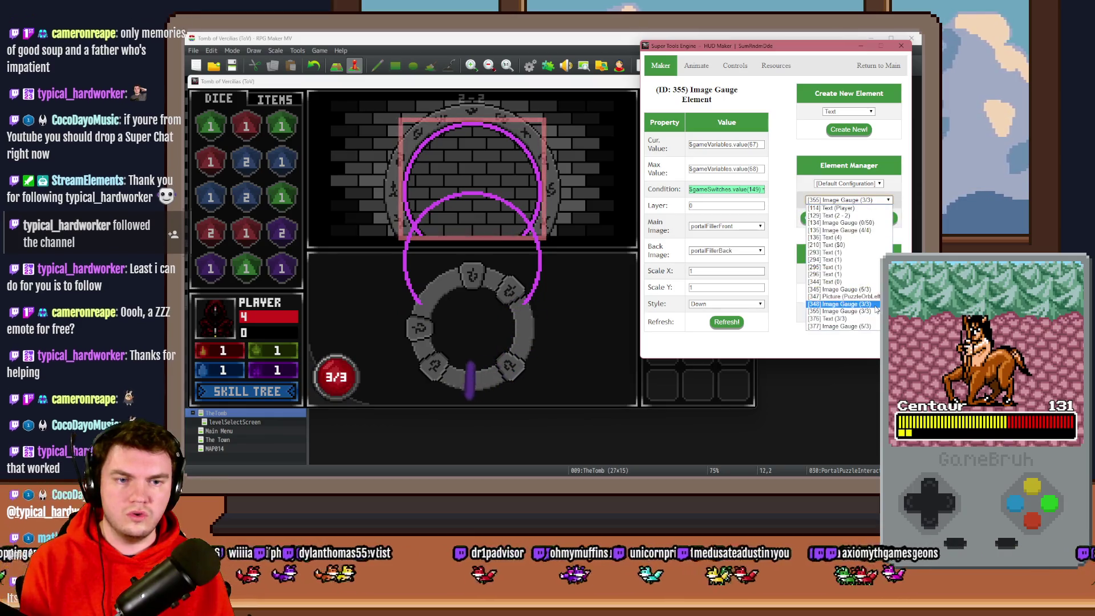
click(861, 212)
drag(473, 182, 514, 189)
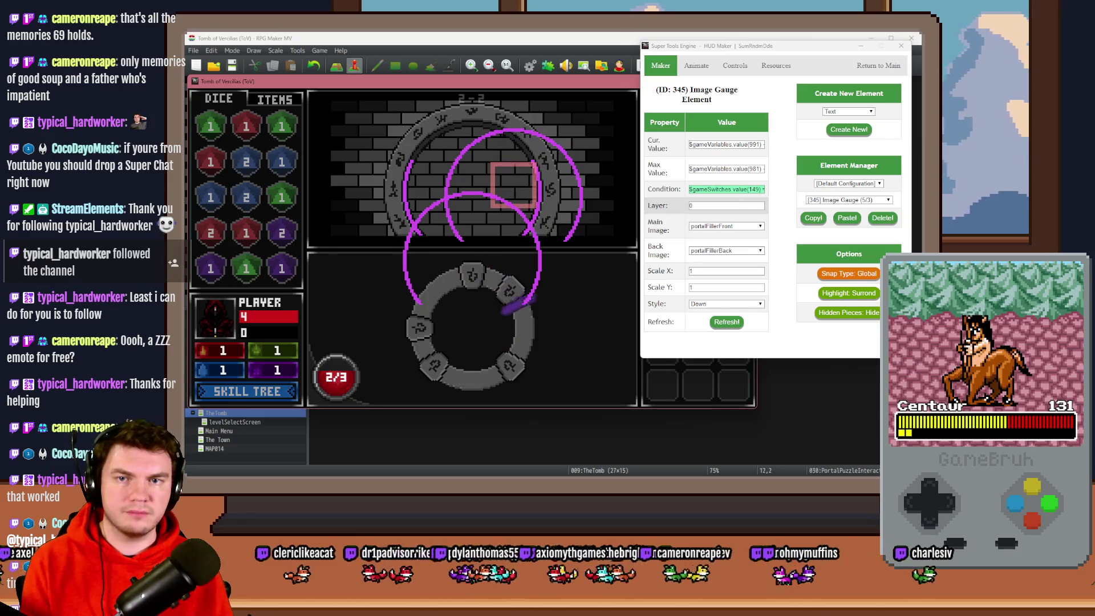
click(848, 201)
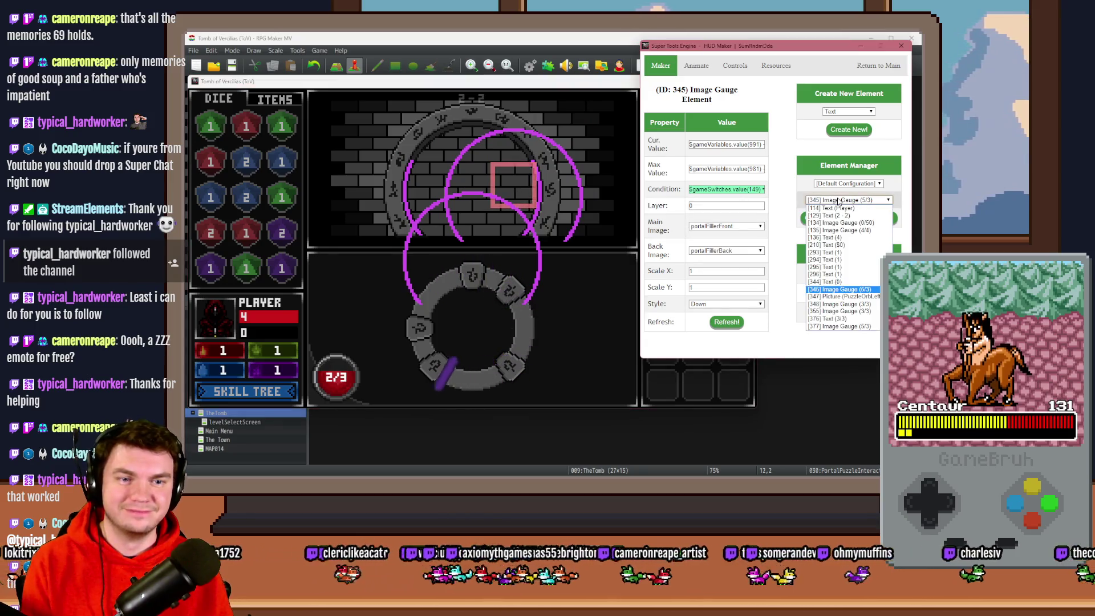
click(844, 326)
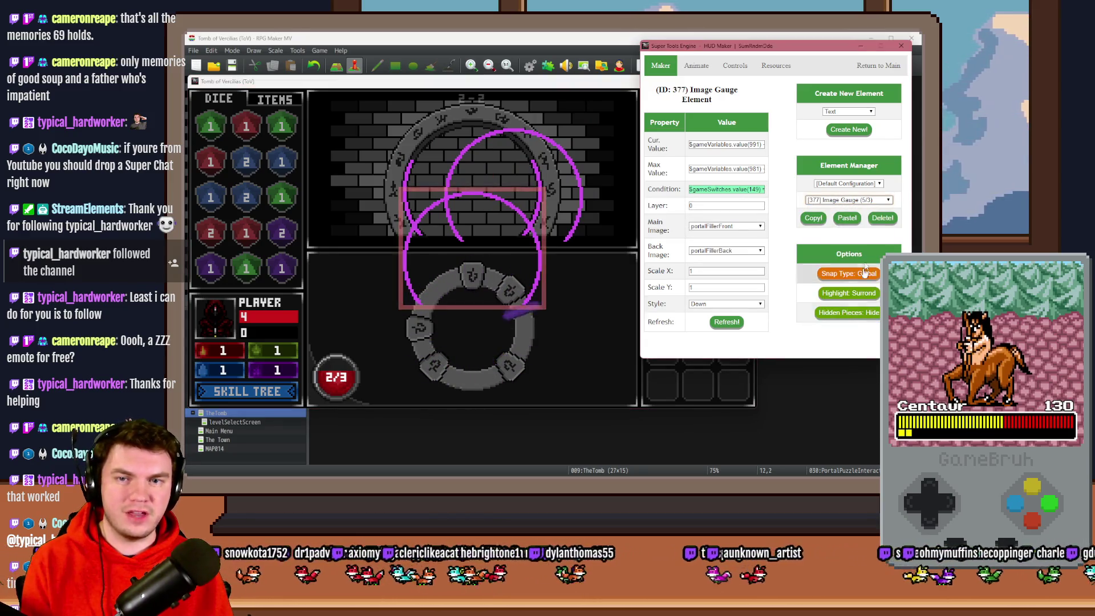
click(874, 200)
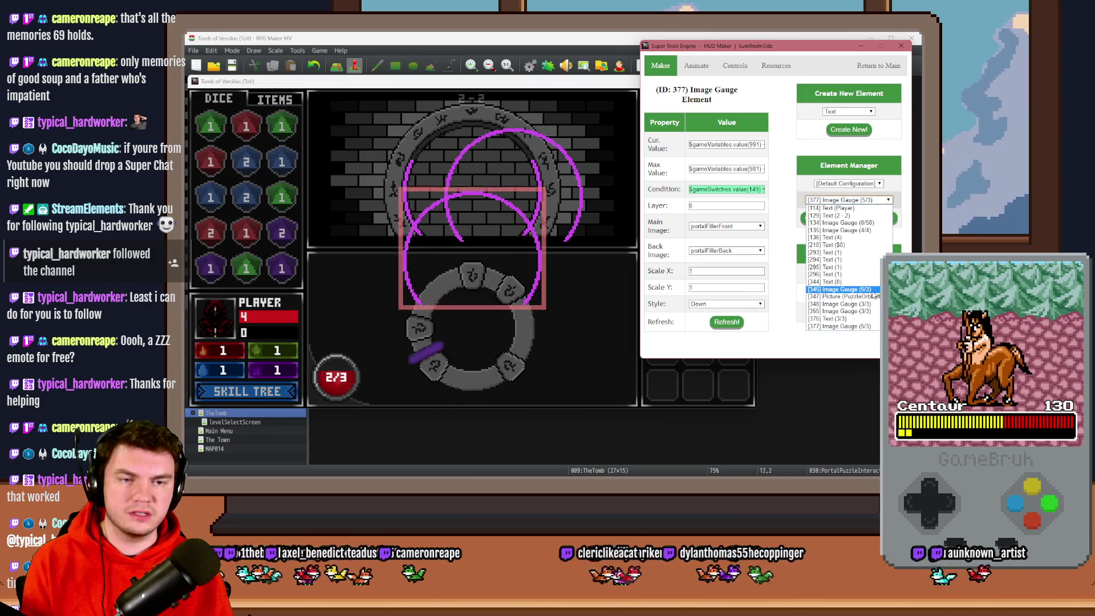
click(874, 289)
click(551, 84)
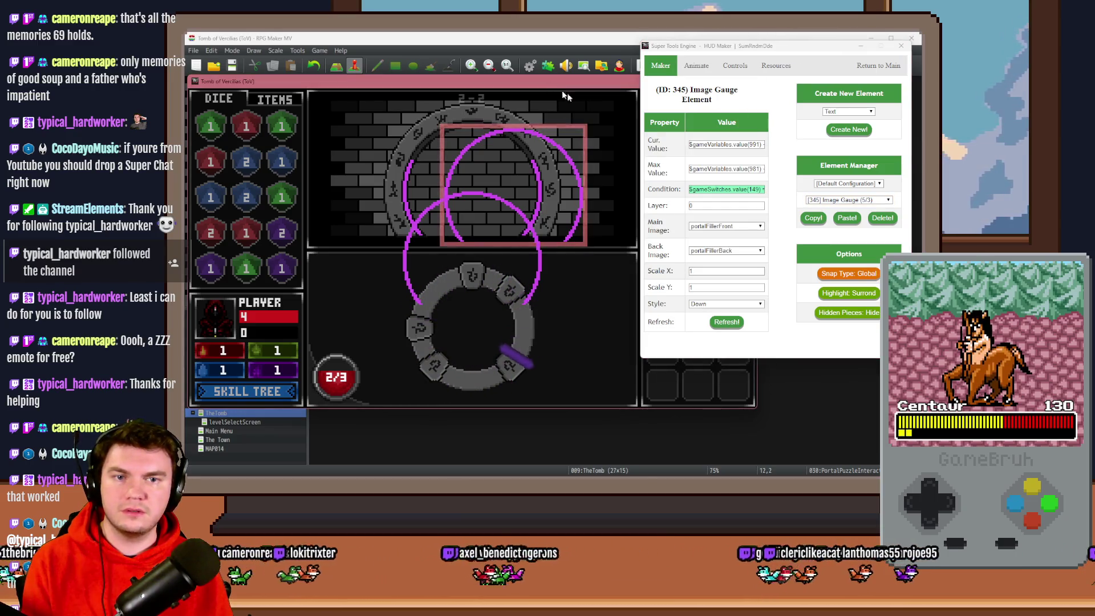
click(753, 223)
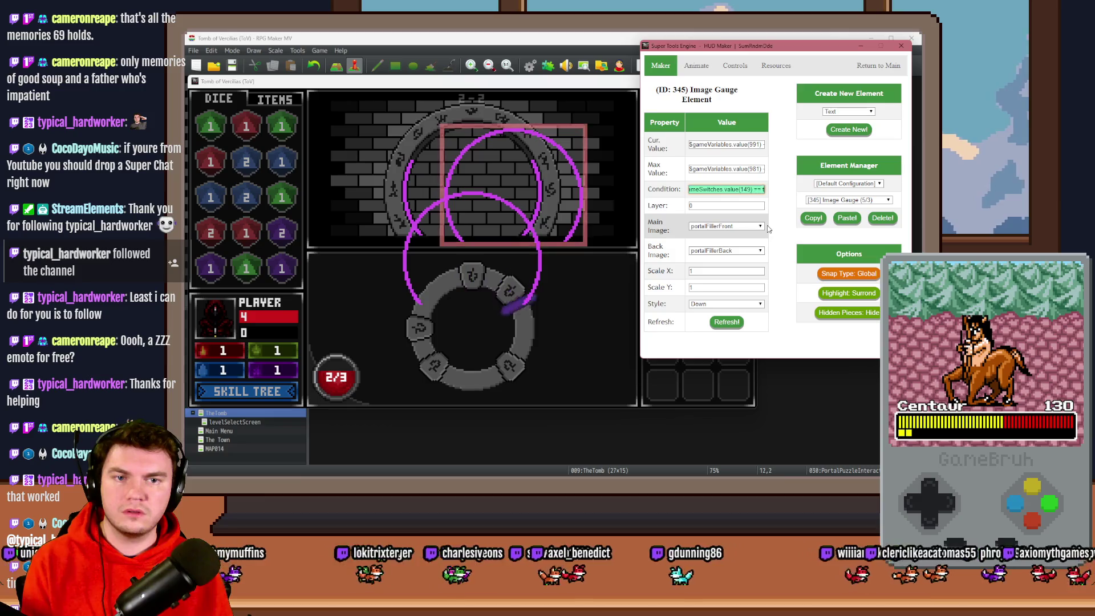
click(835, 201)
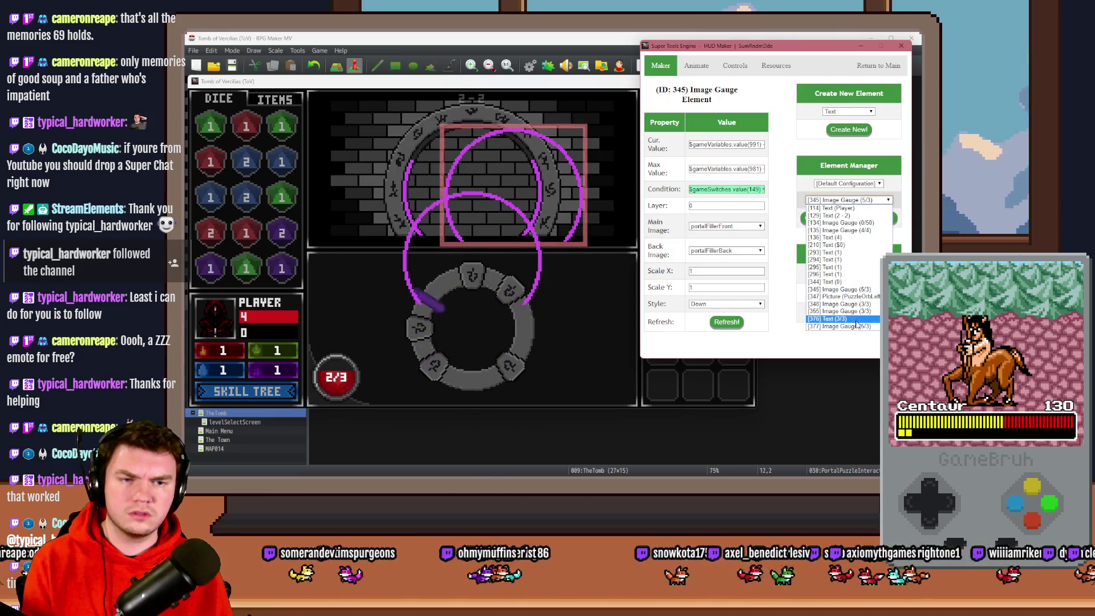
click(838, 327)
click(862, 203)
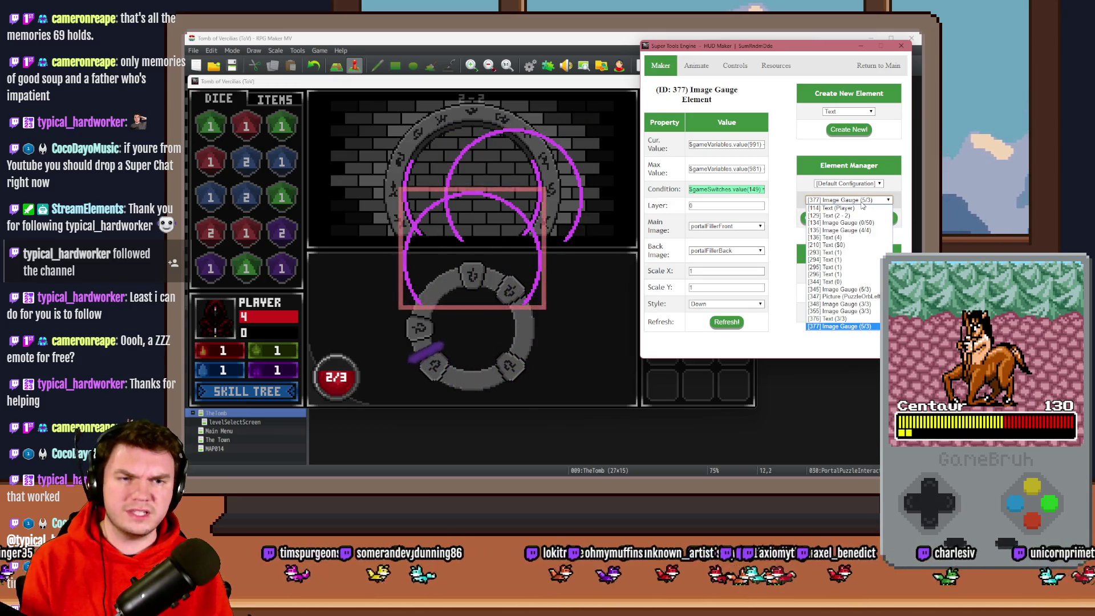
click(850, 310)
click(856, 200)
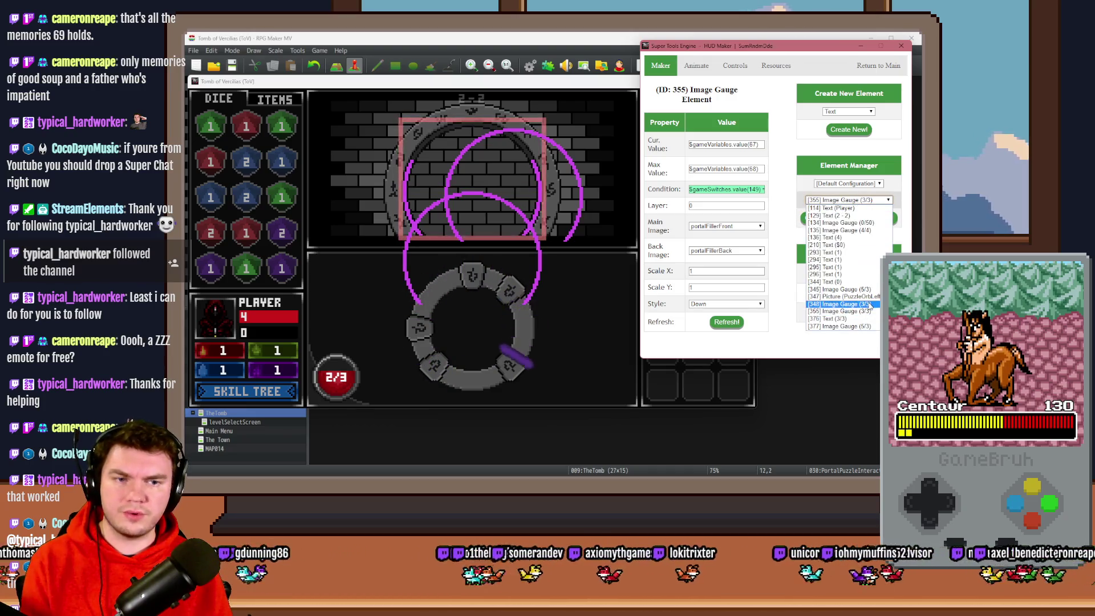
click(839, 304)
click(855, 201)
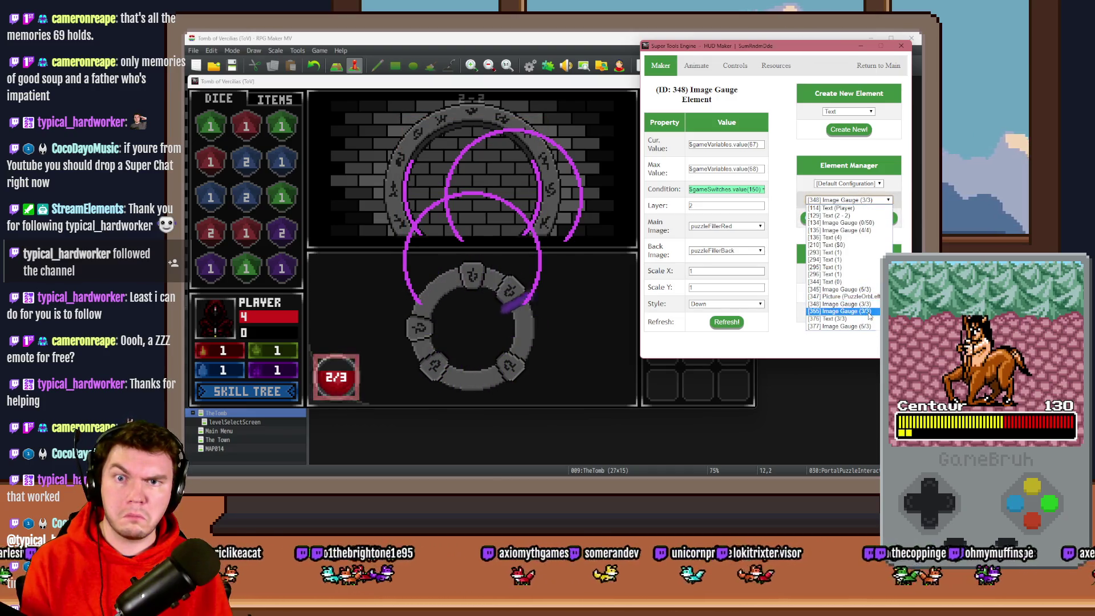
click(847, 311)
click(575, 84)
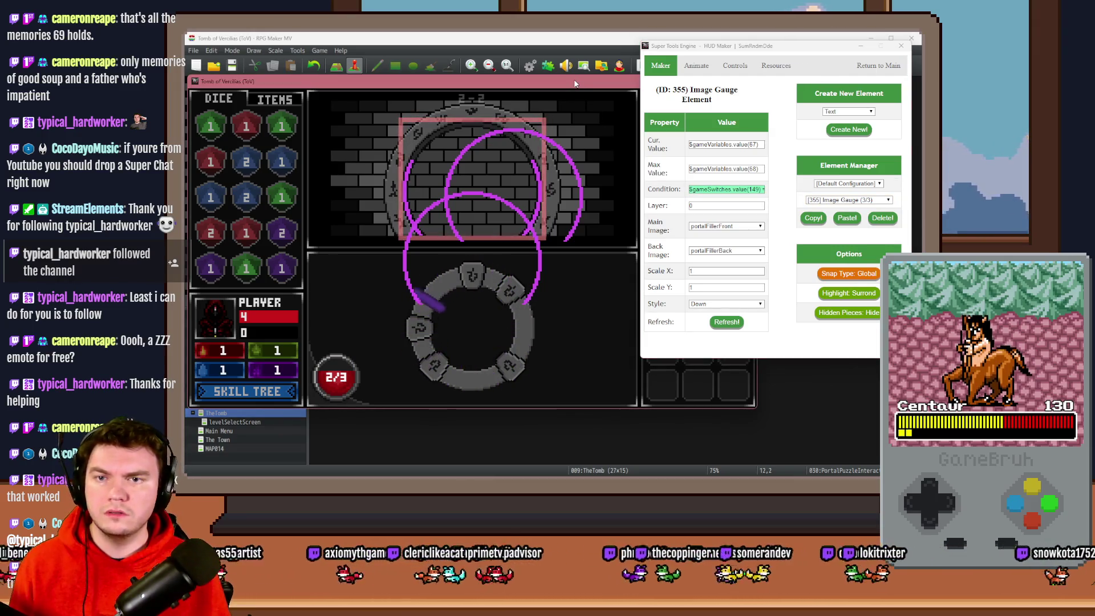
click(737, 204)
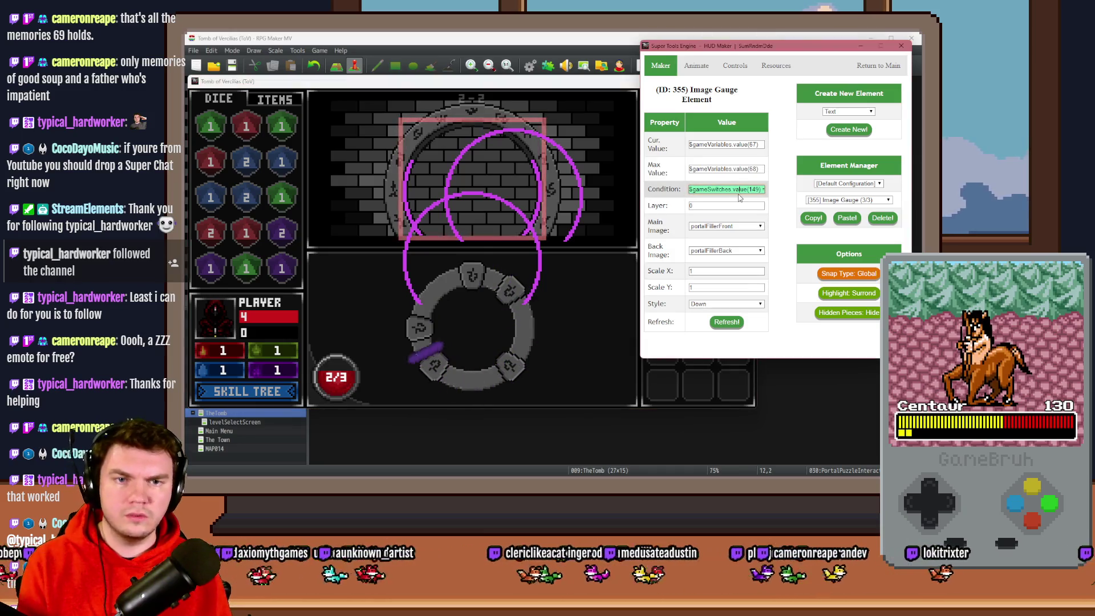
key(End)
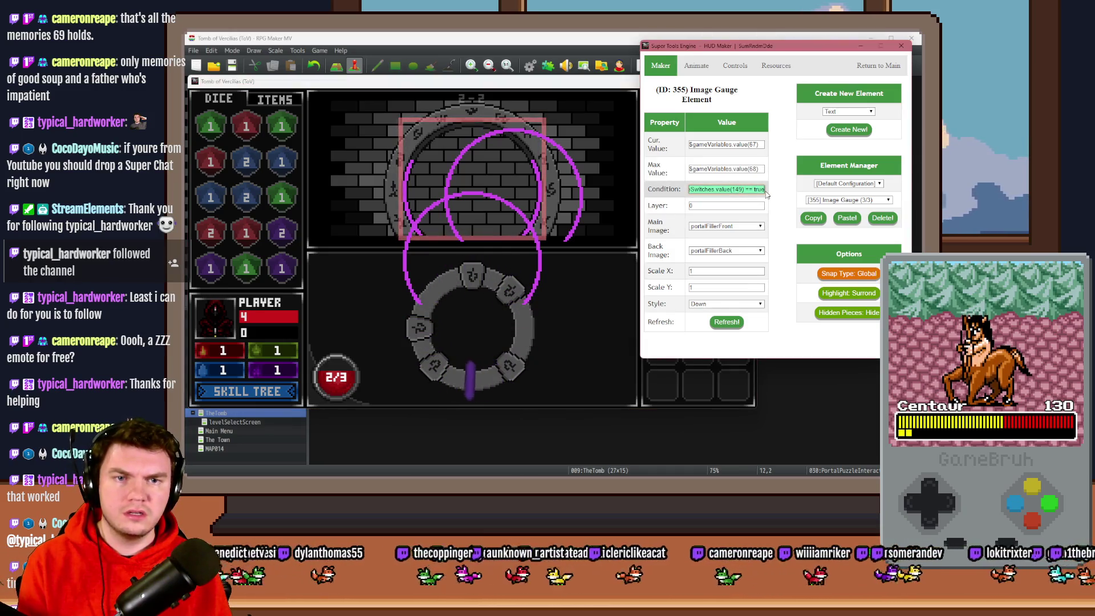
click(848, 200)
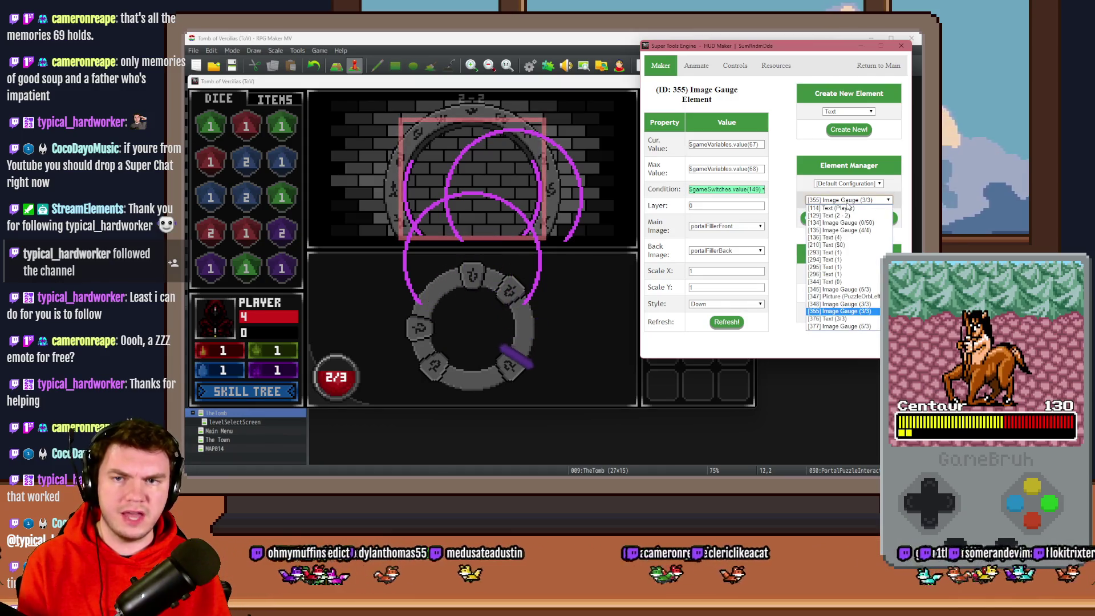
click(842, 303)
click(848, 200)
click(844, 311)
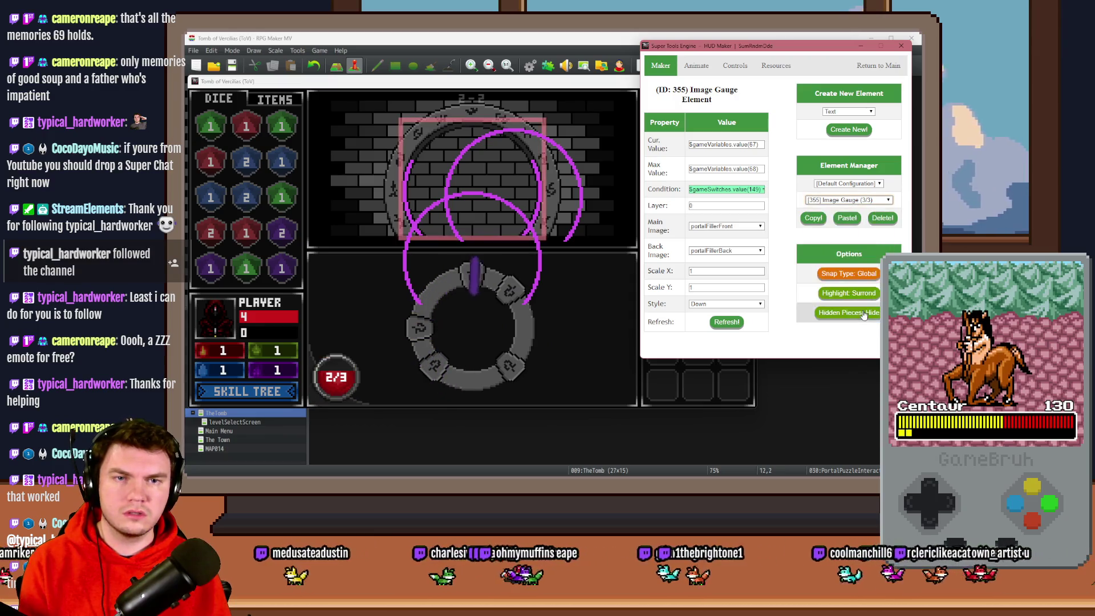
click(842, 201)
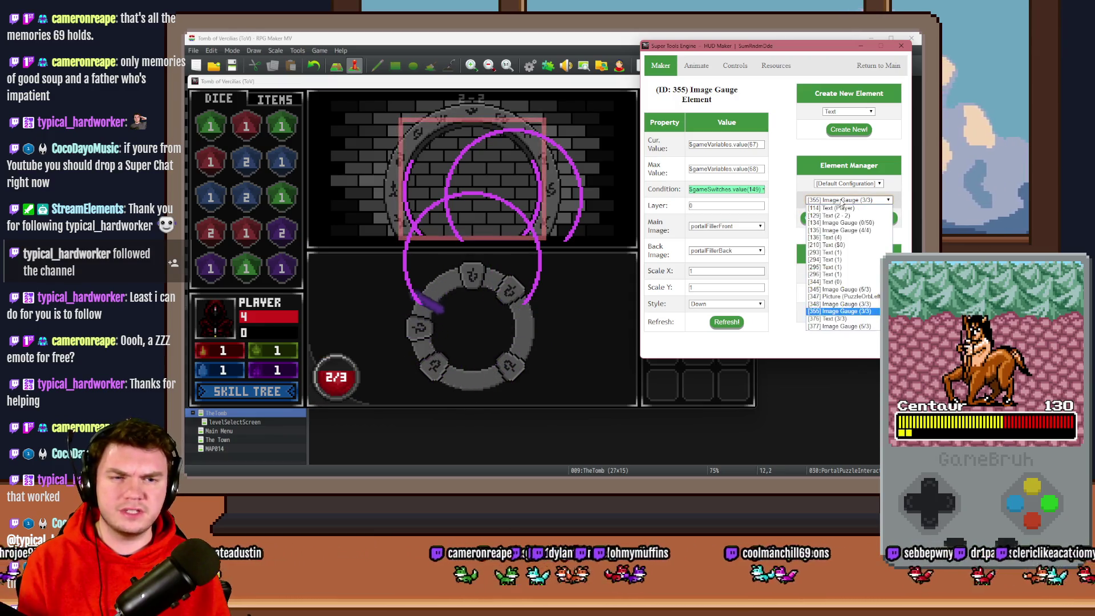
click(844, 288)
click(758, 146)
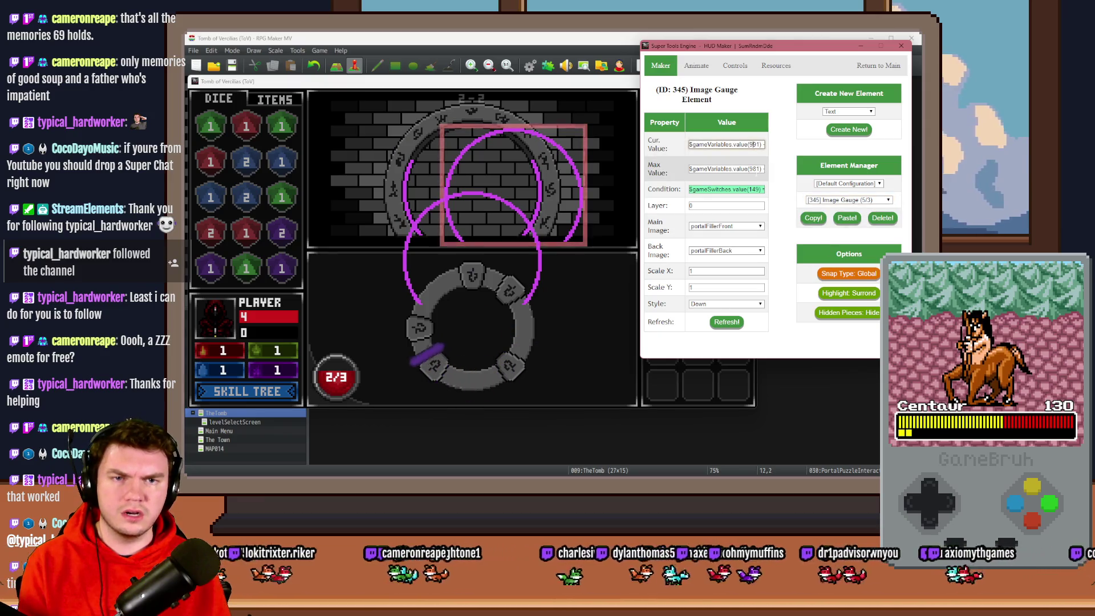
drag(691, 189, 767, 189)
click(814, 217)
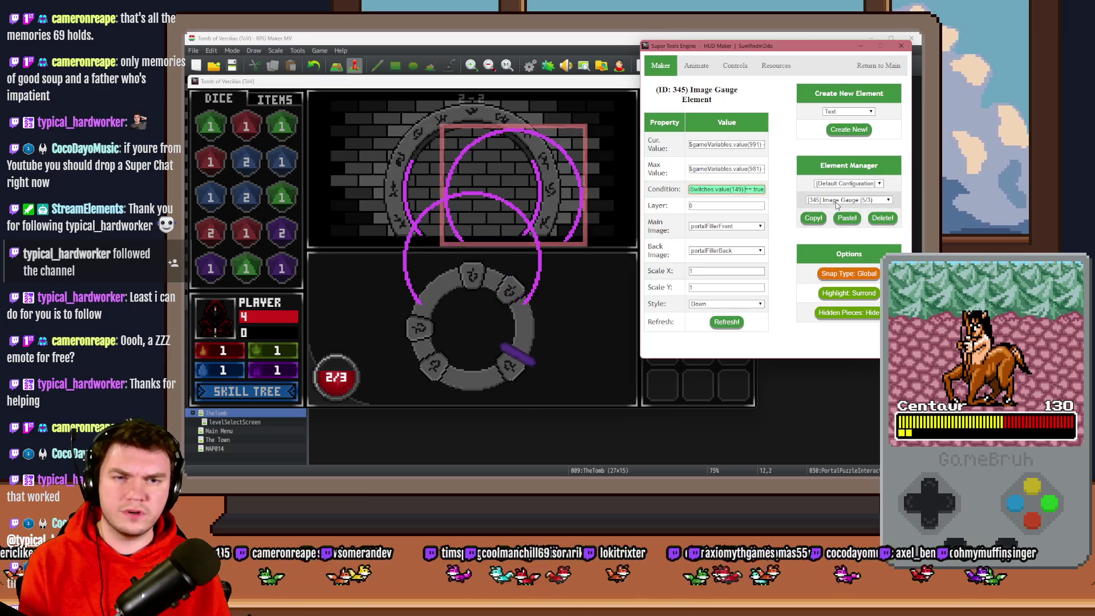
click(848, 200)
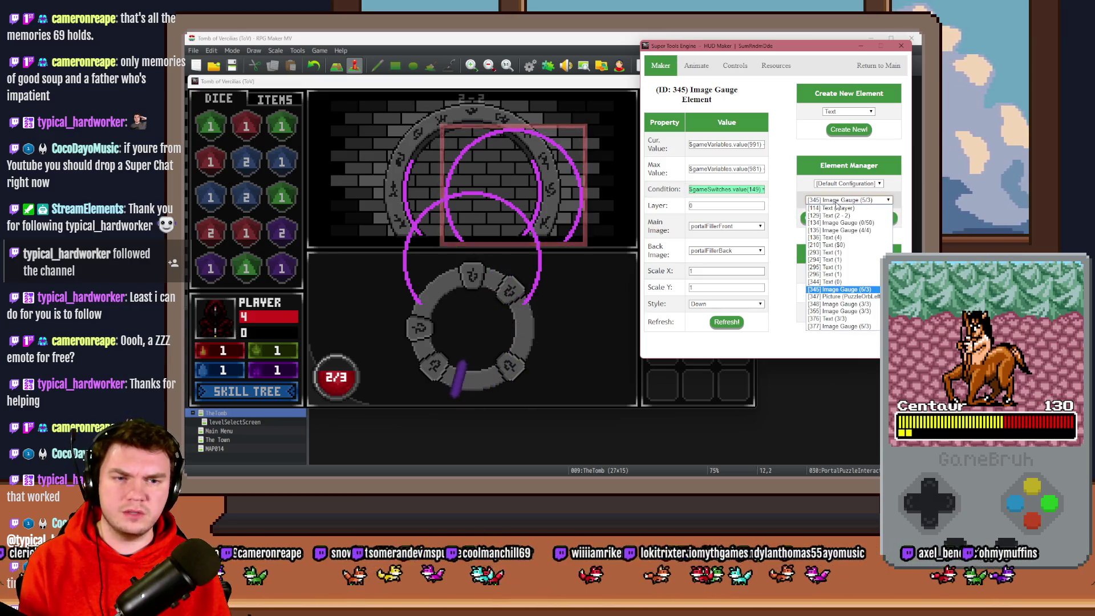
click(870, 312)
key(ctrl+a)
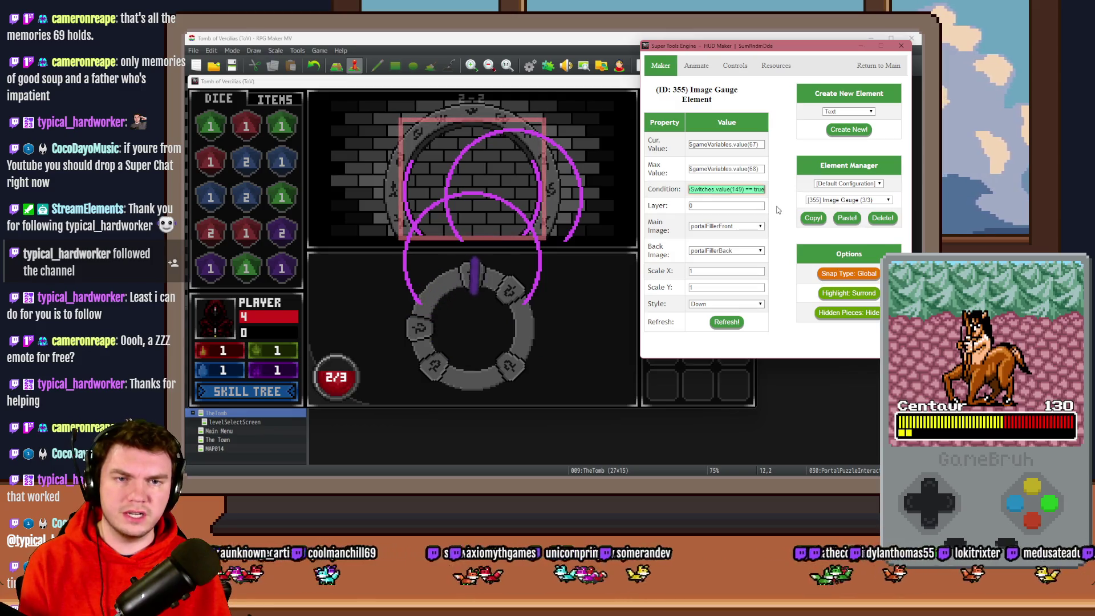
click(834, 200)
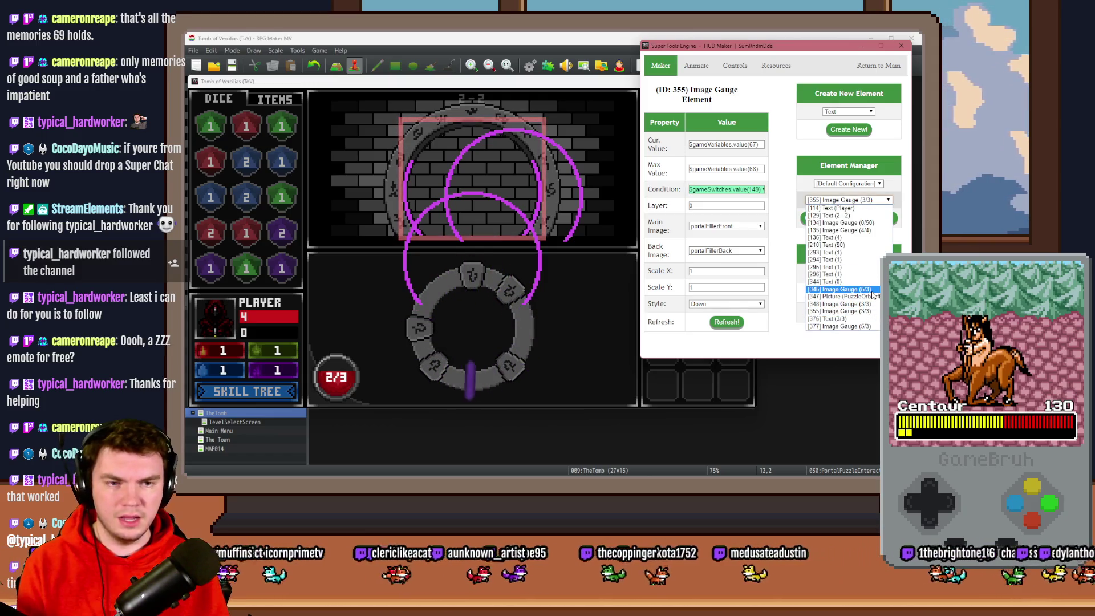
click(872, 294)
click(592, 86)
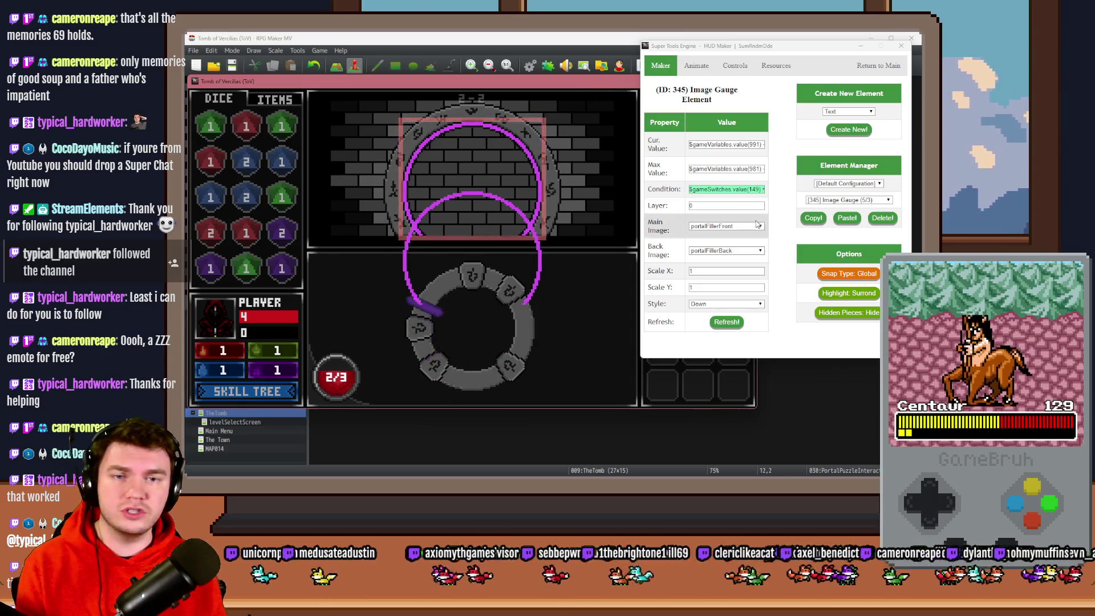
click(872, 201)
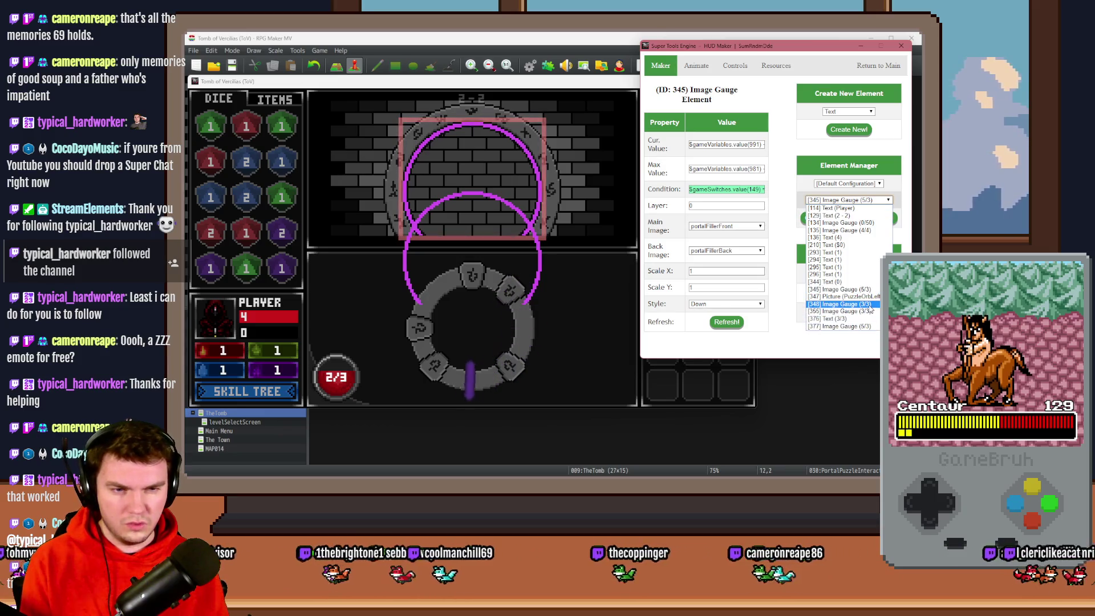
Compare gauge elements 348 and 355, then delete the duplicate gauge element 355
click(838, 304)
click(873, 200)
click(870, 318)
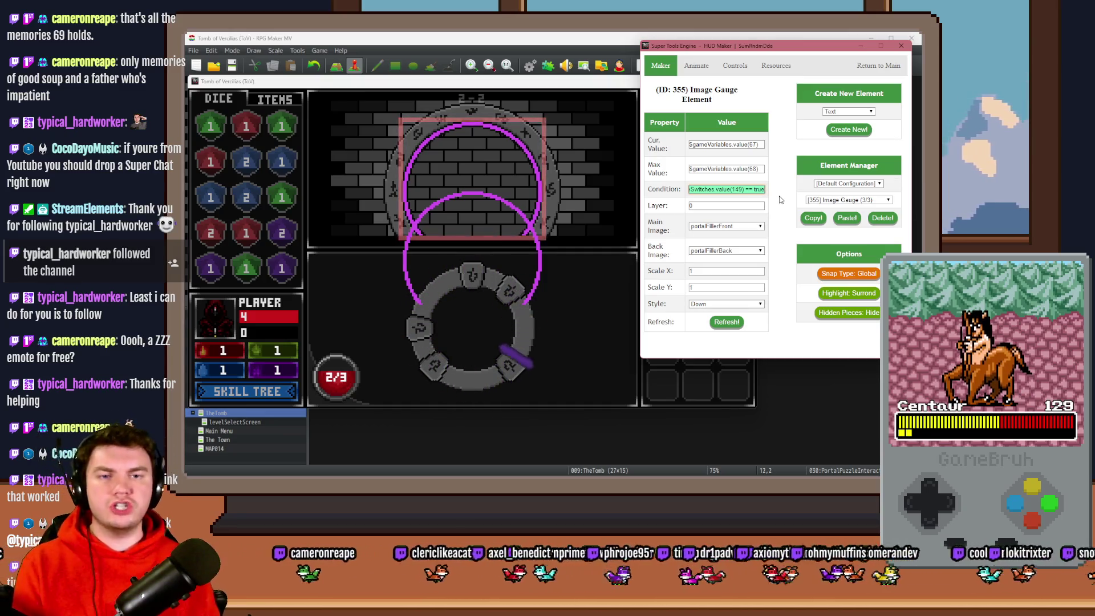
click(834, 201)
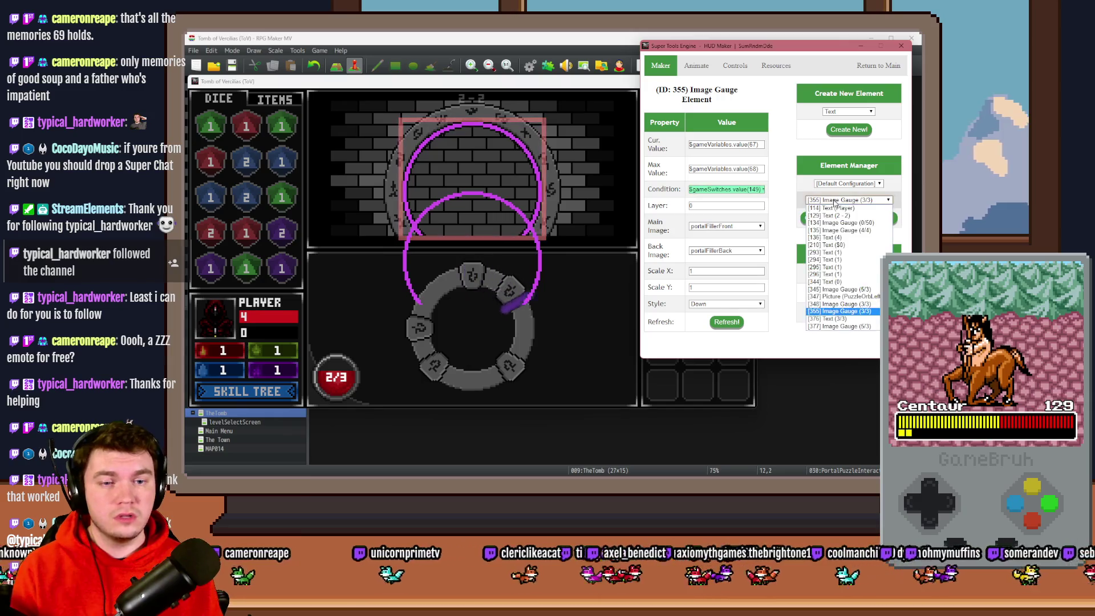
click(844, 304)
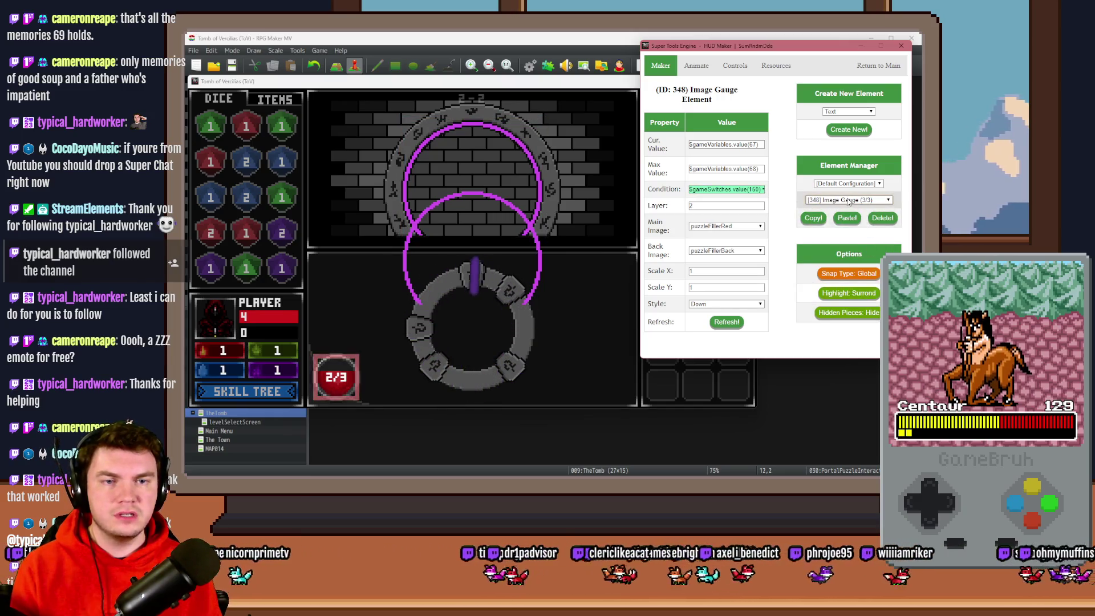
click(848, 201)
click(840, 312)
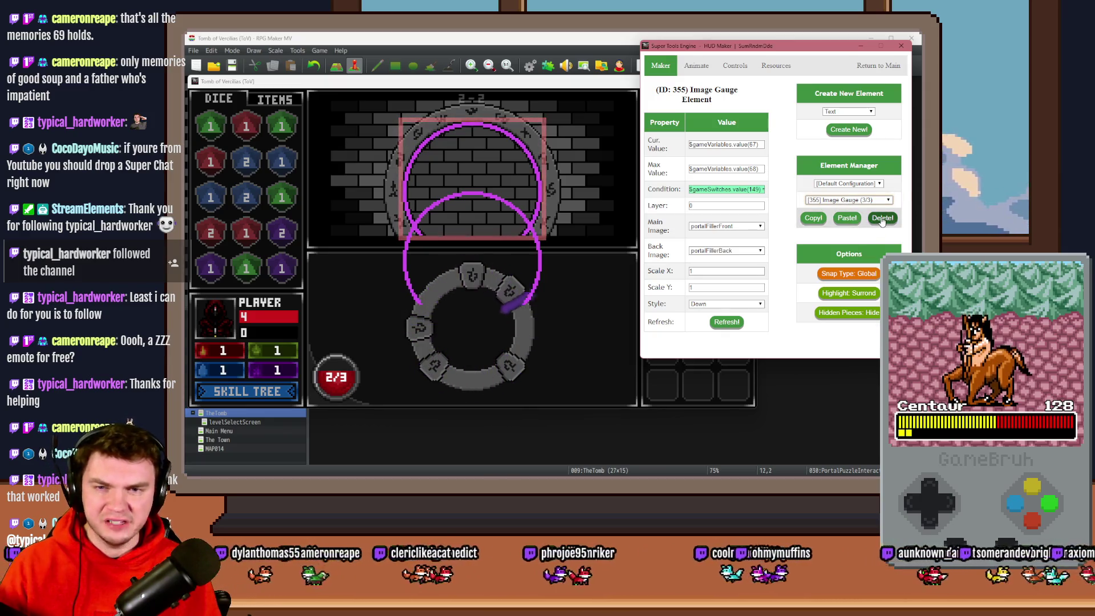
click(882, 218)
click(848, 200)
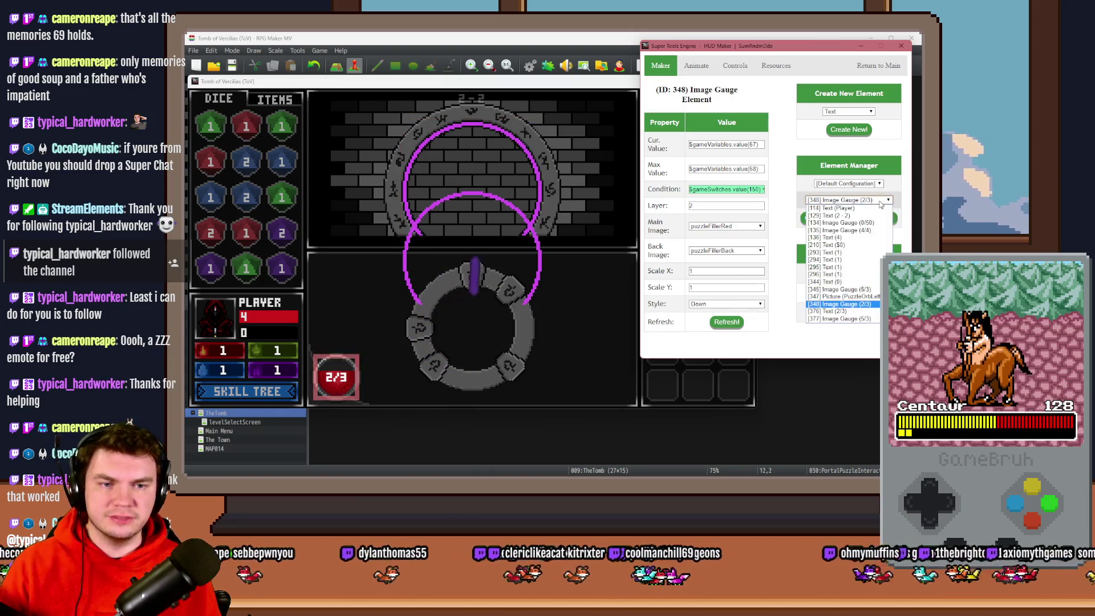
Review gauge elements 345 and 348 and orb picture element 347, then close the playtest with Alt+F4
click(838, 289)
click(848, 200)
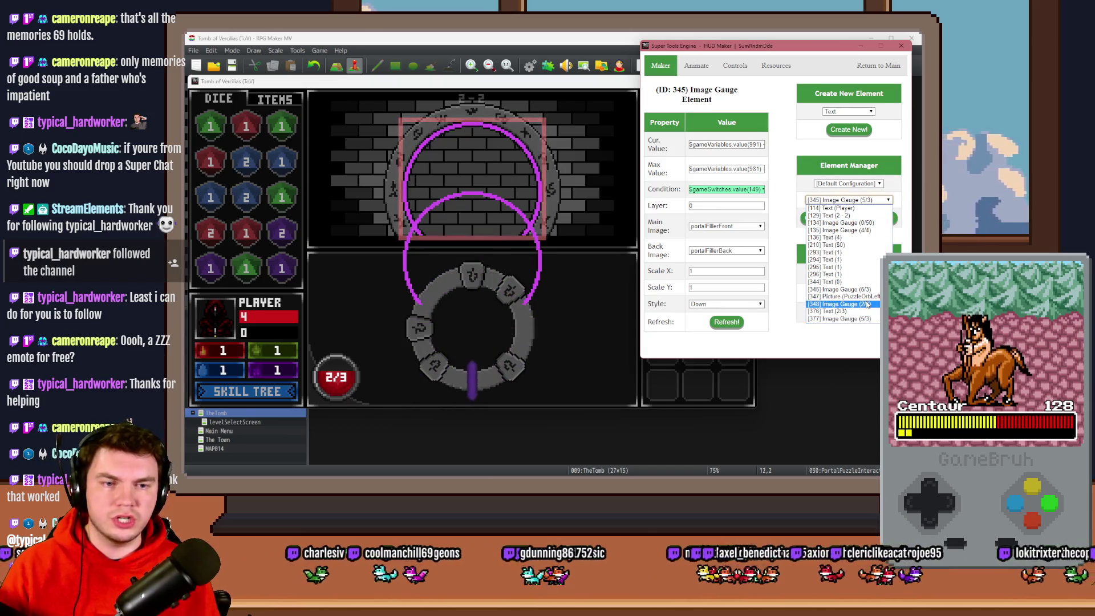
click(839, 304)
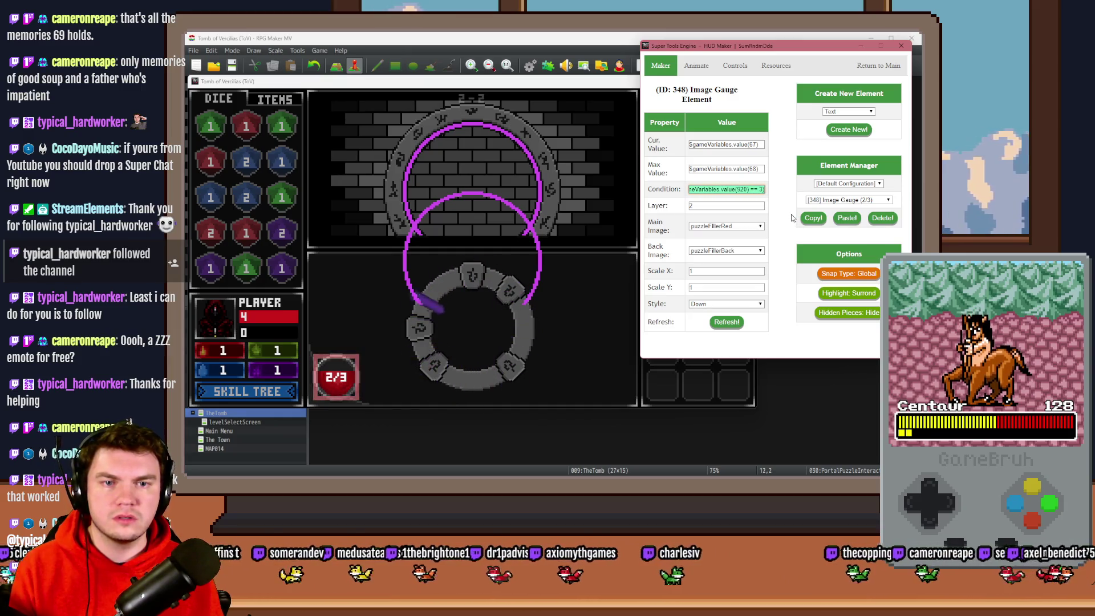
click(849, 200)
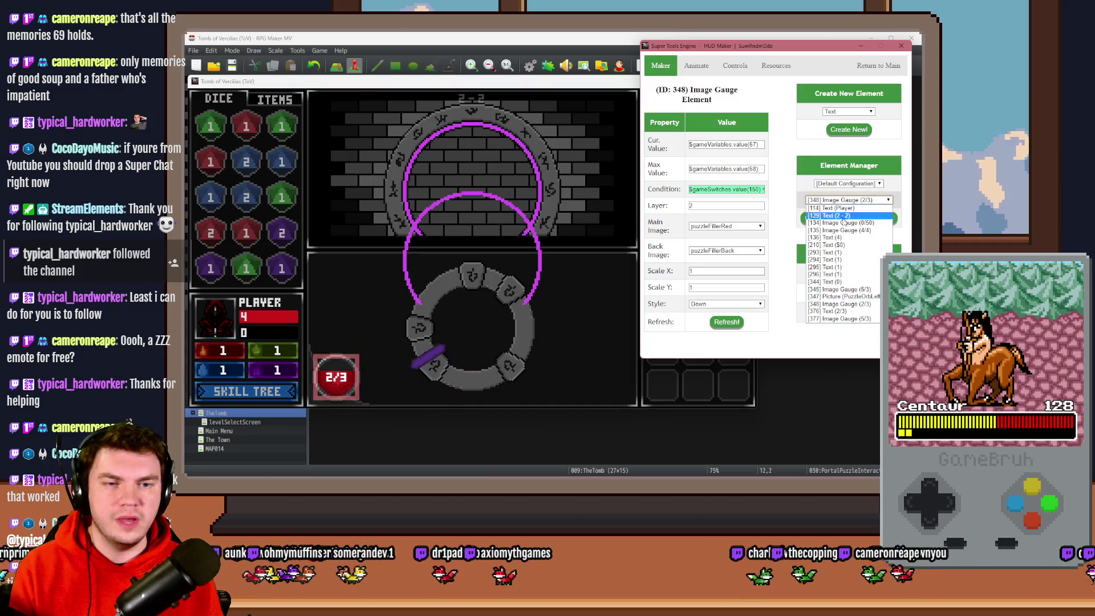
click(843, 297)
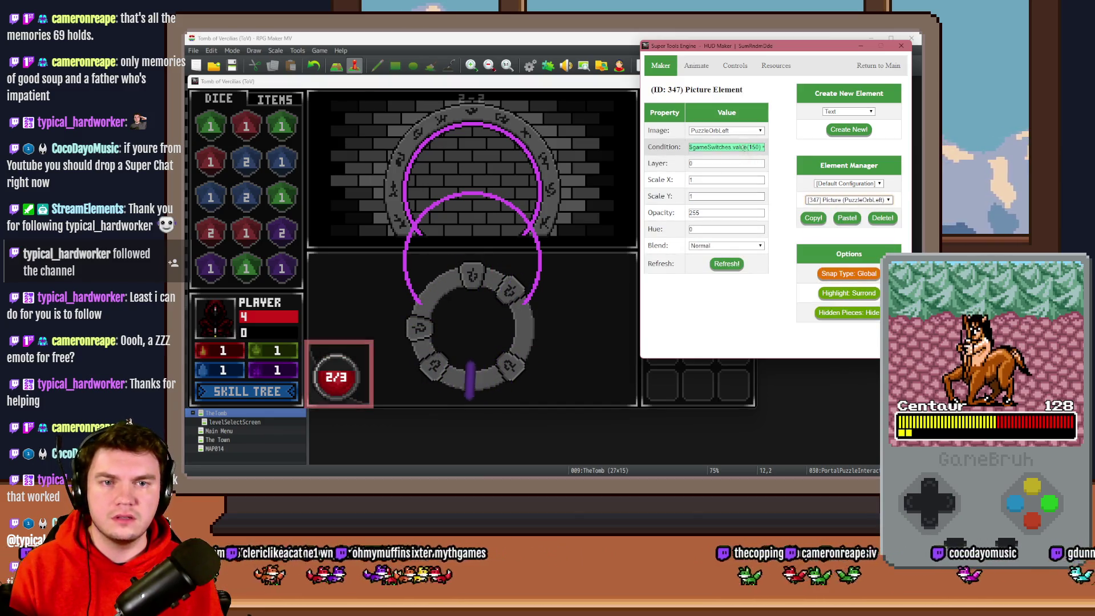
click(849, 200)
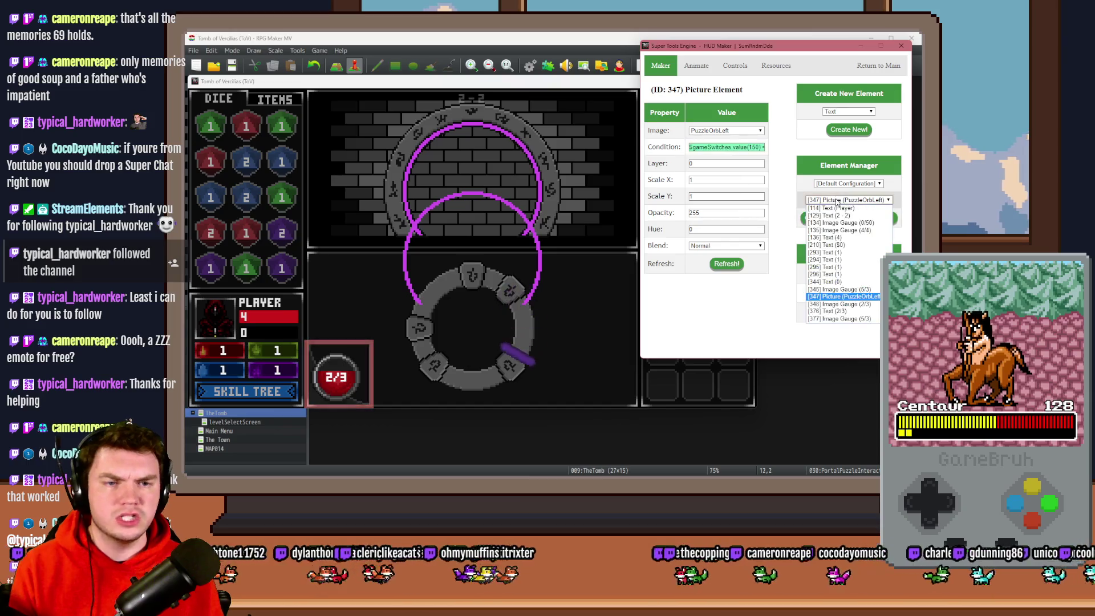
click(838, 289)
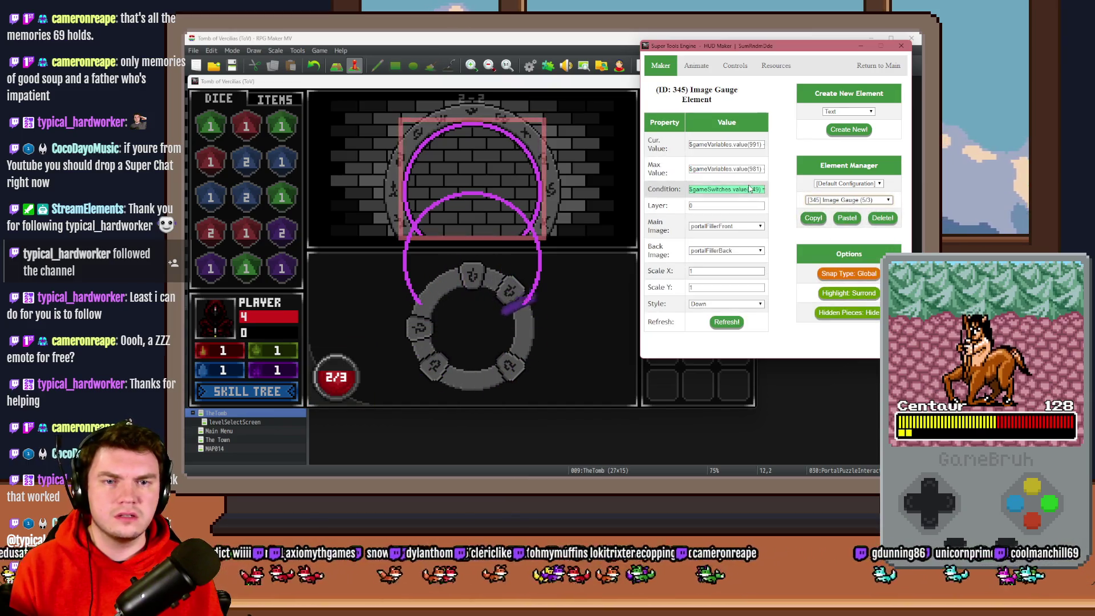
key(alt+F4)
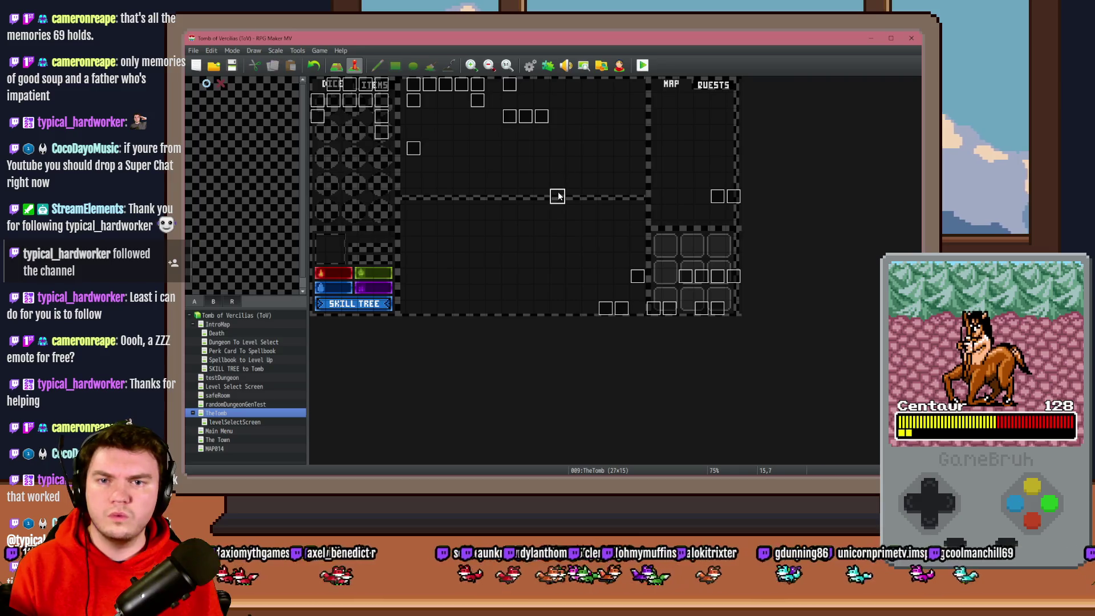
Look up switch 0150 portalPuzzleActive through EV022's switch condition picker, then return to the playtest
double_click(557, 196)
click(339, 165)
click(433, 164)
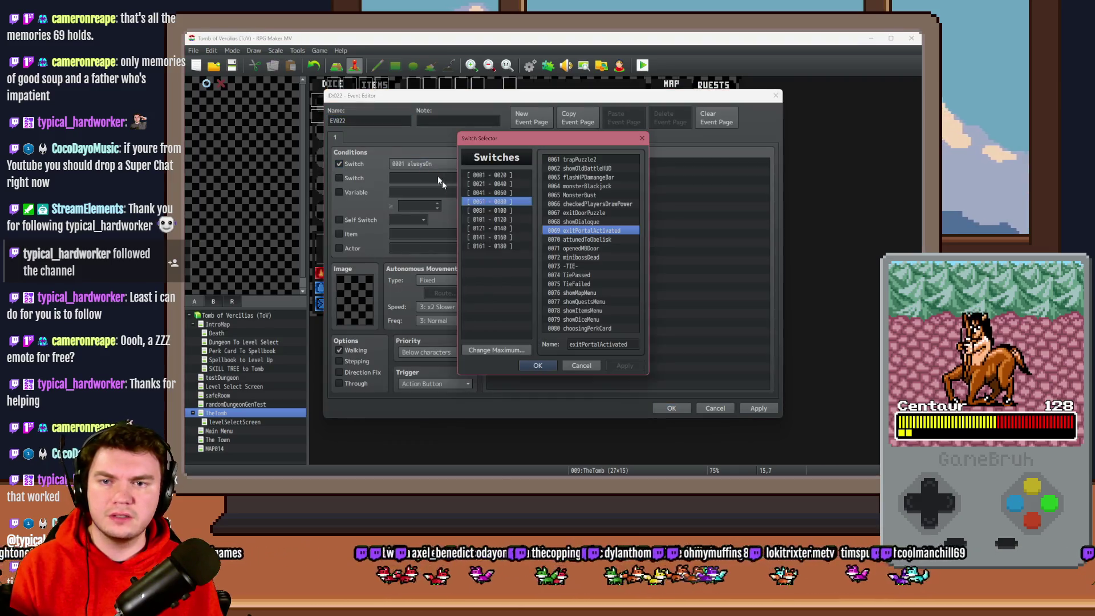
click(505, 220)
click(508, 229)
key(Down)
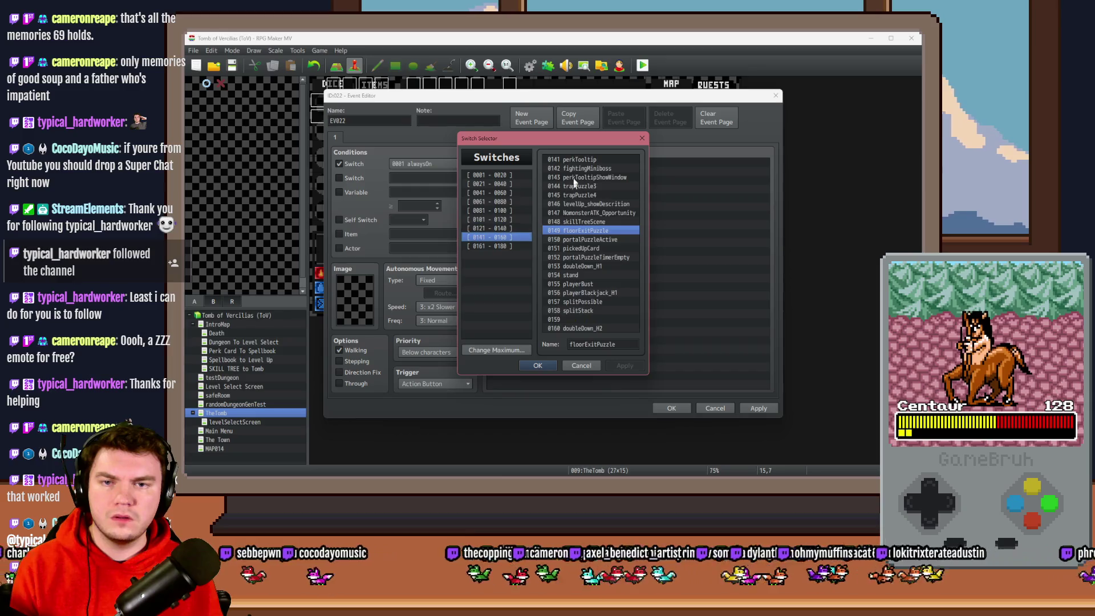
click(565, 241)
key(alt+Tab)
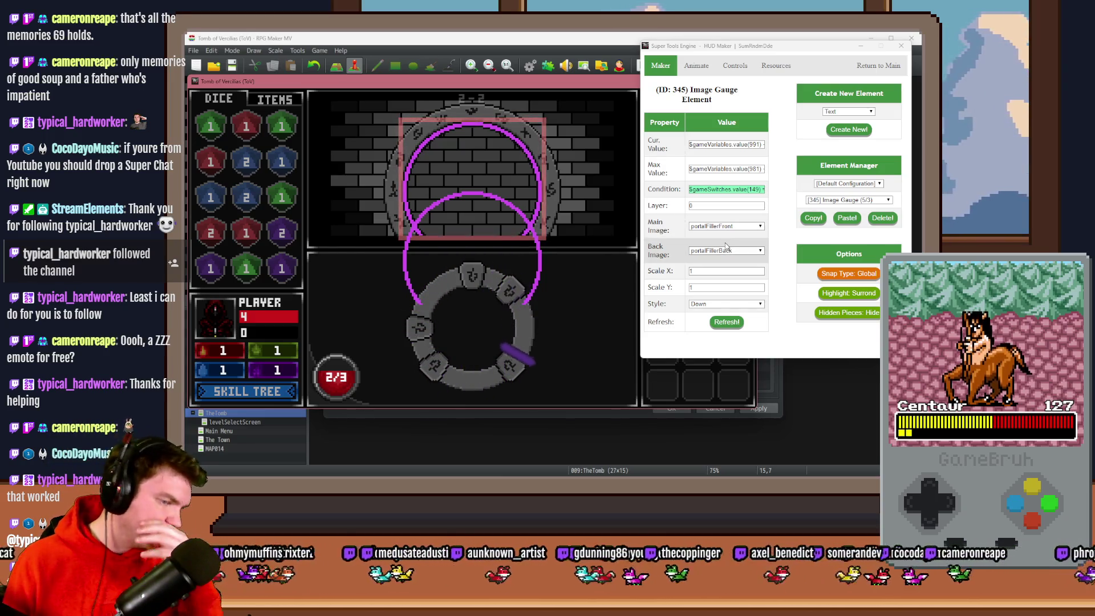
Copy the $gameSwitches.value(150) condition from text element 376 onto portal gauge 377
click(848, 201)
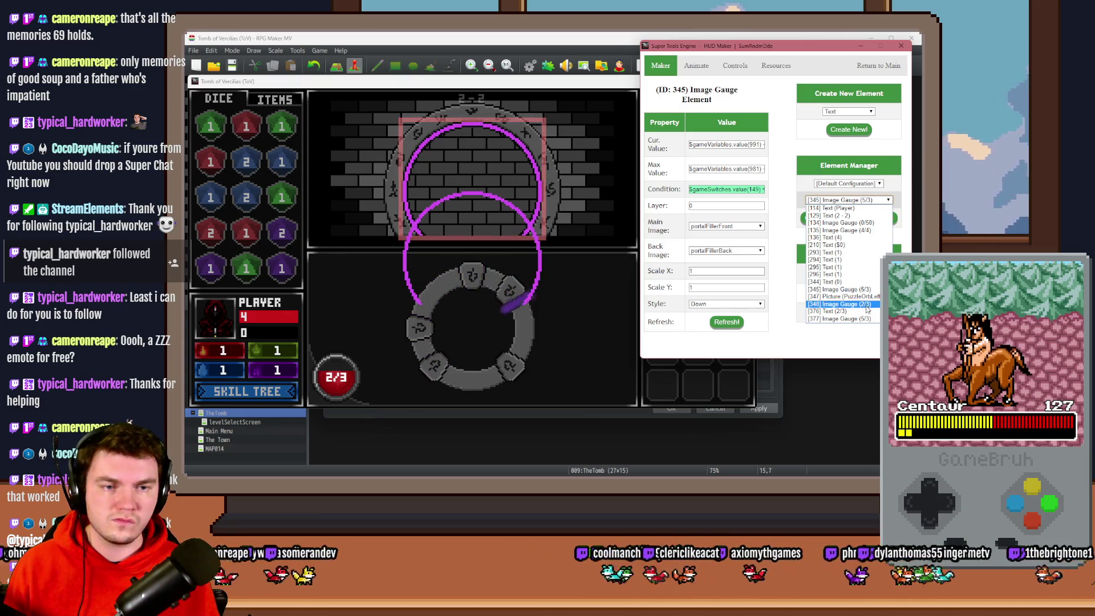
click(827, 311)
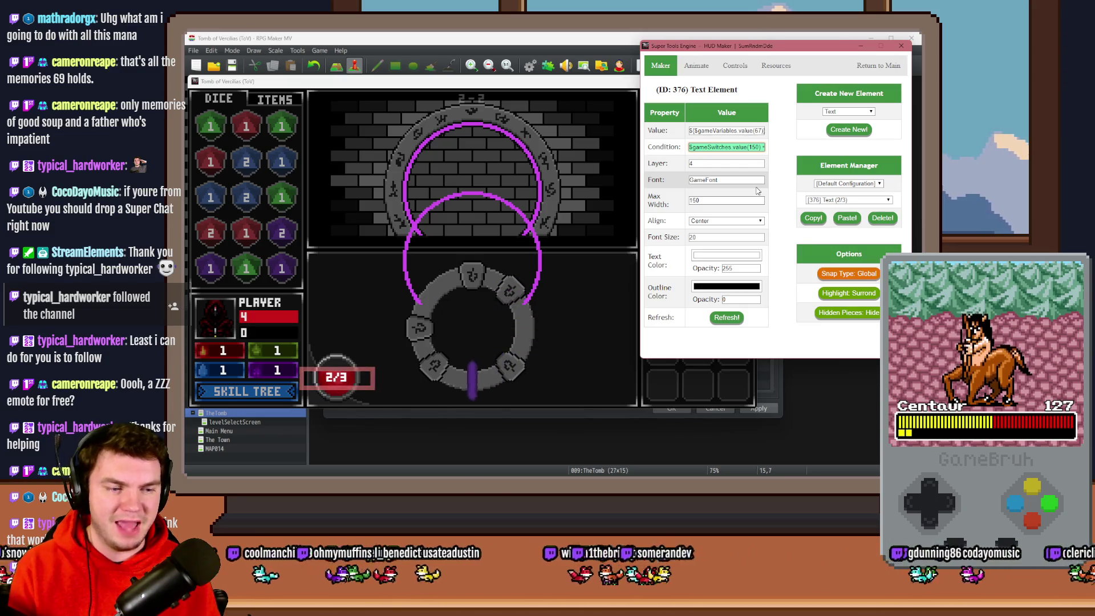
drag(754, 160, 790, 195)
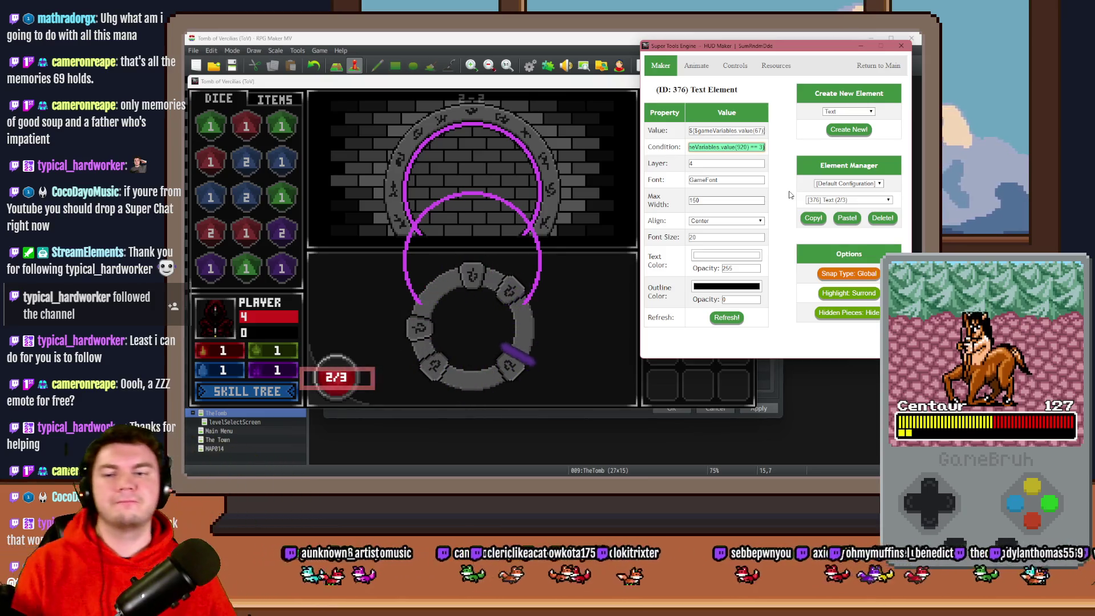
key(ctrl+a)
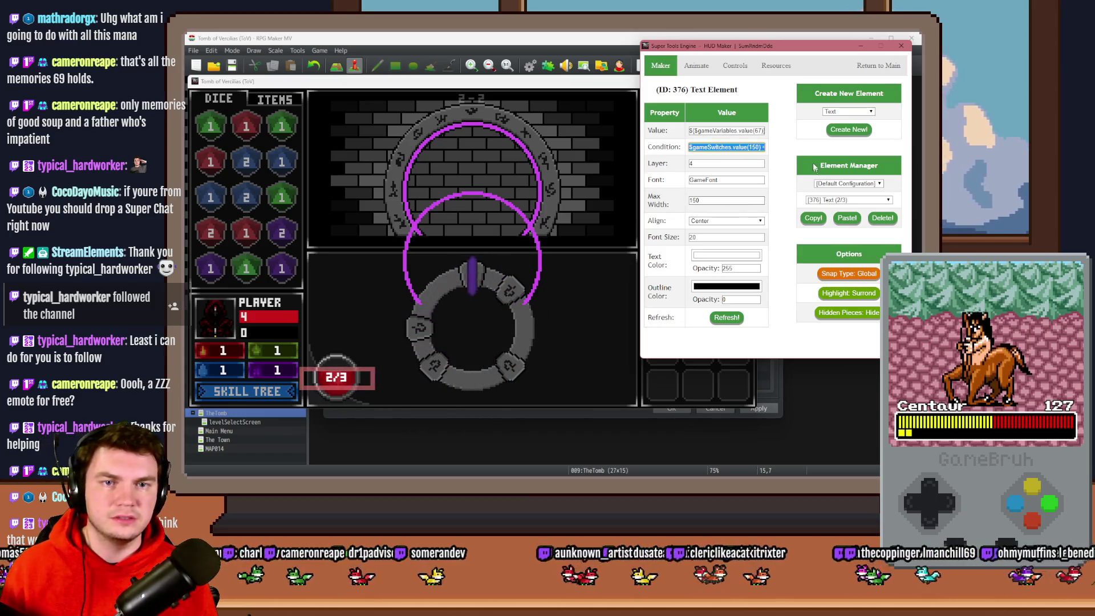
click(842, 200)
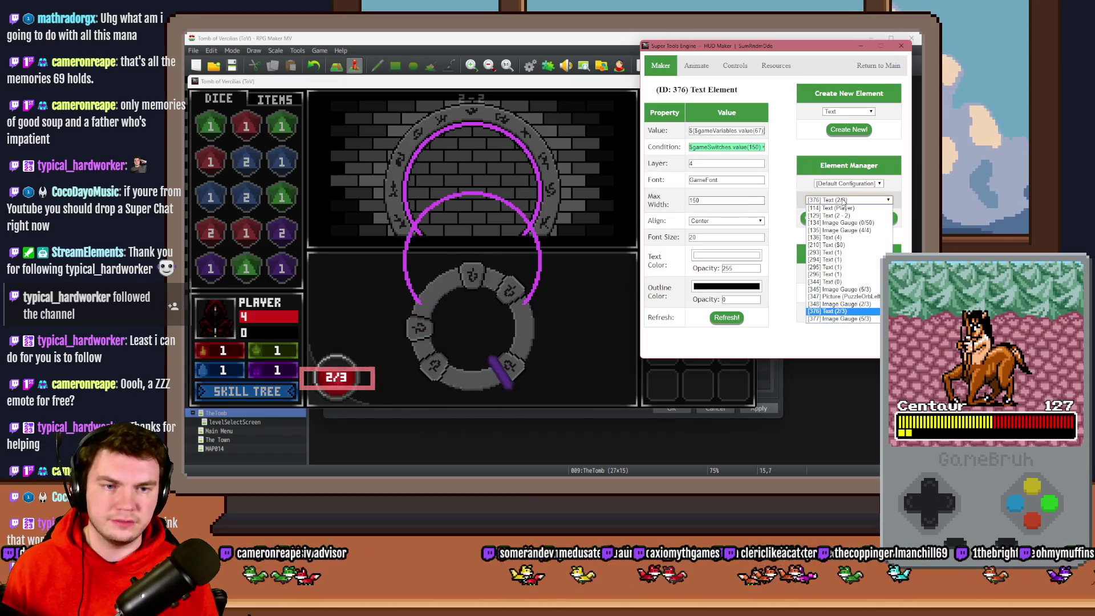
click(844, 319)
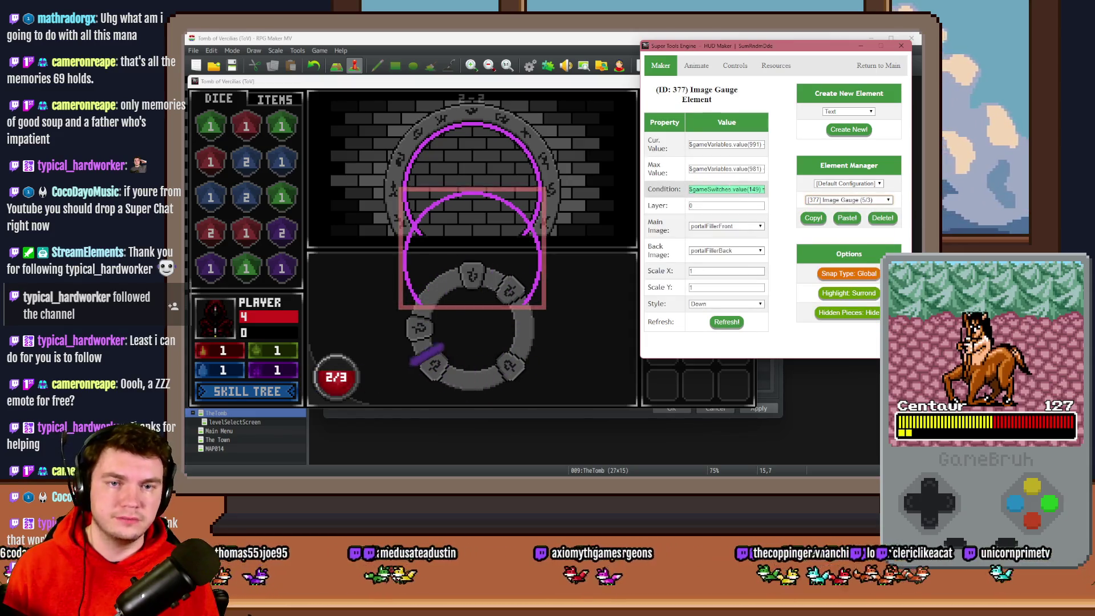
key(ctrl+v)
click(736, 322)
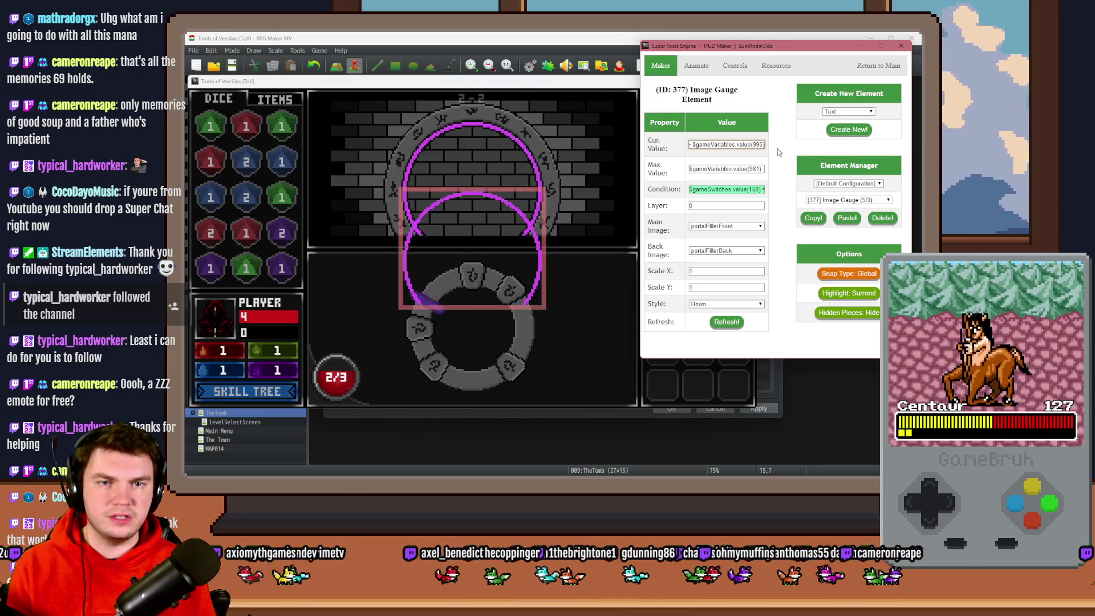
Edit gauge 377's Cur. Value expression, adding a '+', and refresh the preview
key(ctrl+a)
text($gameVariables.value(994))
key(Home)
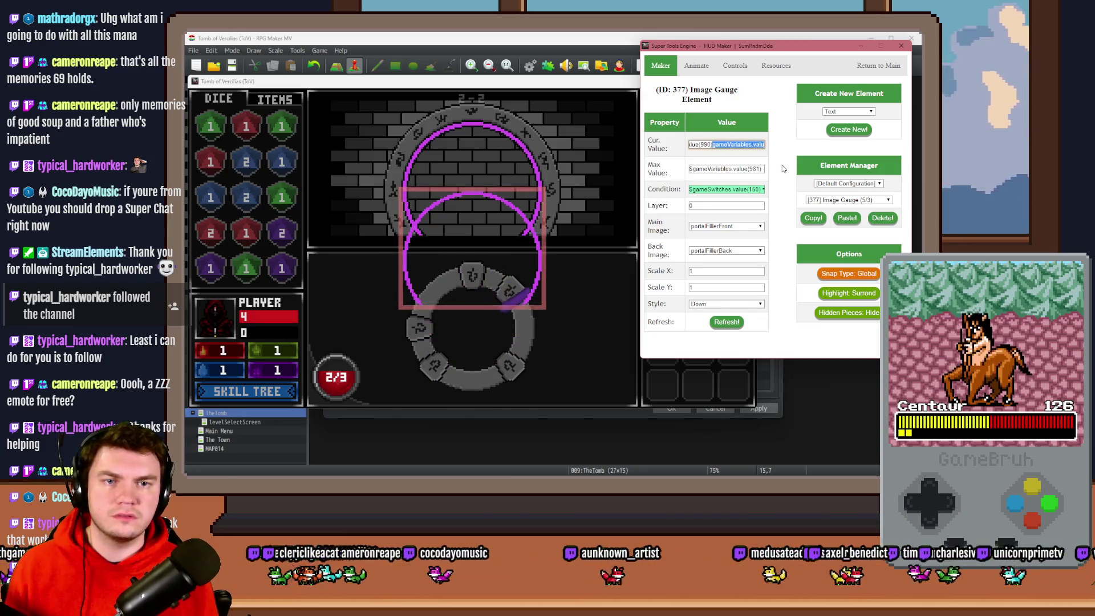
key(shift+Right)
key(shift+Right)
key(shift+Right)
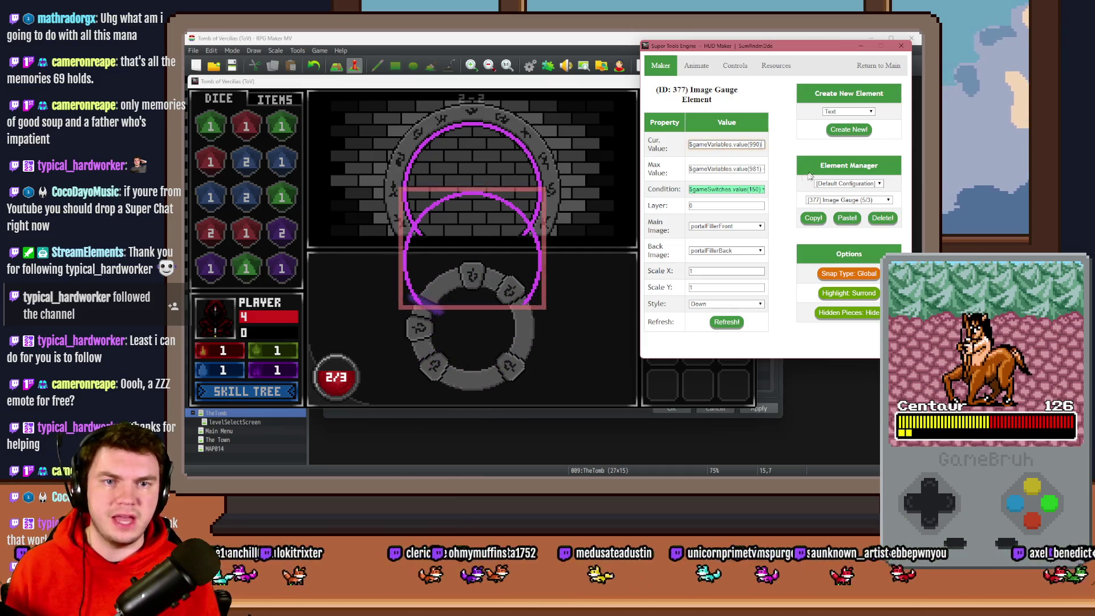
click(759, 169)
text(9)
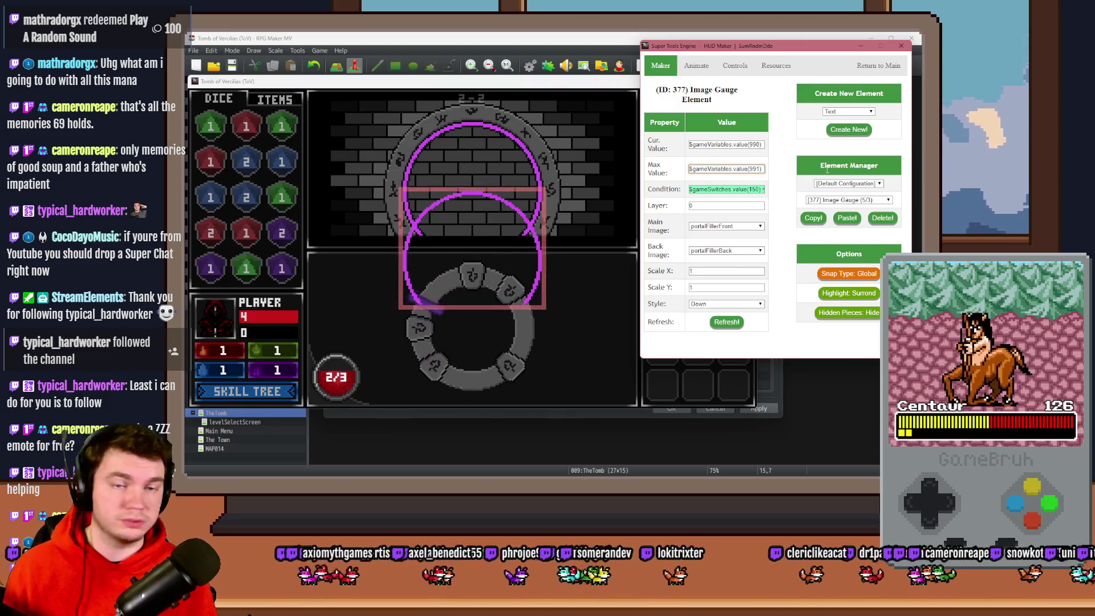
click(726, 323)
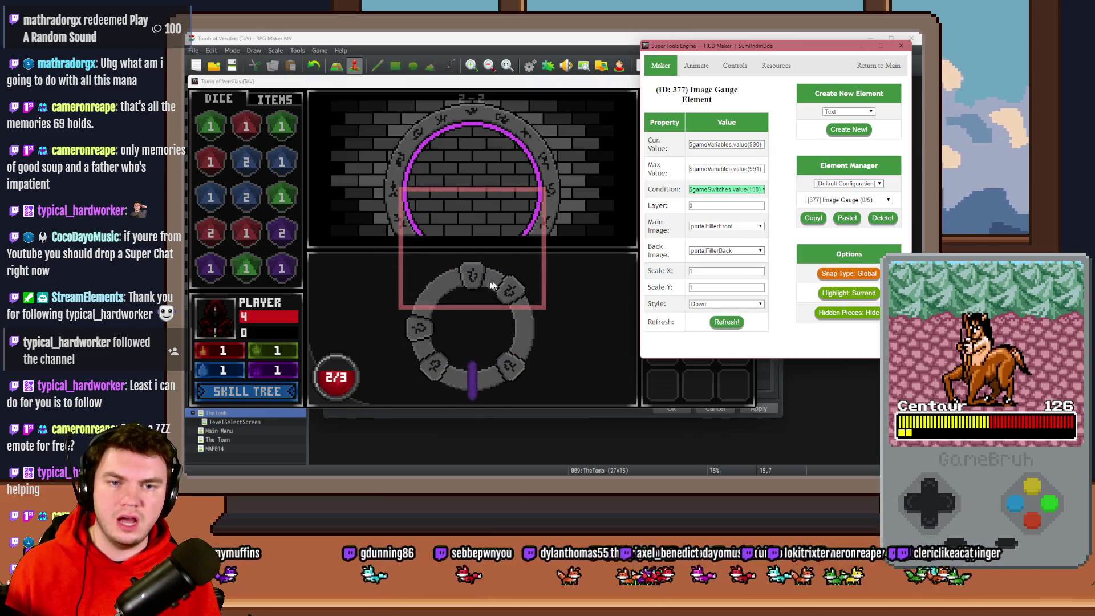
click(741, 144)
text(+)
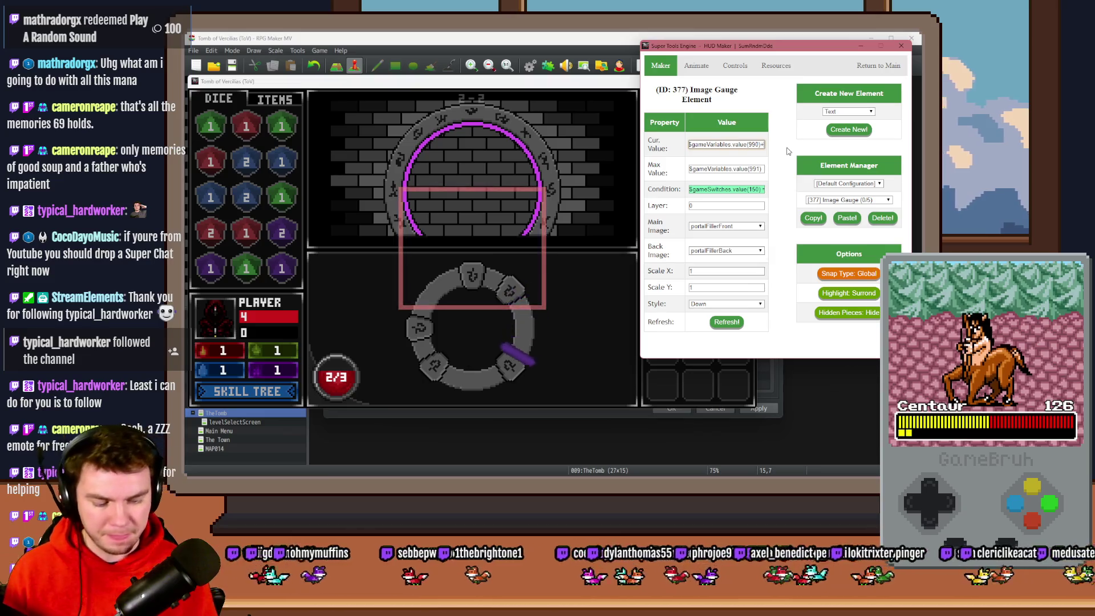
click(726, 322)
Drag gauge 377 up to centre it on the portal ring and refresh
mouse_move(539, 278)
mouse_down()
mouse_move(486, 219)
mouse_move(477, 182)
mouse_up()
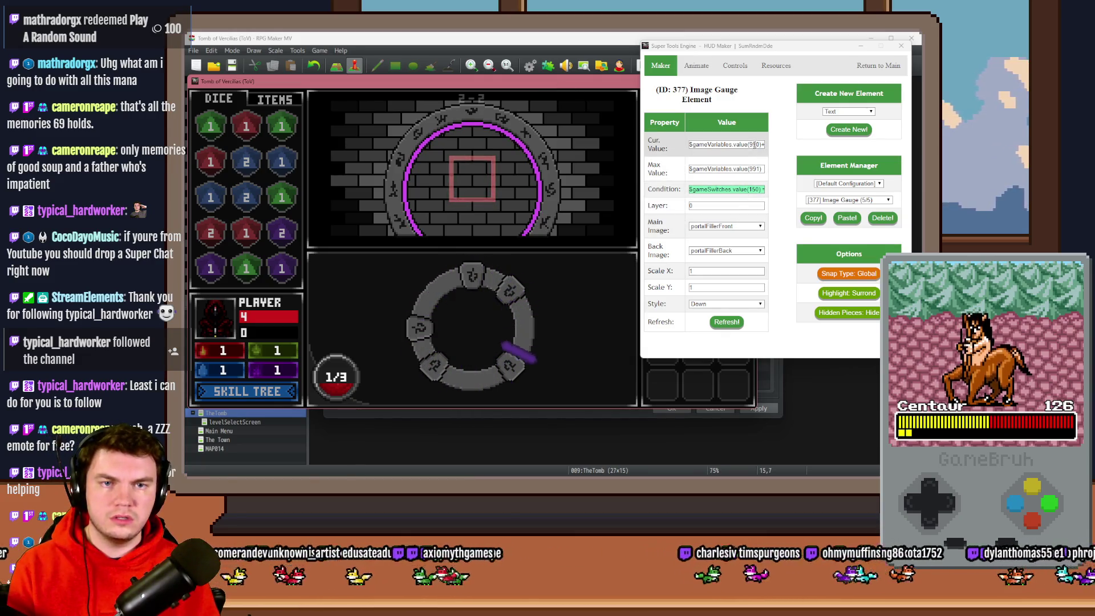
click(776, 166)
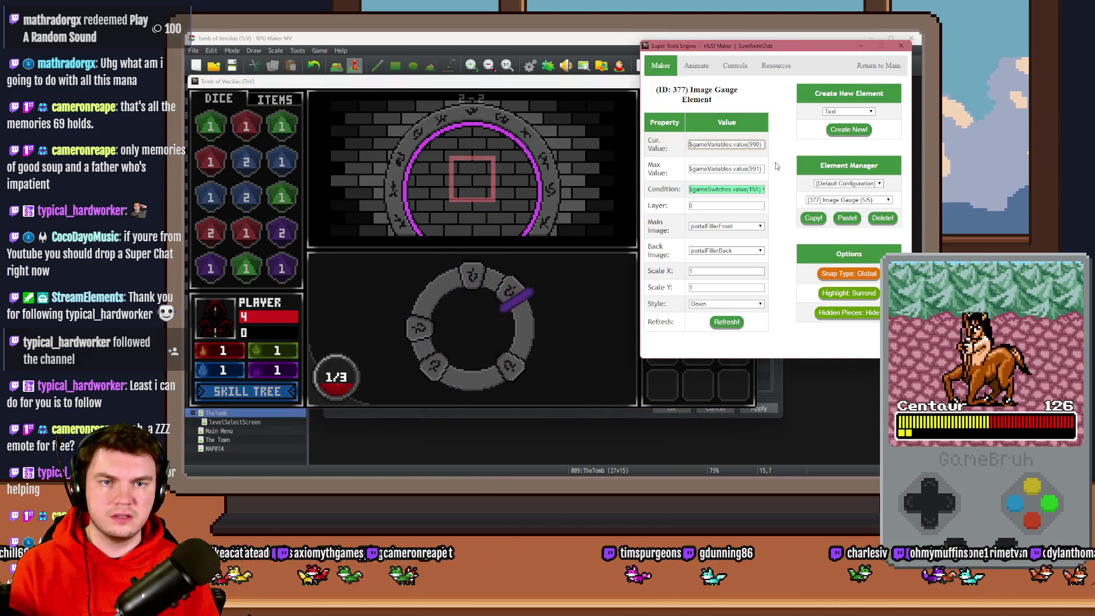
click(730, 323)
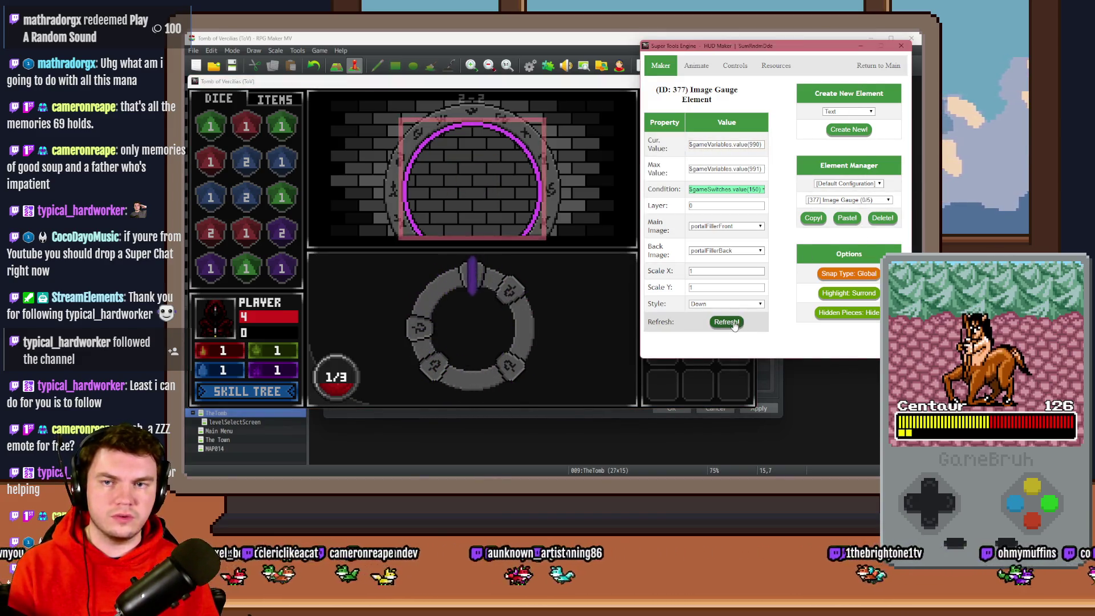
click(848, 200)
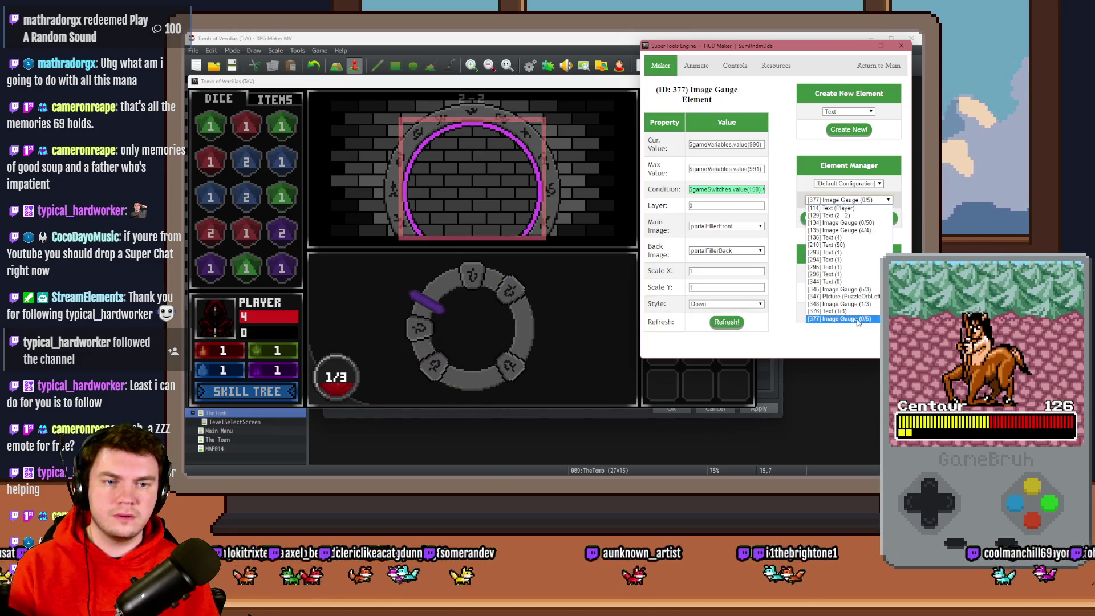
Inspect image gauge 345's switch 149 condition text, then return to the Core Editor tool kit
click(844, 289)
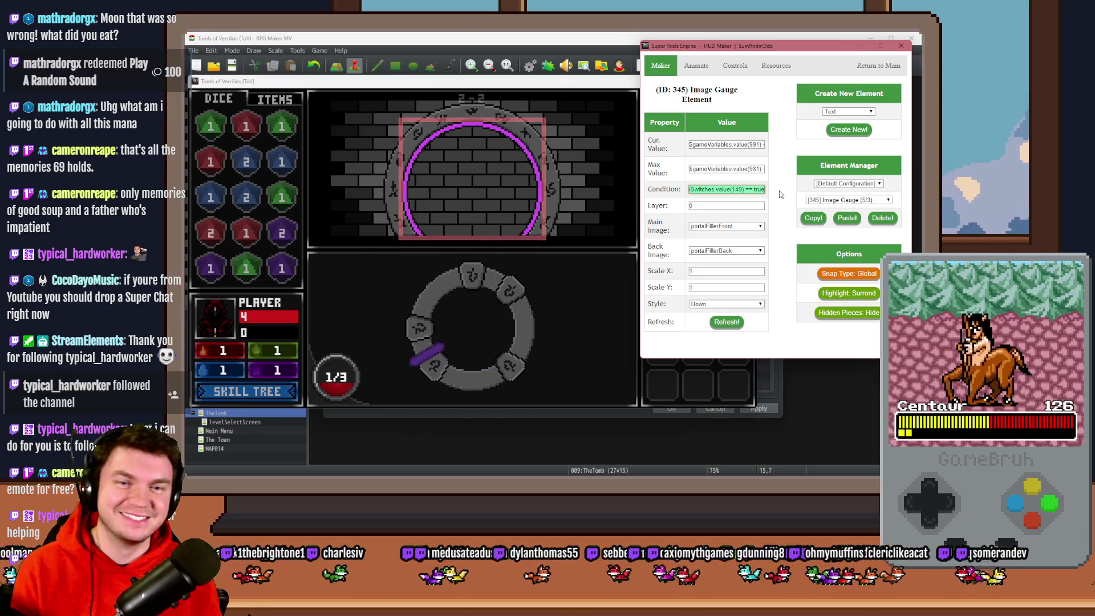
drag(725, 190, 754, 194)
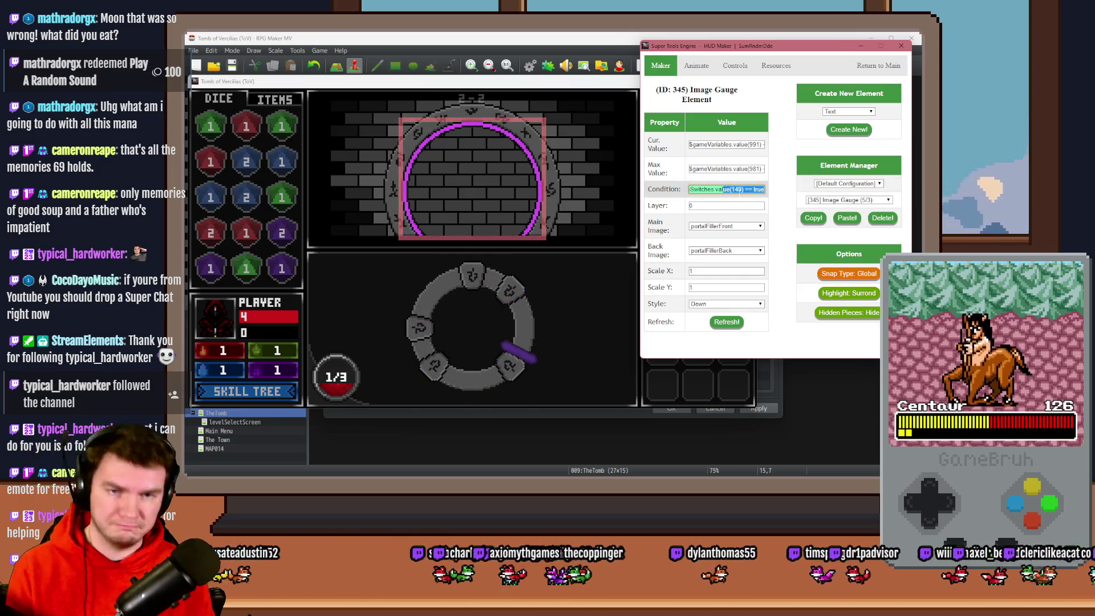
click(748, 190)
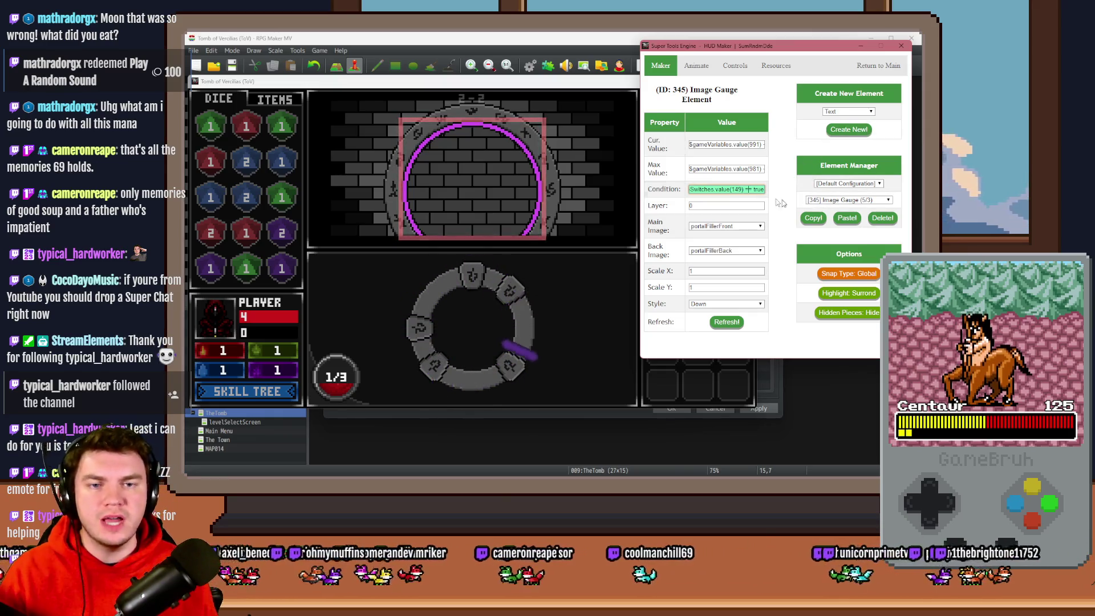
click(739, 189)
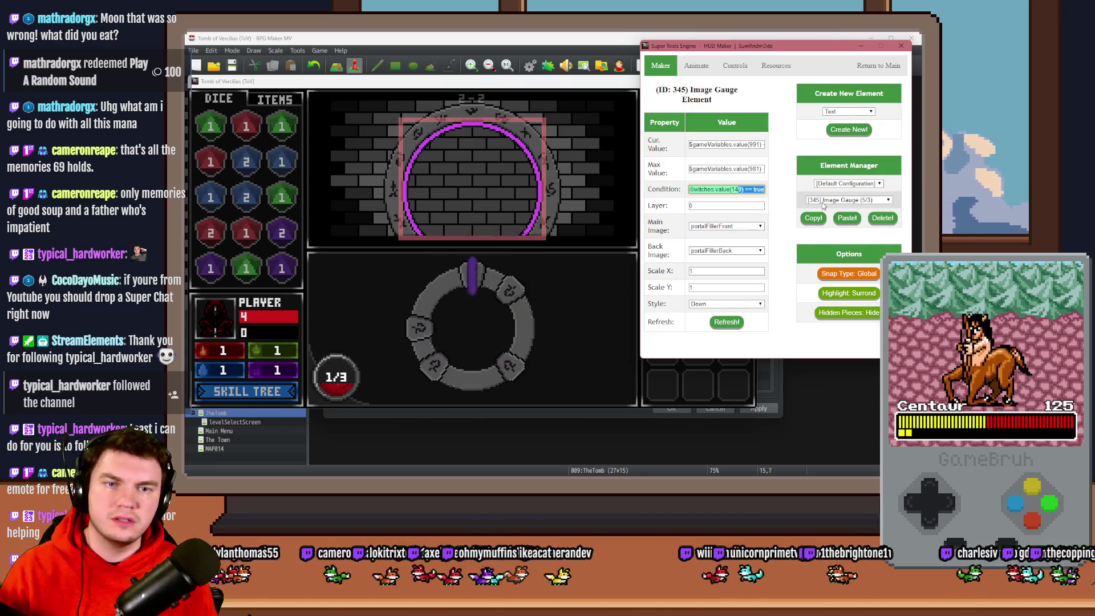
click(878, 65)
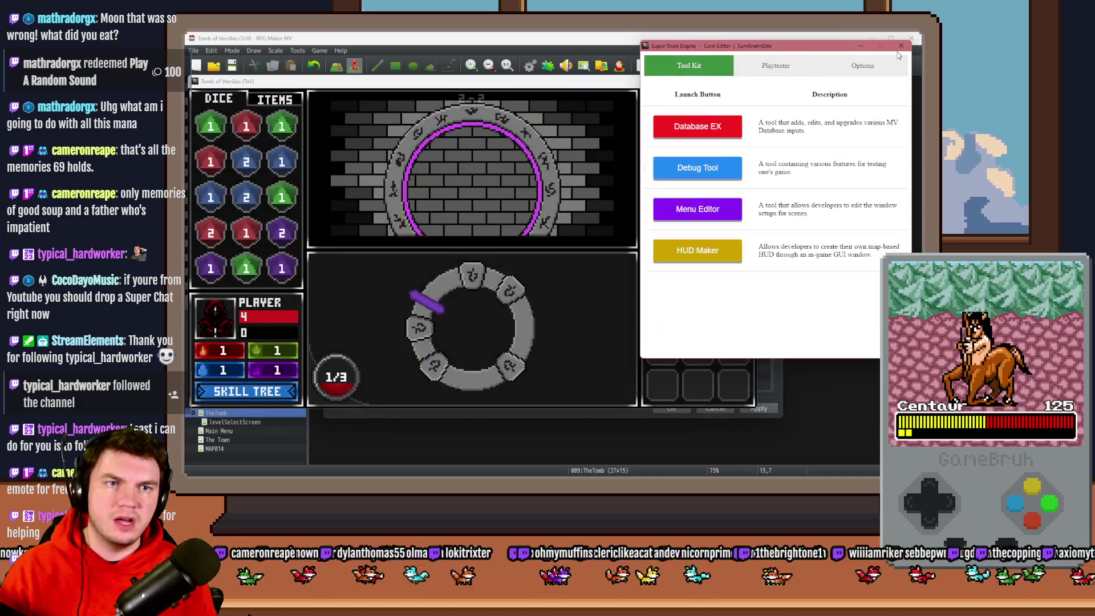
Close Super Tools Engine, dismiss the Switch Selector, and discard EV022's changes
click(901, 47)
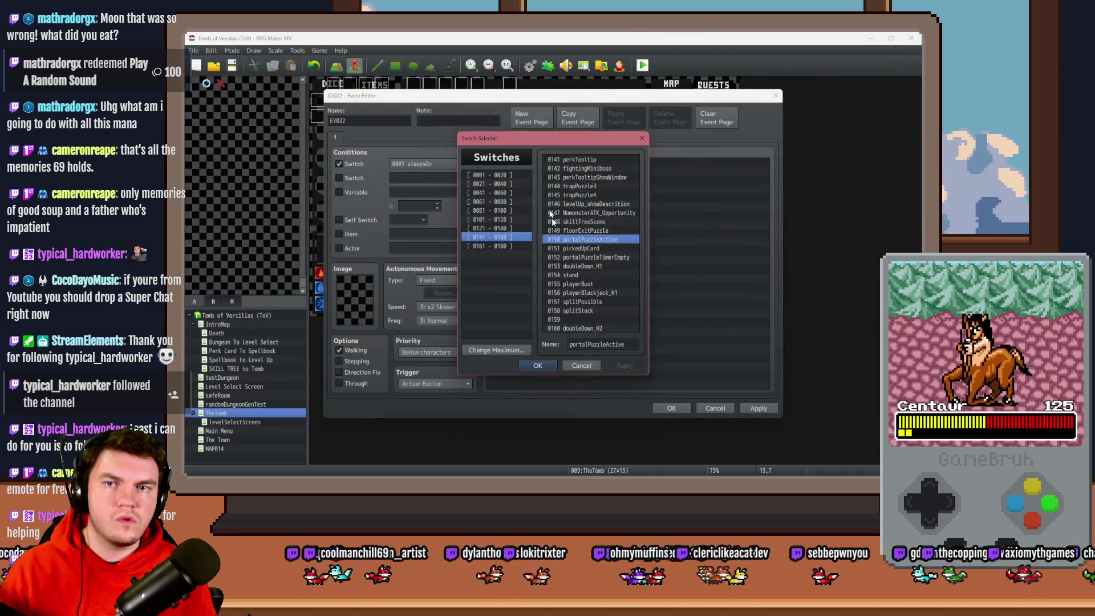
click(572, 365)
click(713, 407)
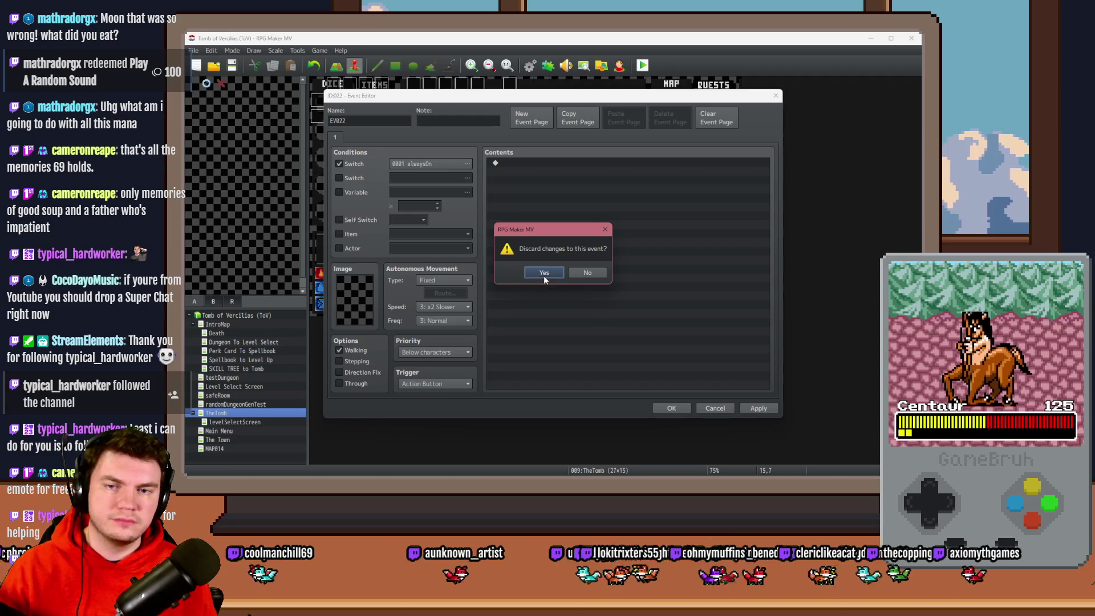
click(544, 272)
Set PortalPuzzleInteractions' randomNumber4 roll to Random 2~2, then save and playtest
double_click(607, 184)
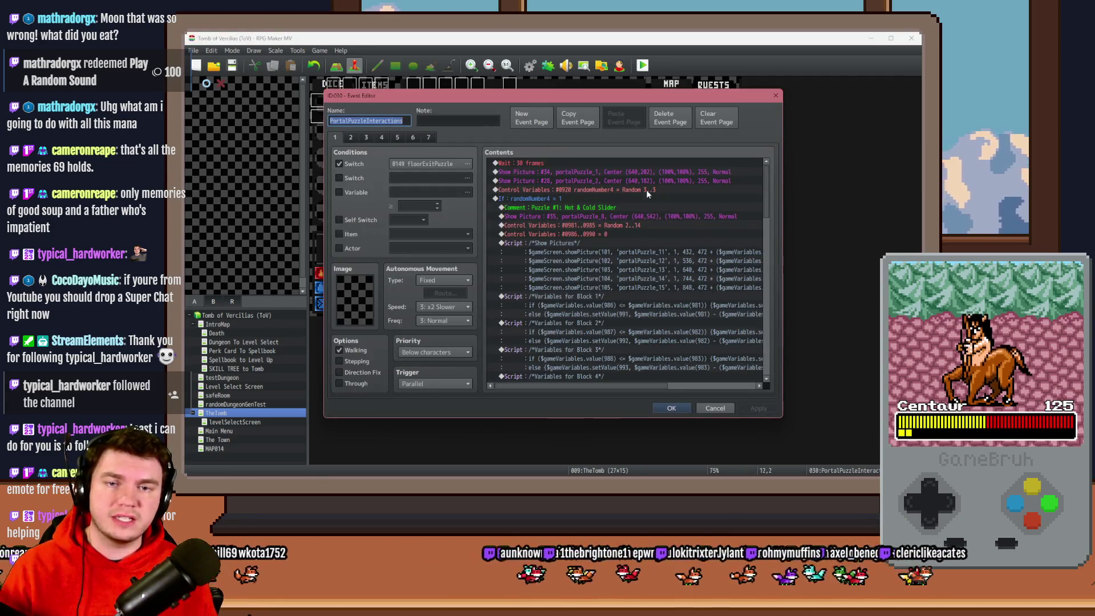
double_click(648, 191)
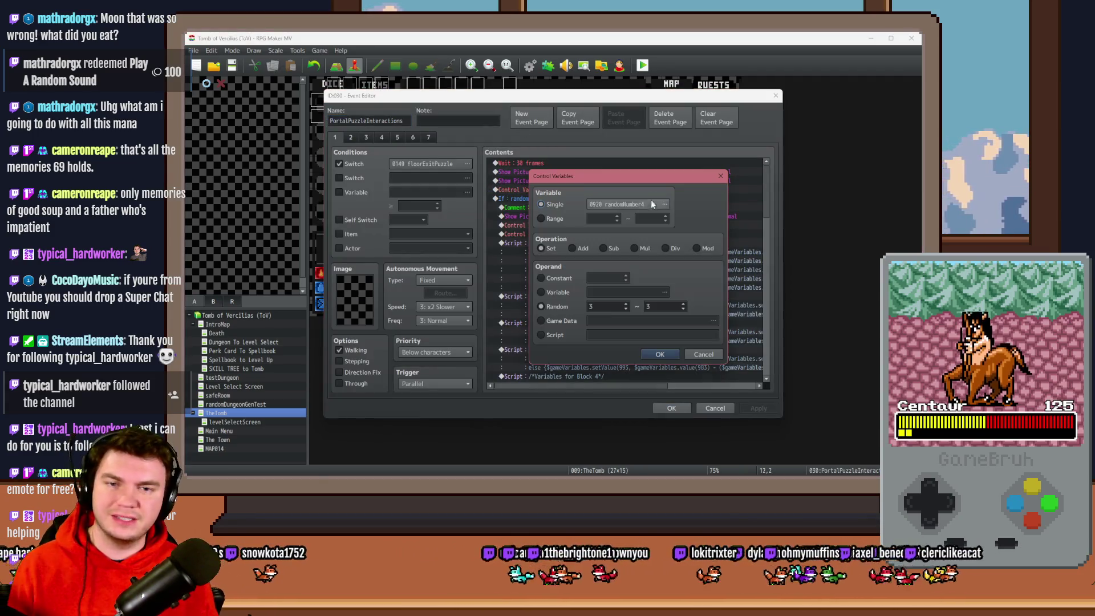
click(664, 354)
click(671, 407)
click(643, 65)
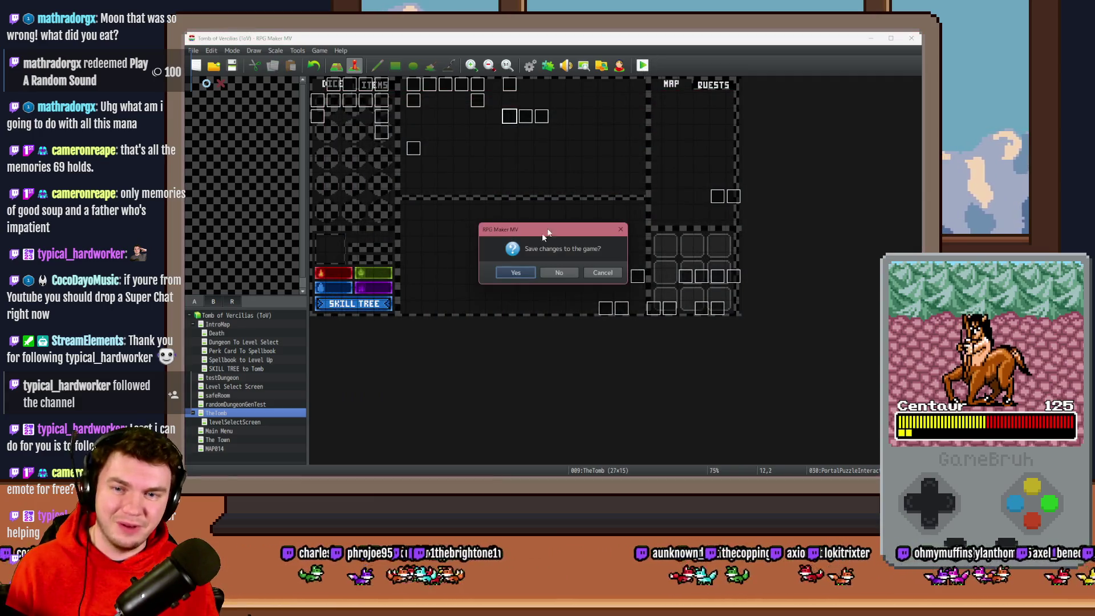
click(516, 273)
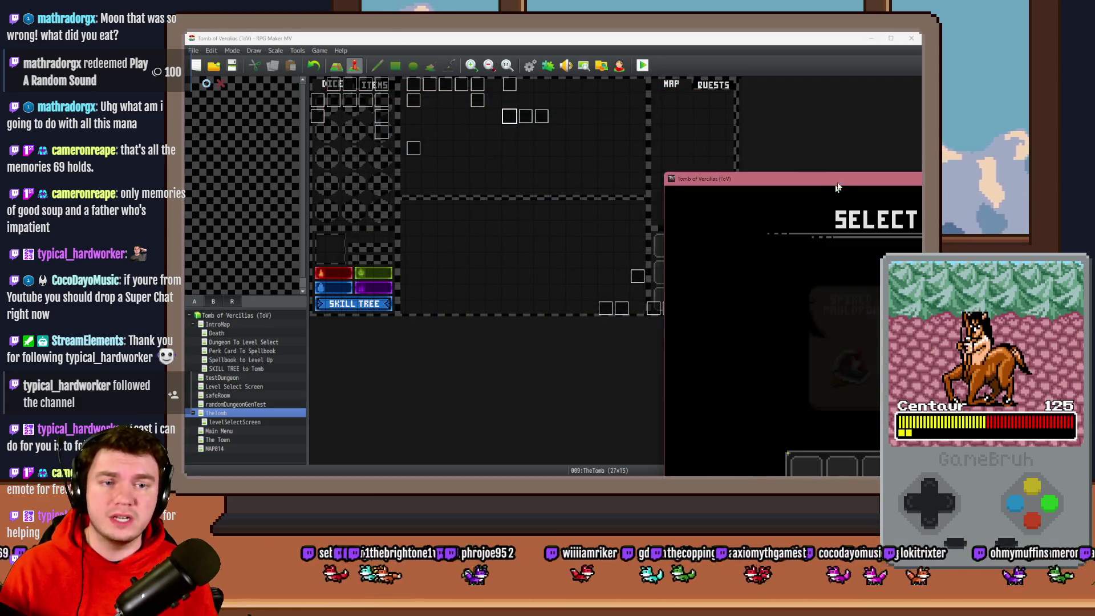
Choose the Spiked Pauldron perk card and walk up through the tomb to the door room
click(463, 200)
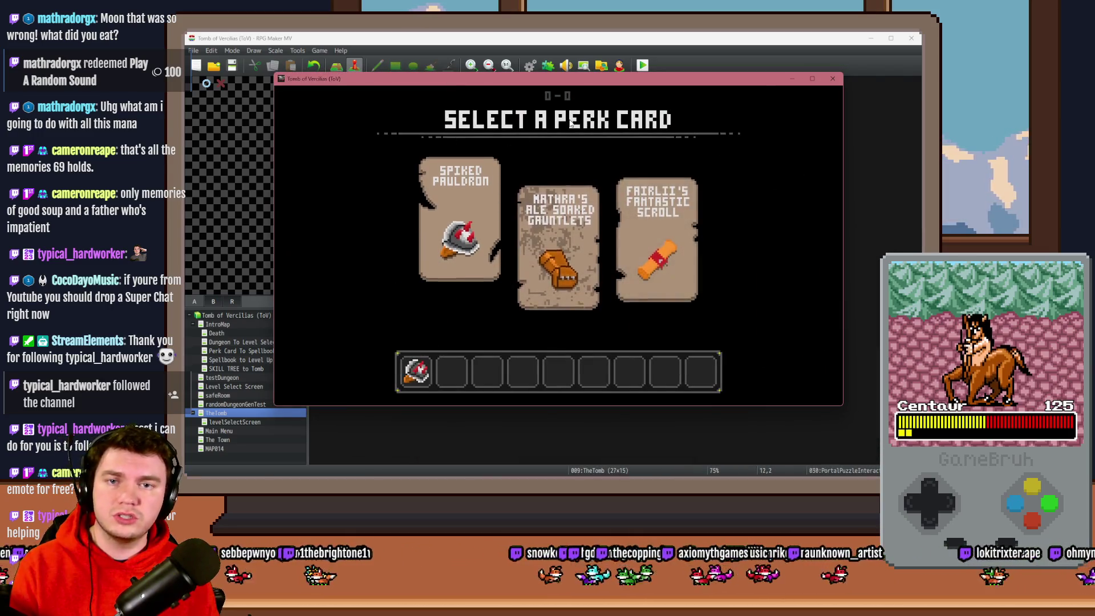
key(Up)
key(Up)
key(Up)
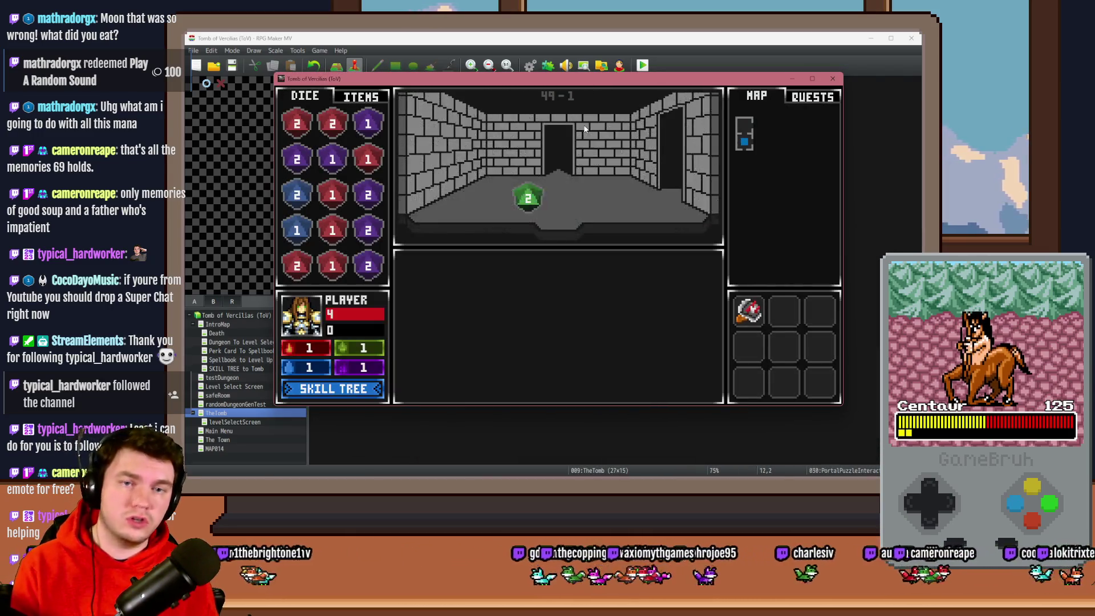
key(Up)
key(Up)
key(Up)
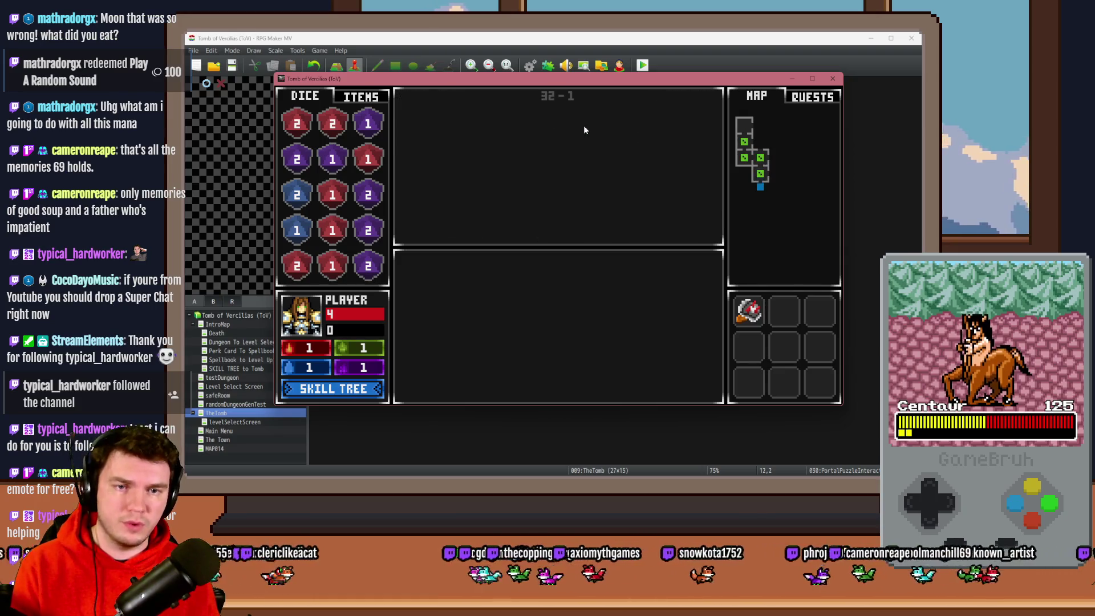
key(Up)
key(Up)
key(Up)
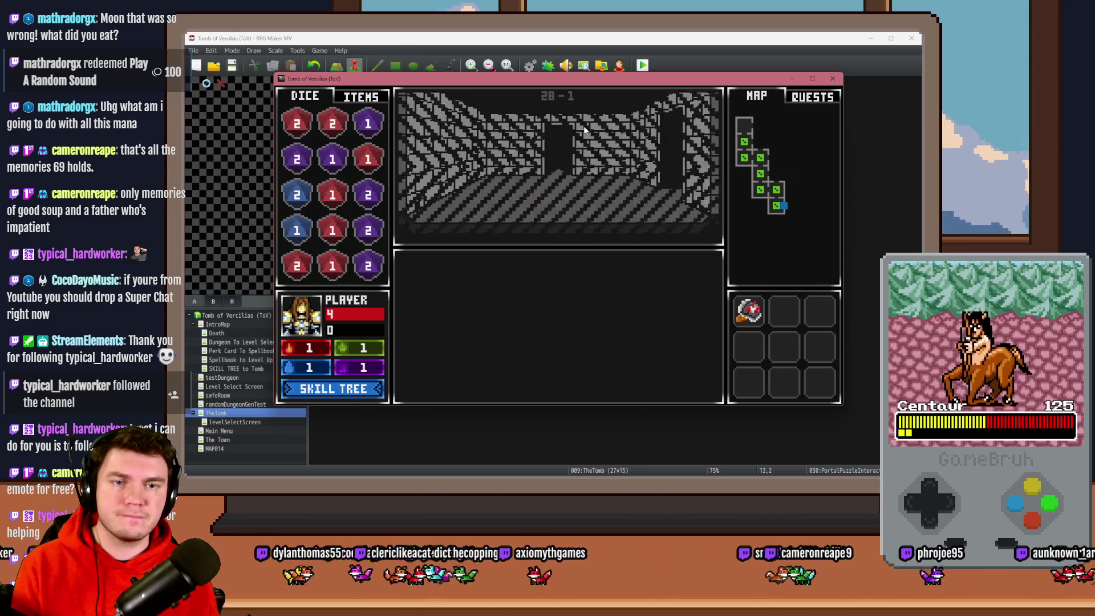
key(Up)
key(Up)
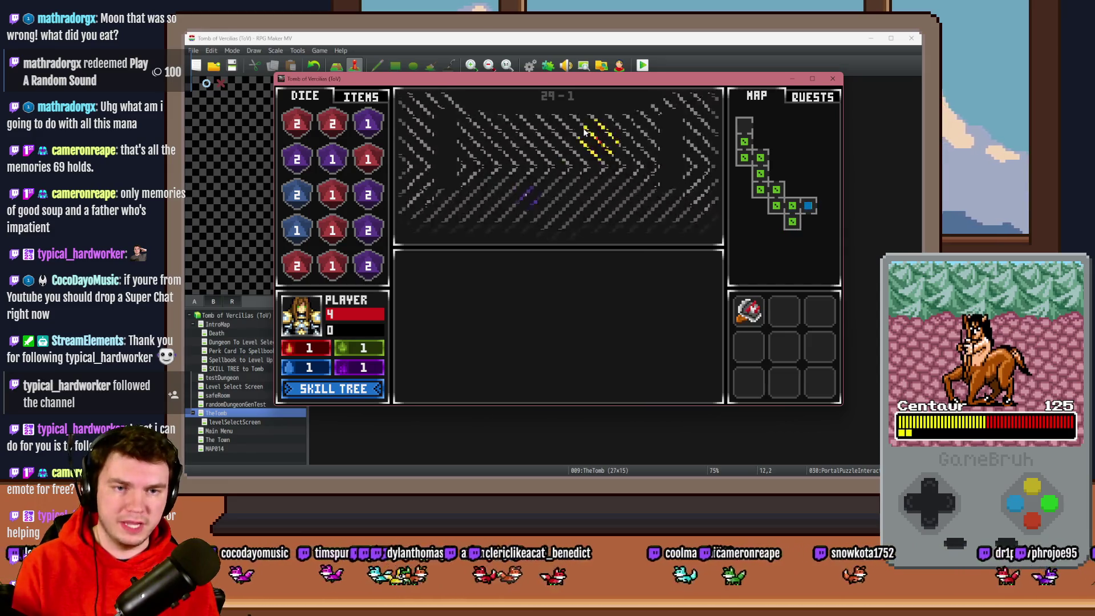
key(Up)
key(Up)
key(Up)
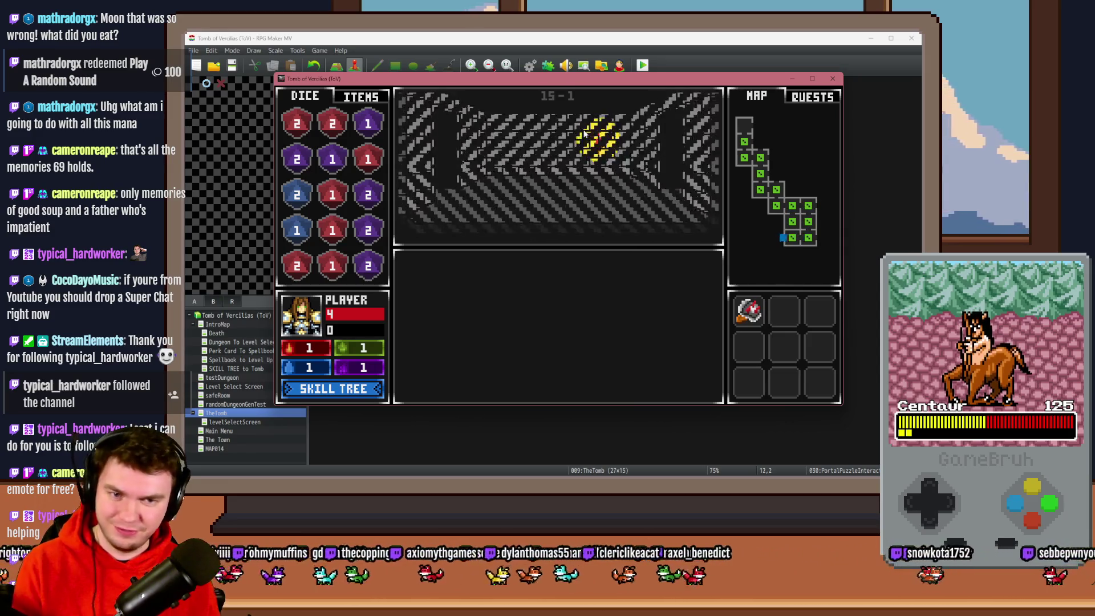
Continue to the glyph circle room, interact with the glyphs to open the purple portal, then close the playtest
key(Up)
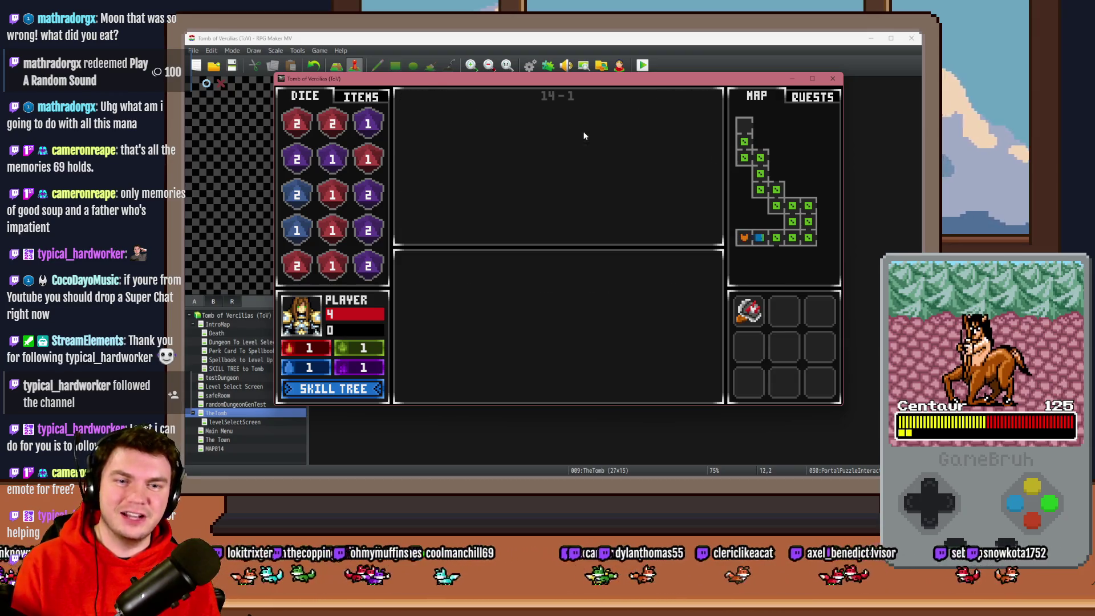
key(Up)
key(Up)
key(Up)
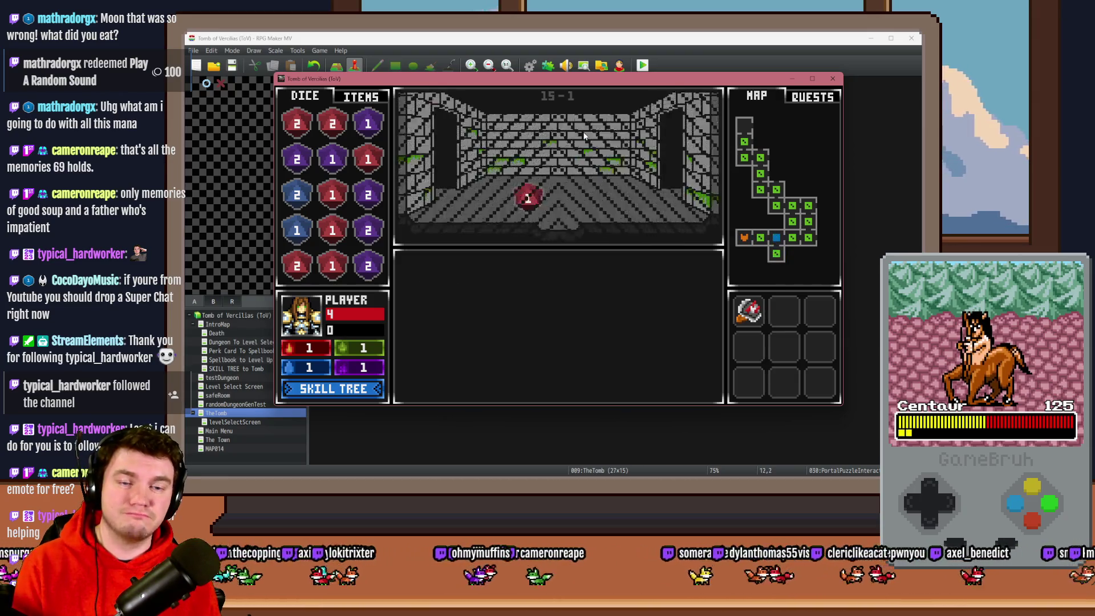
key(Up)
key(Up)
key(Up)
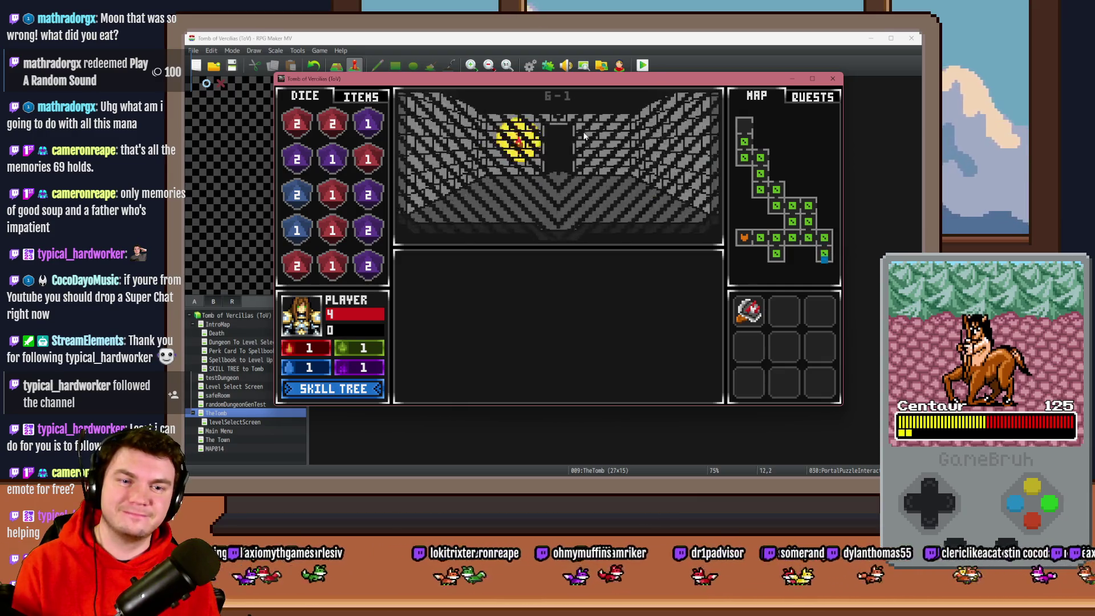
key(Up)
key(Up)
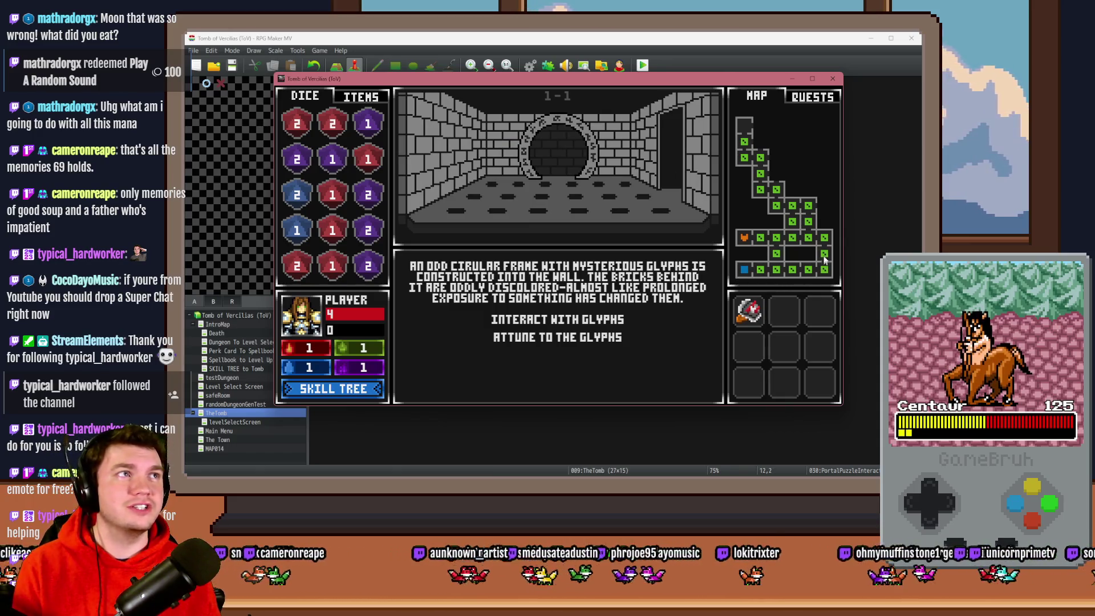
click(596, 320)
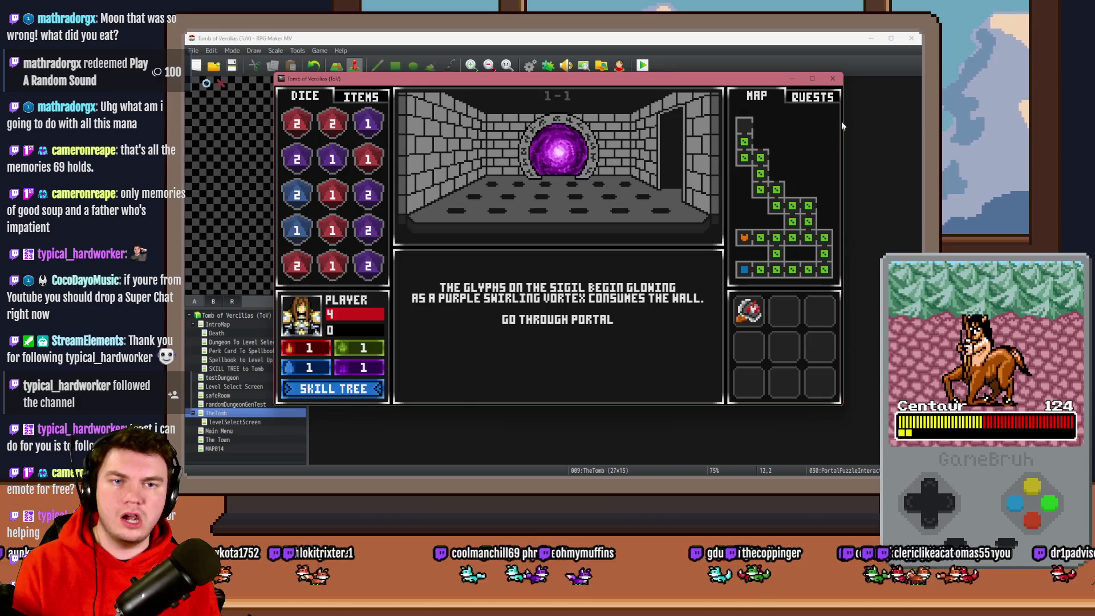
click(833, 79)
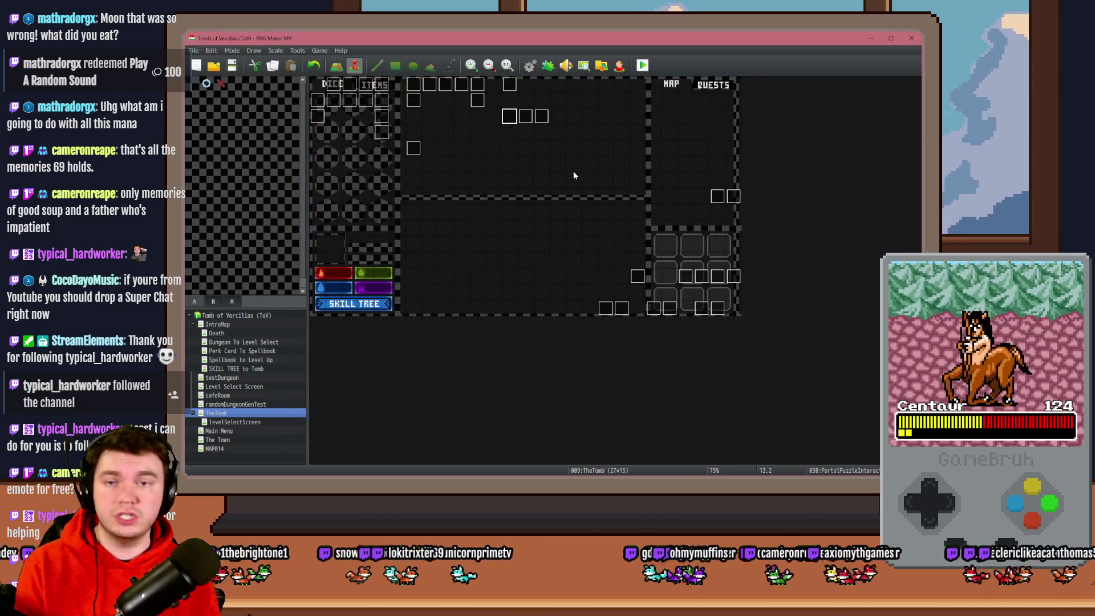
Set the PortalPuzzleAutomations event's trigger to Parallel
double_click(529, 119)
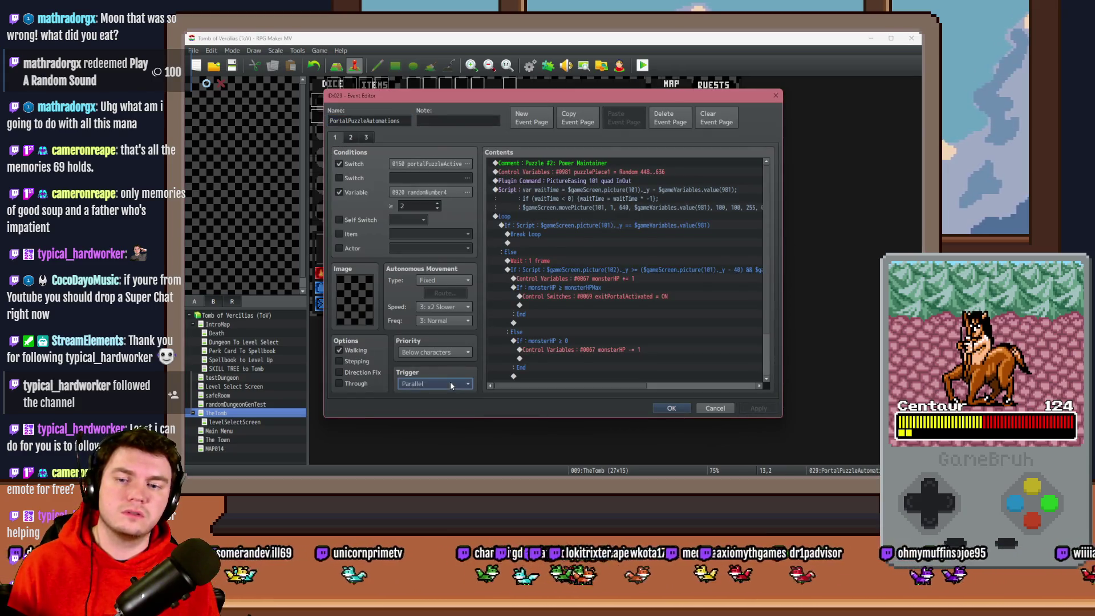
click(450, 385)
click(448, 395)
key(Return)
Set the PortalPuzzleTimer event's trigger to Parallel, then save and start a new playtest
double_click(543, 120)
click(426, 383)
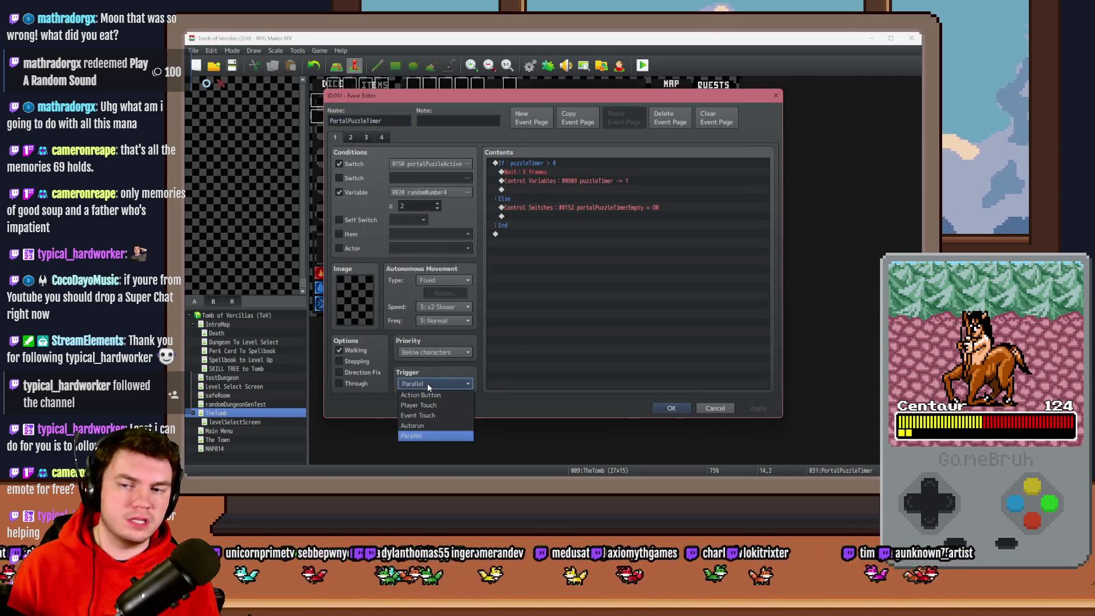
click(440, 399)
click(671, 407)
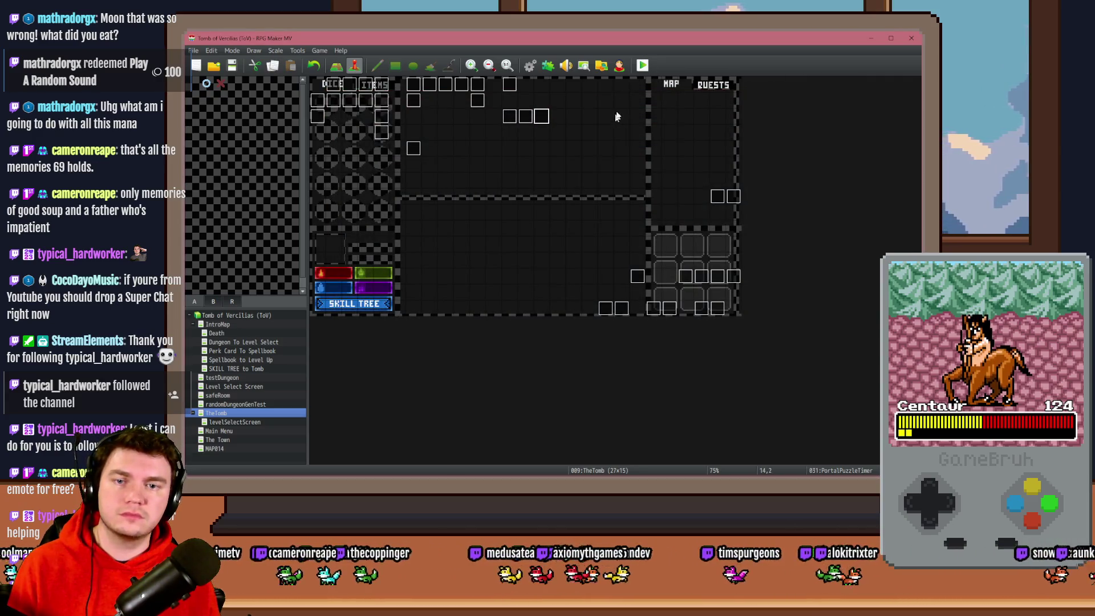
click(642, 65)
click(507, 270)
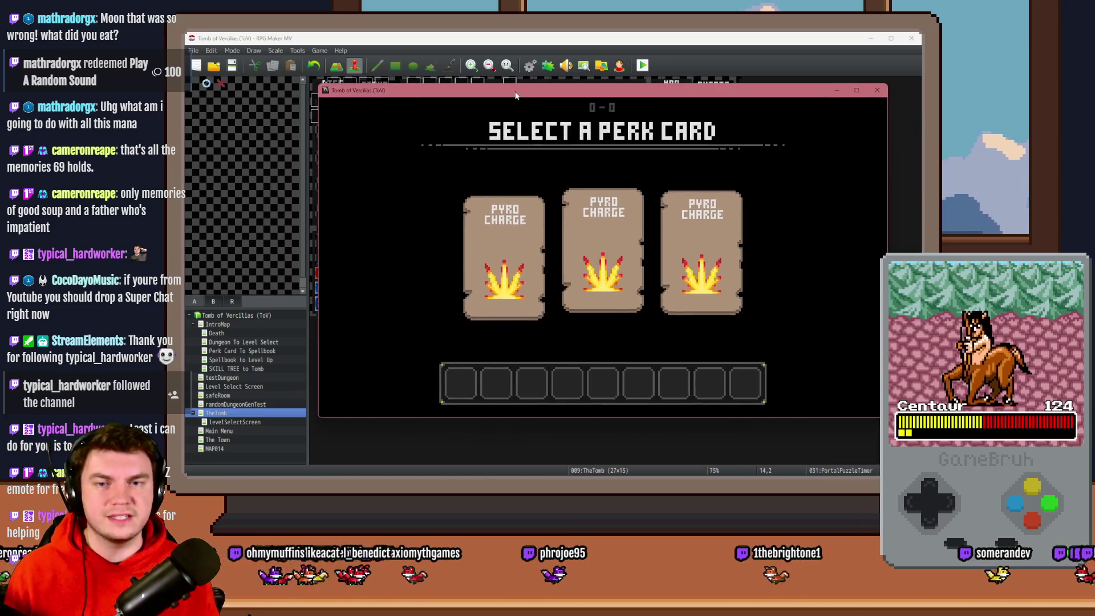
Pick a Pyro Charge perk card, walk to the glyph circle room and begin attuning to the glyphs
click(609, 244)
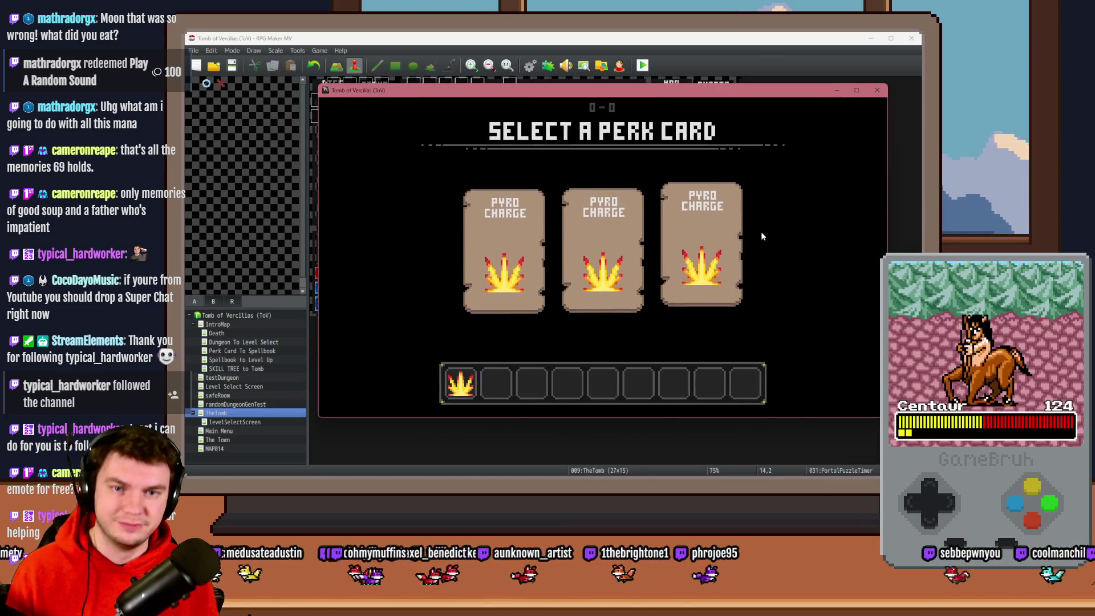
key(Up)
key(Up)
key(Up)
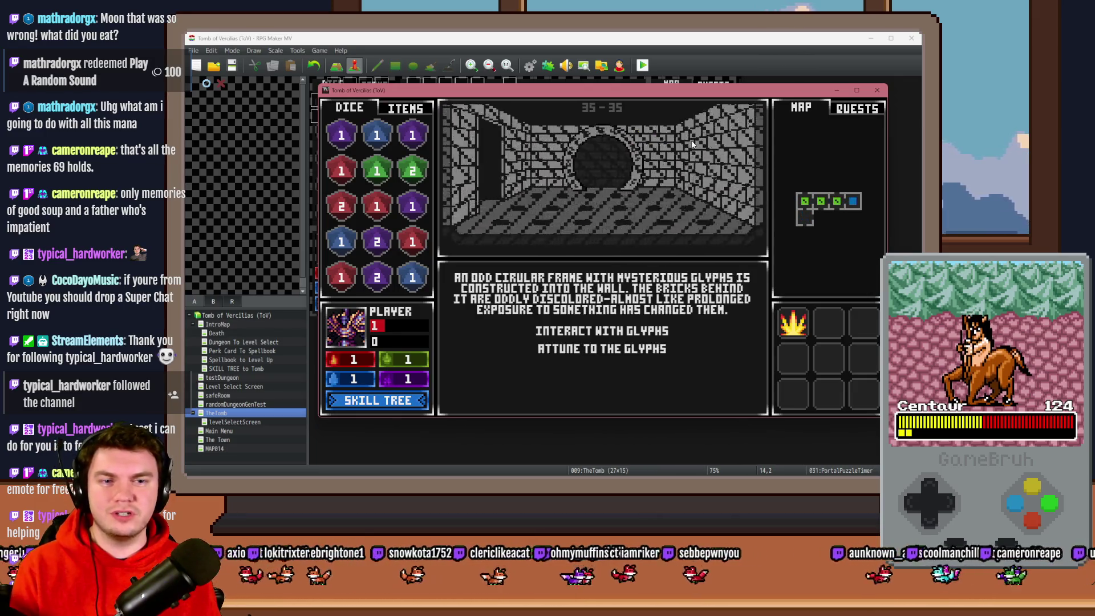
click(656, 329)
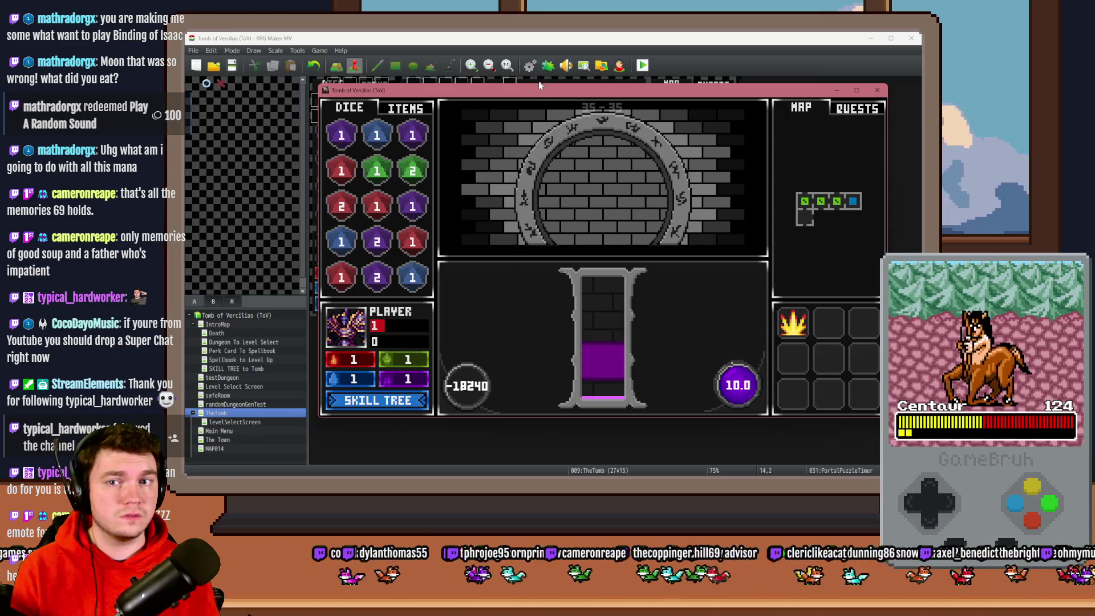
Move the game window aside and open the Super Tools Engine's HUD Maker with F12
drag(534, 98, 467, 82)
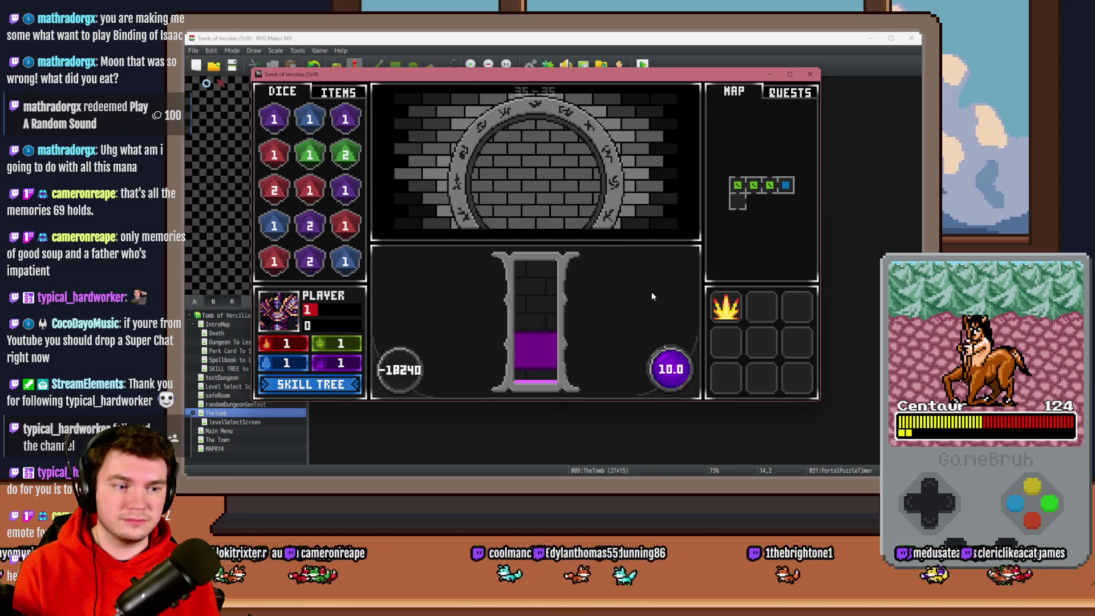
key(F12)
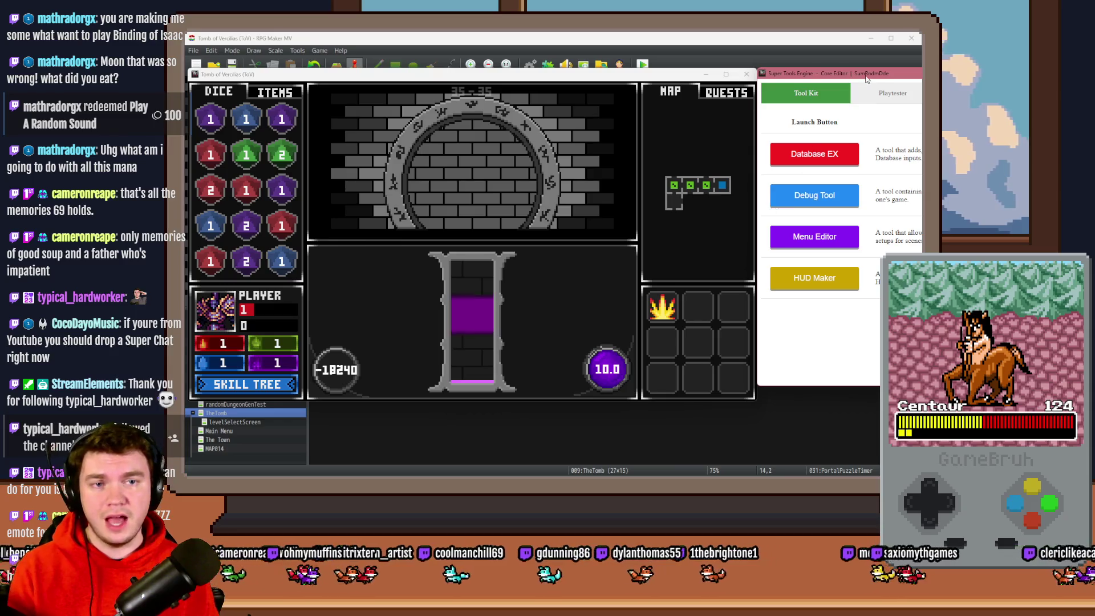
click(702, 246)
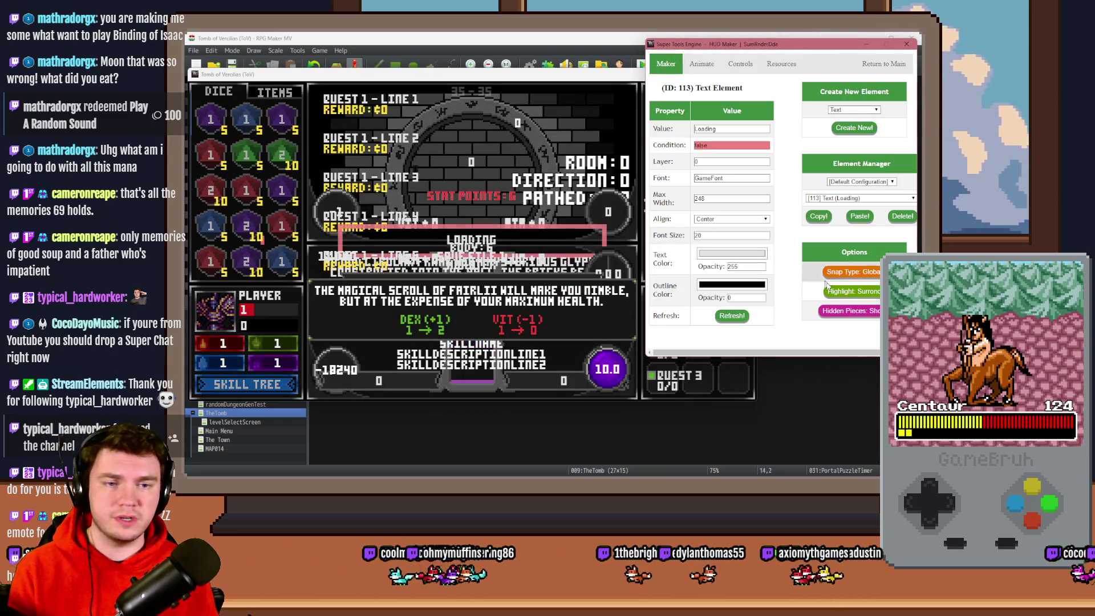
Select the [376] -1/240 text element and paste in a new display condition
click(853, 198)
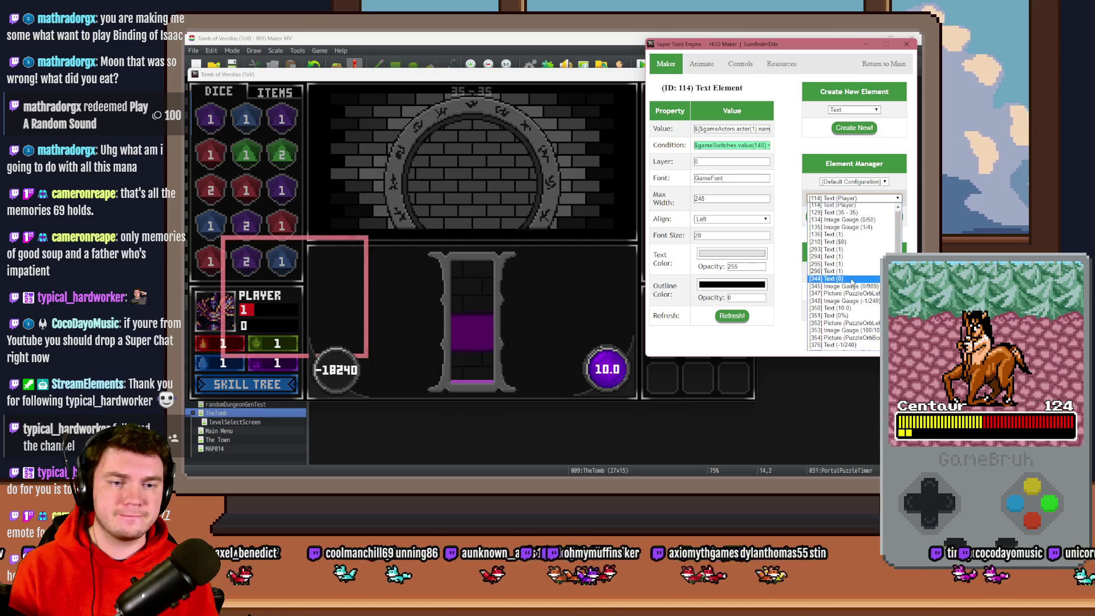
click(844, 286)
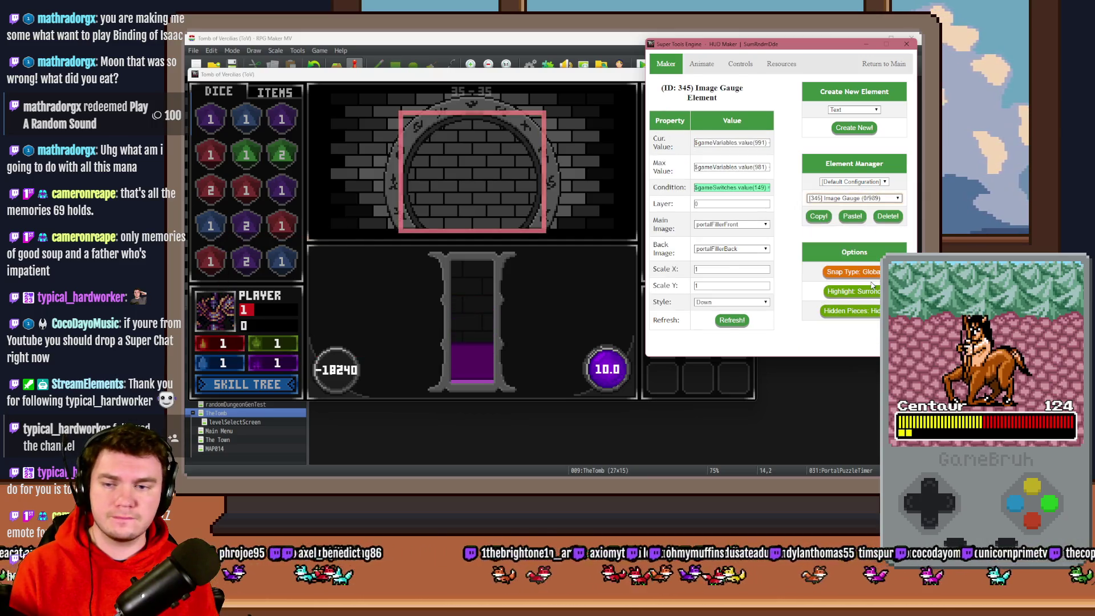
click(876, 198)
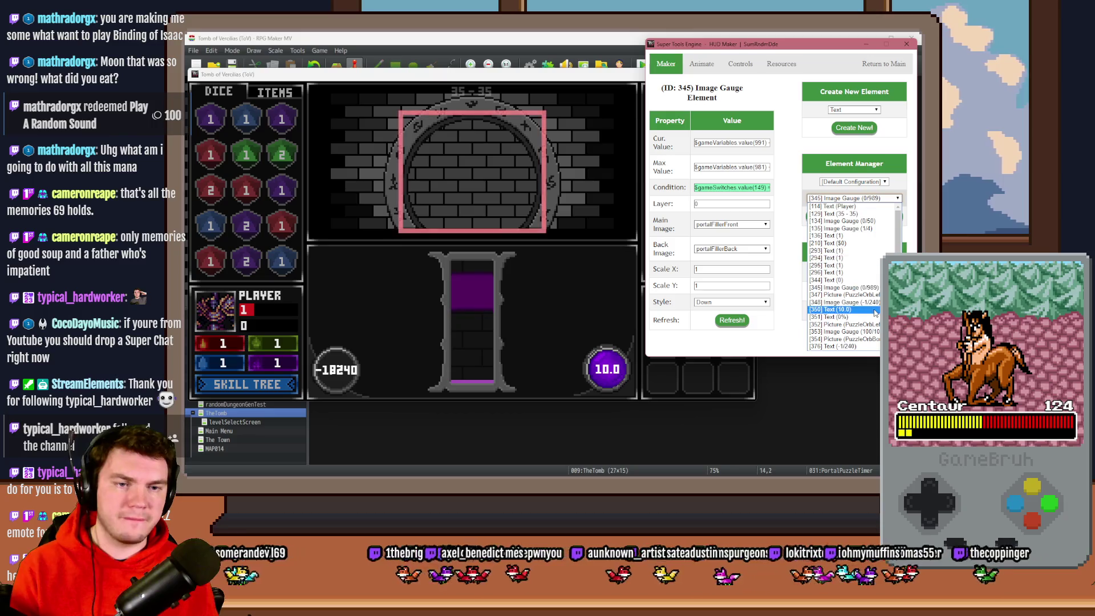
click(867, 346)
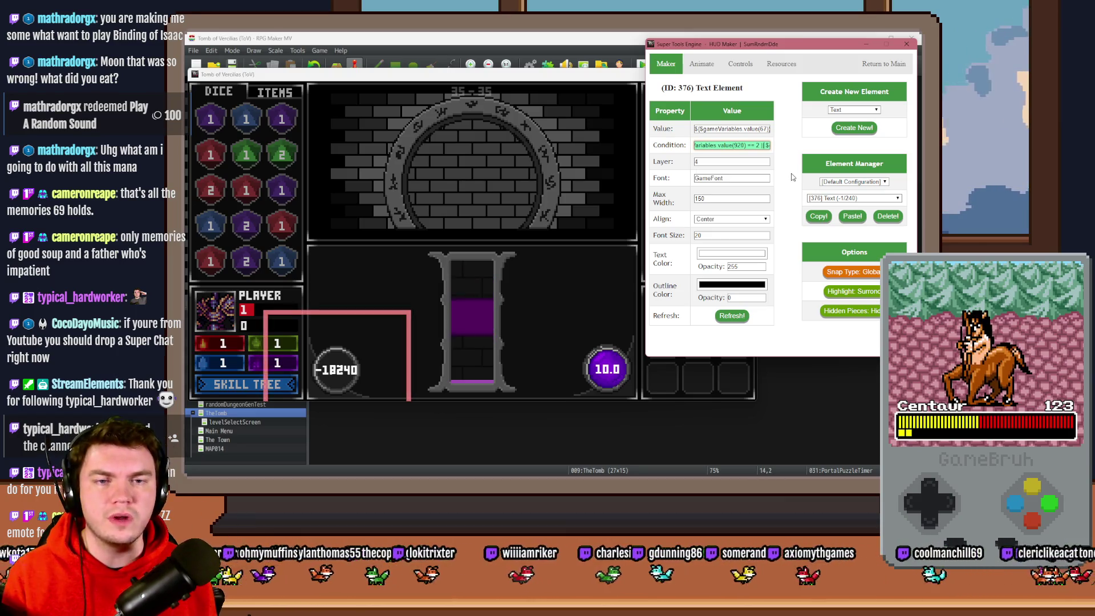
key(ctrl+v)
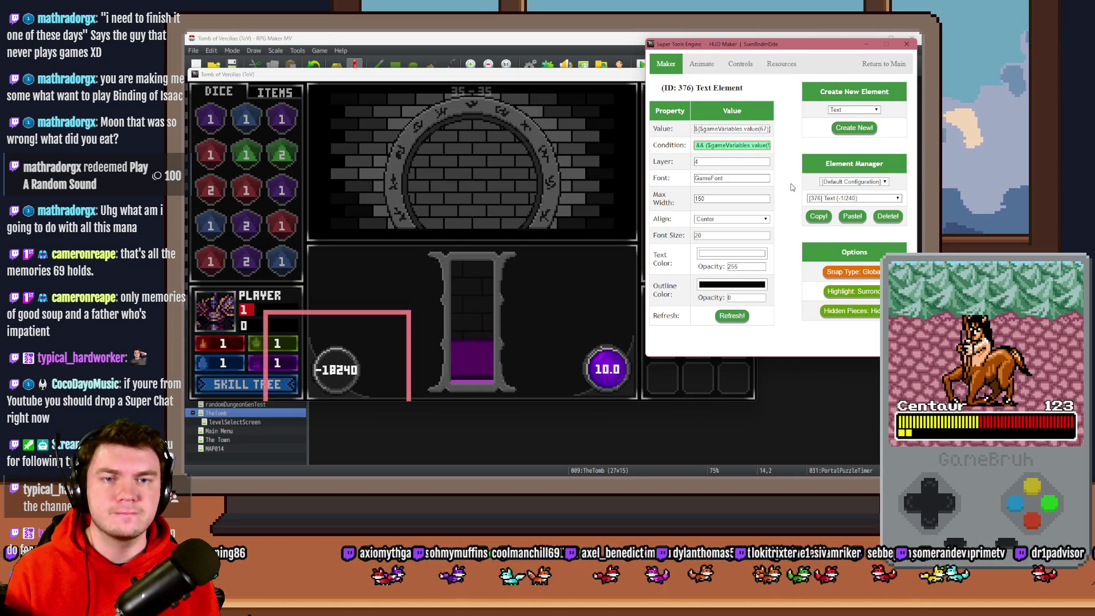
Inspect the PuzzleOrbBorder picture and the 0% text's value formula, then return to the main menu and the playtest
click(732, 316)
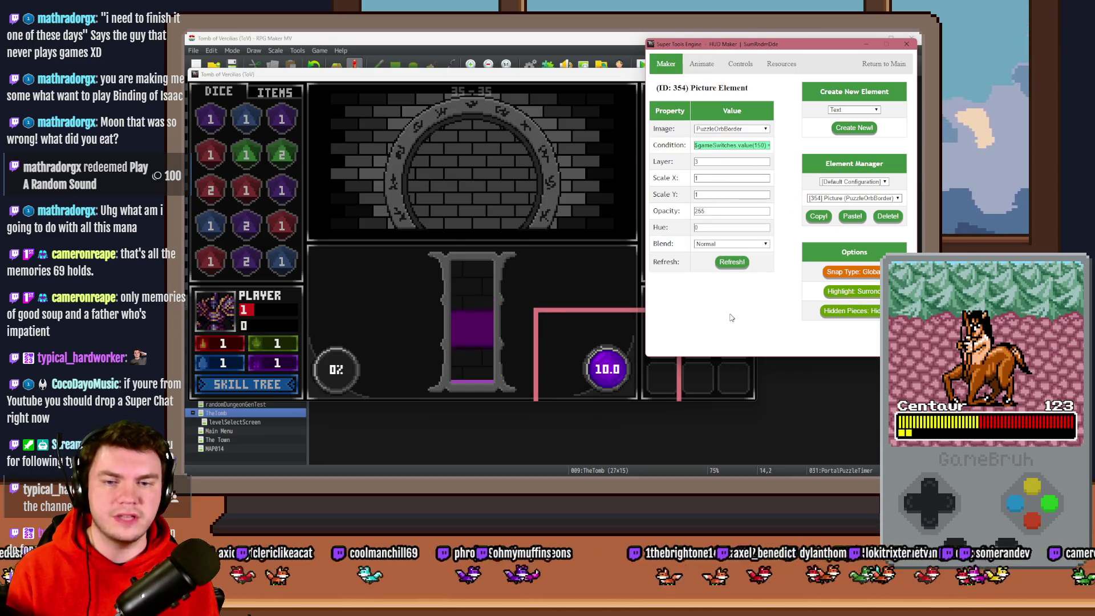
click(853, 198)
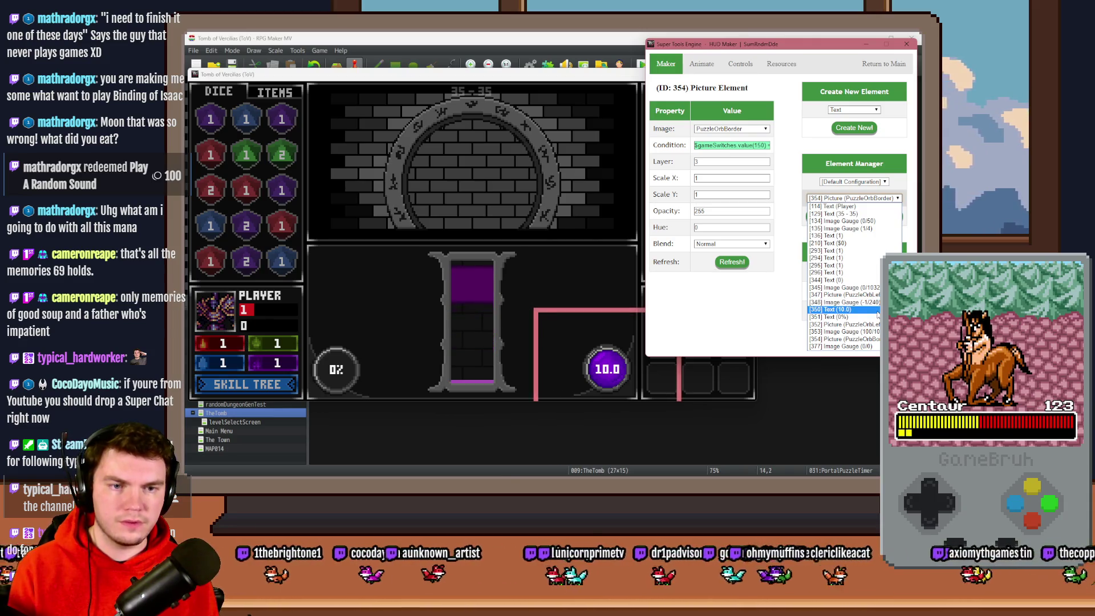
click(873, 317)
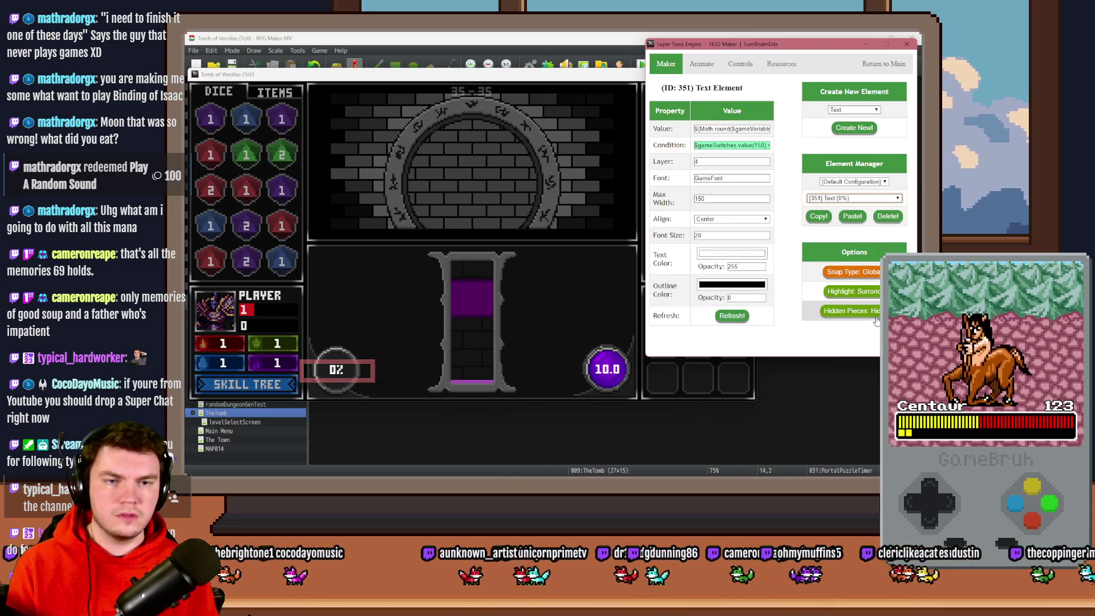
click(861, 199)
click(731, 129)
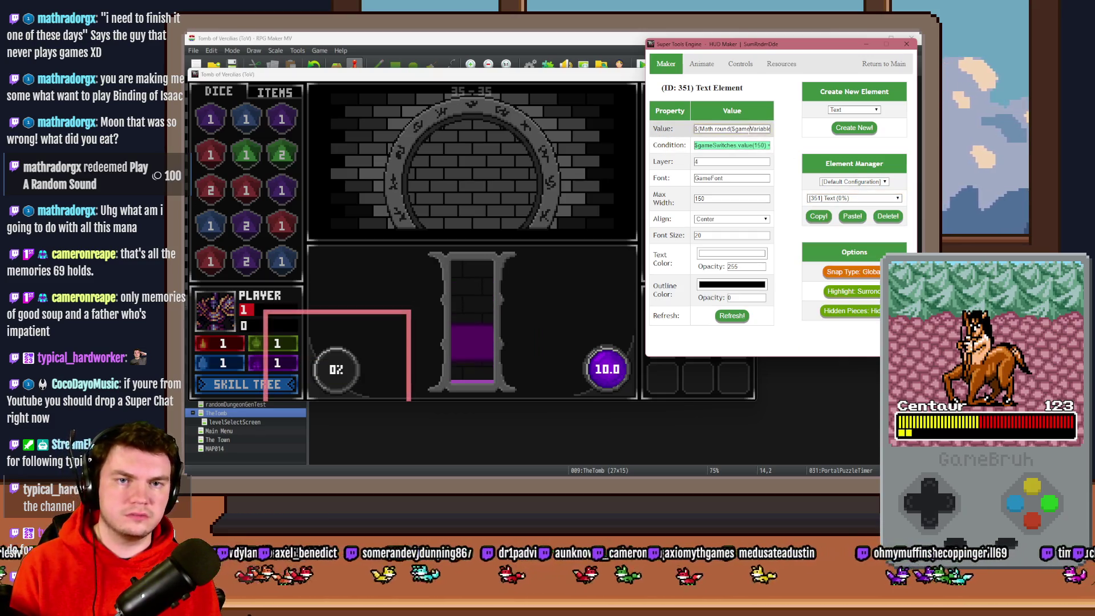
click(854, 198)
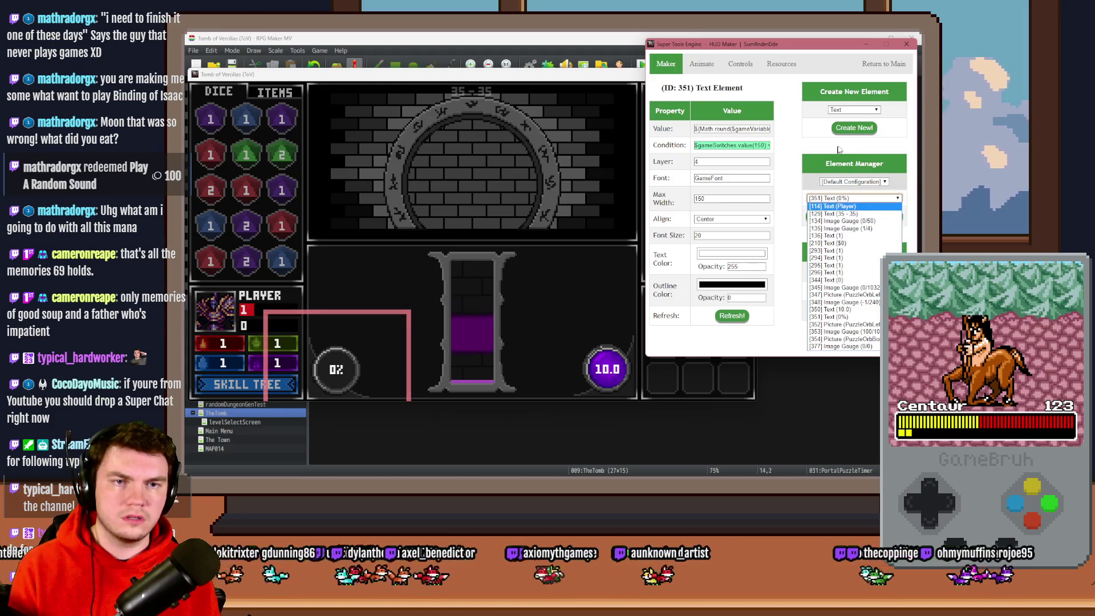
click(884, 64)
click(522, 310)
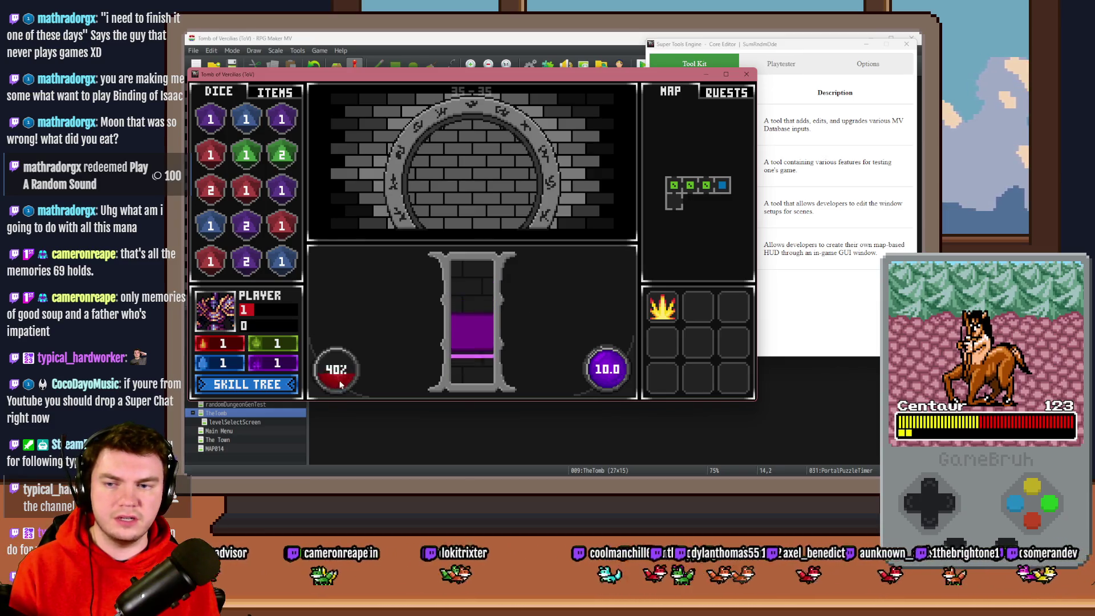
Check the developer console with F8, then close it and the playtest window
key(F8)
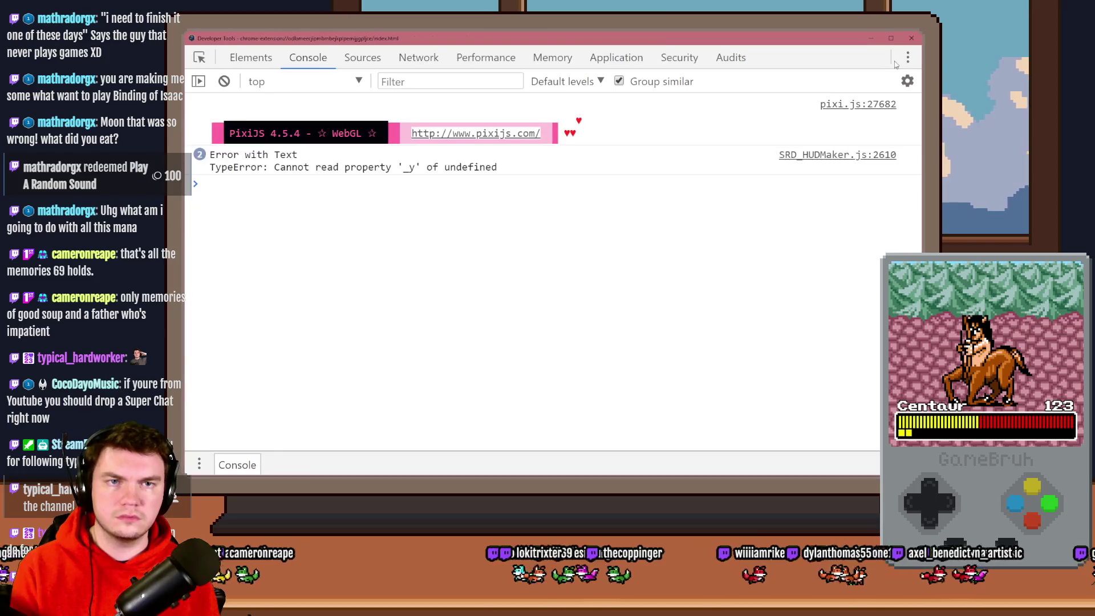
click(911, 39)
click(911, 38)
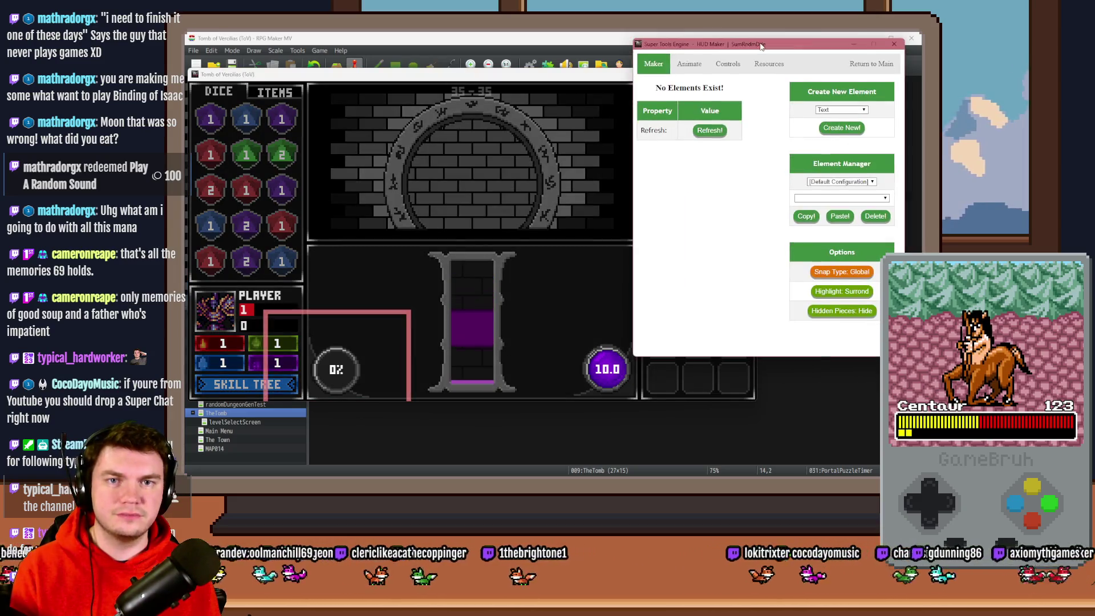
Select the [348] -1/240 image gauge in HUD Maker and paste a duplicate of it
click(830, 199)
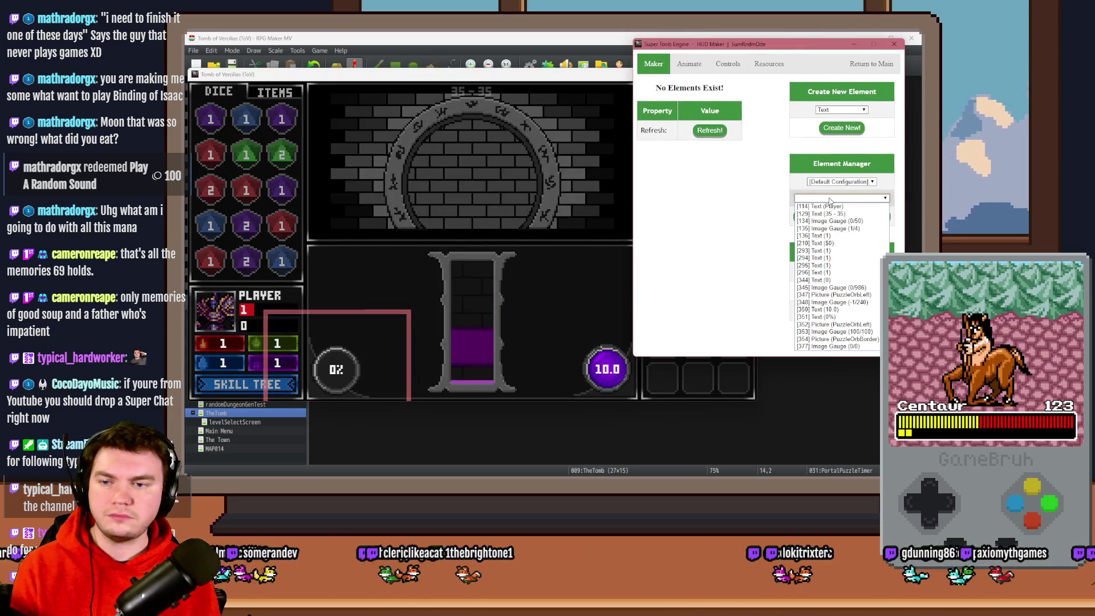
click(838, 324)
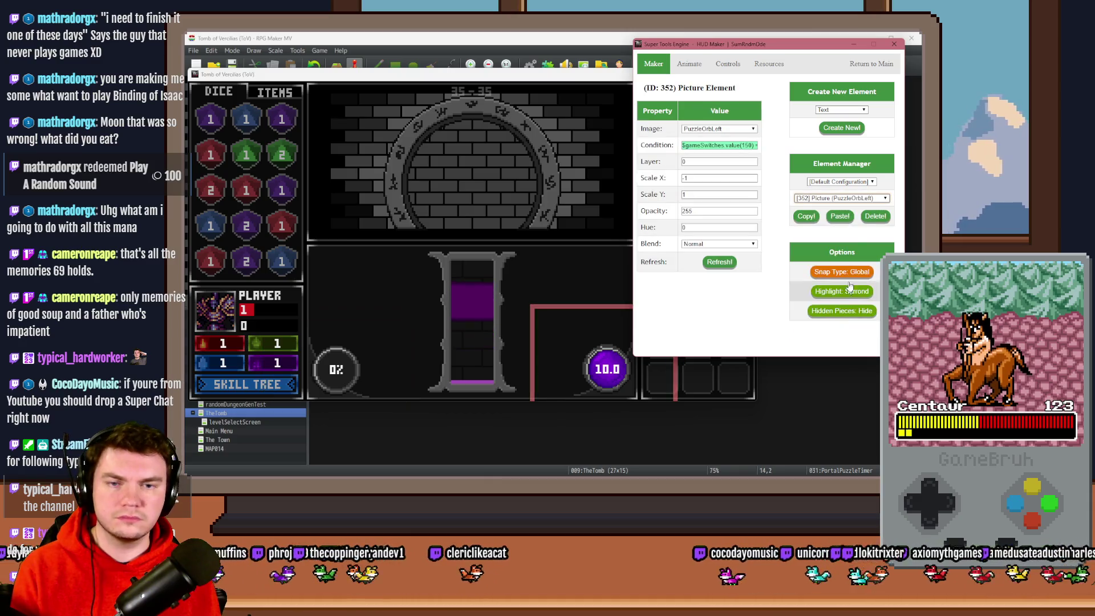
click(861, 199)
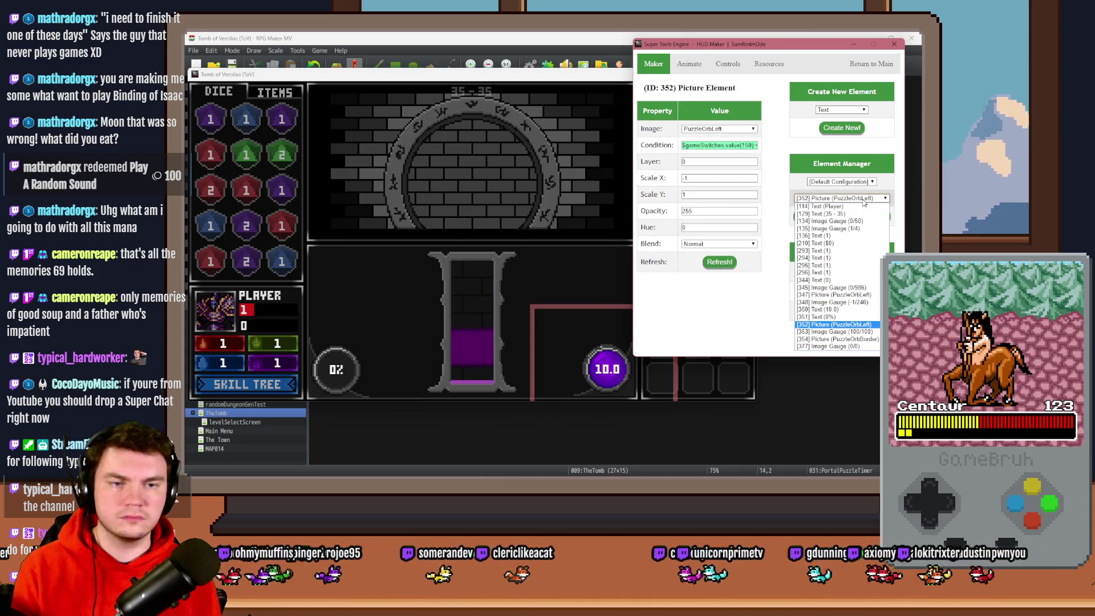
click(851, 333)
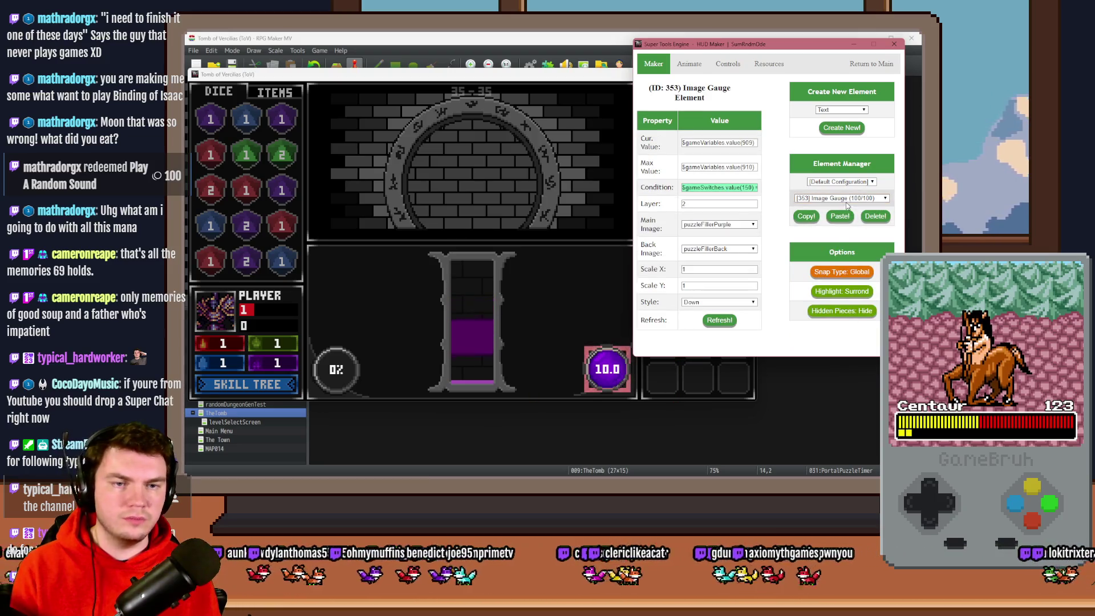
click(848, 199)
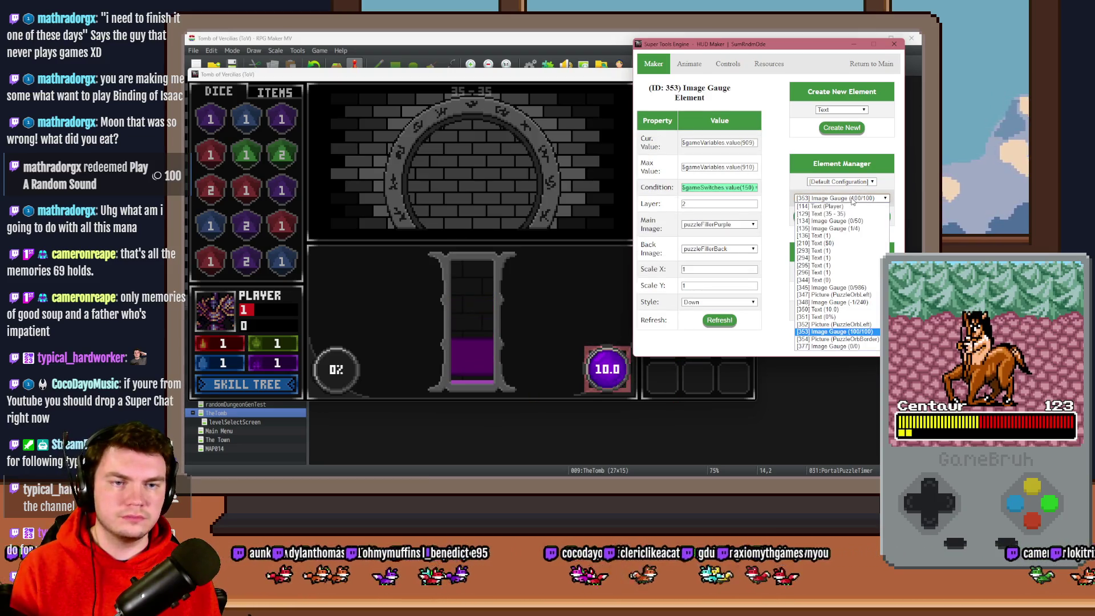
click(853, 303)
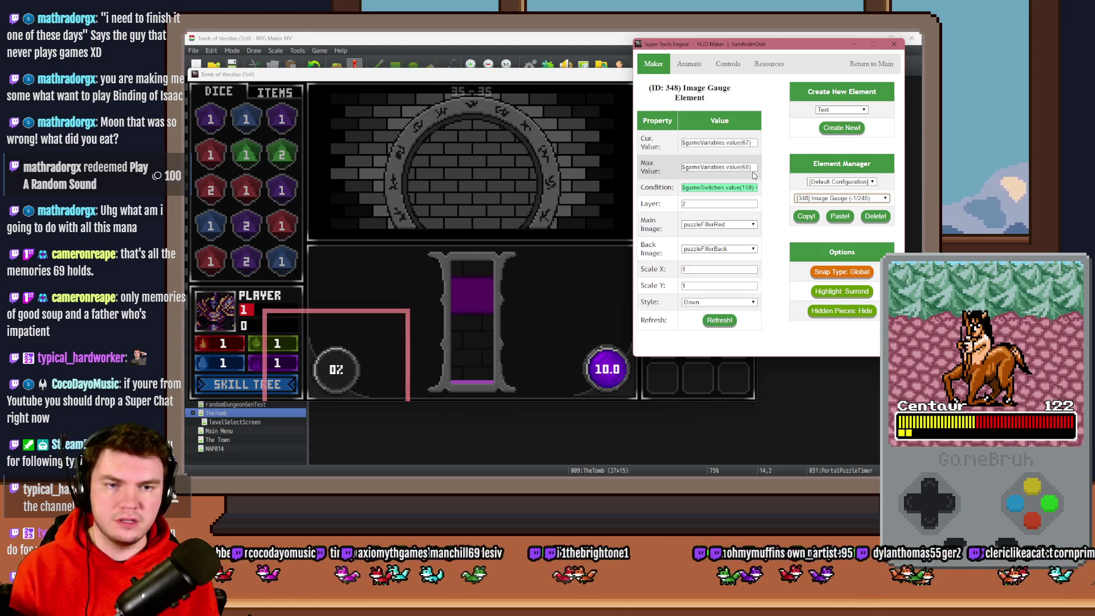
click(839, 217)
Select the pasted gauge 378 and drag it up over the hourglass
click(841, 198)
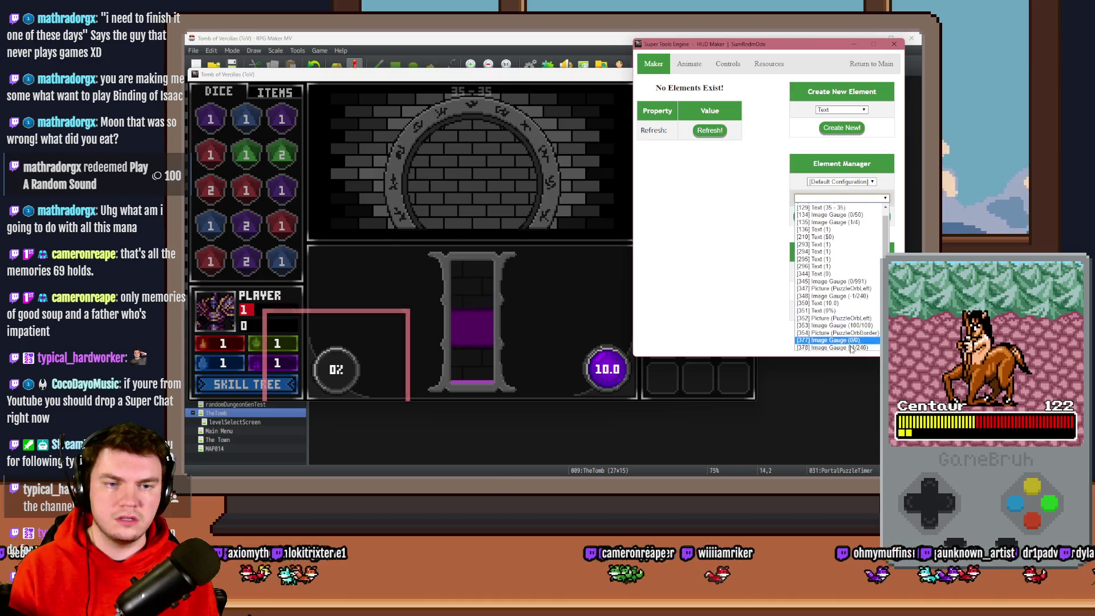
click(852, 348)
mouse_move(473, 246)
mouse_down()
mouse_move(570, 274)
mouse_move(545, 276)
mouse_up()
Look at the gauge's Main Image choices and browse File Explorer up to the img folder
click(713, 225)
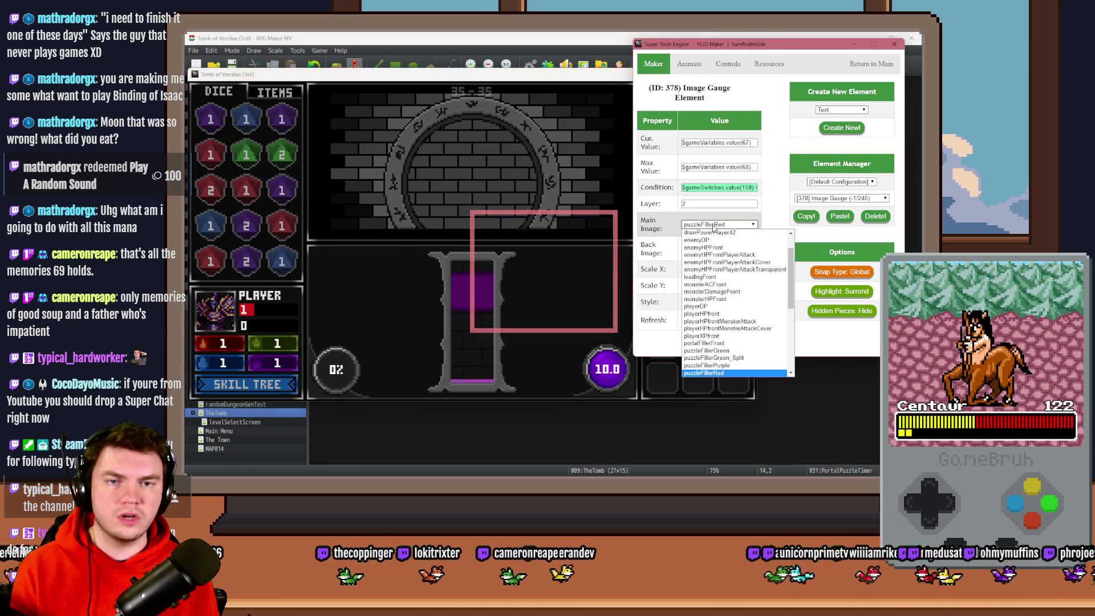
scroll(786, 277, up, 2)
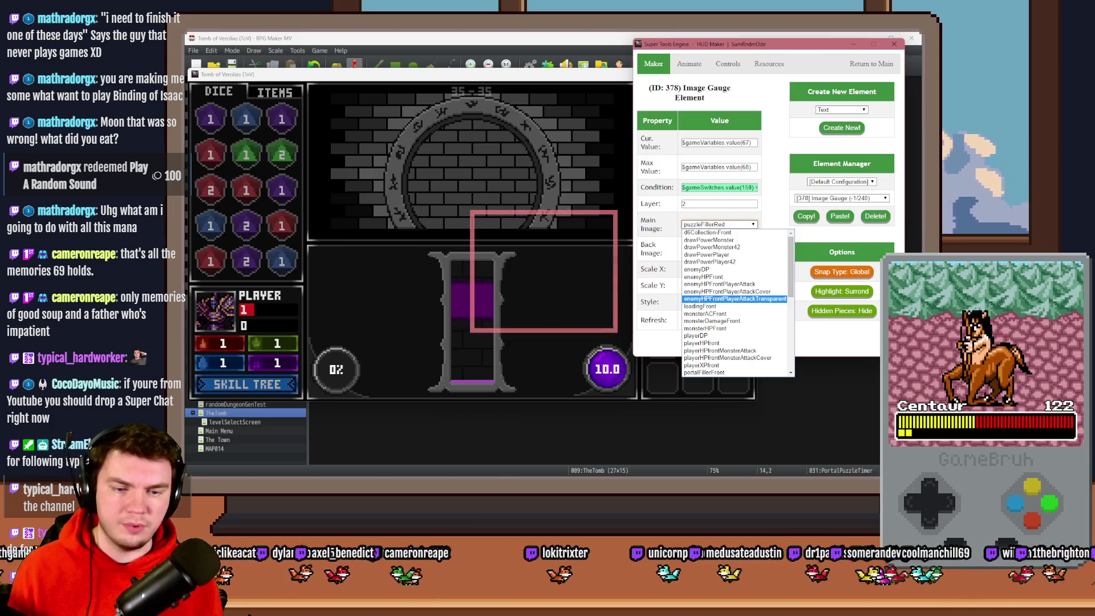
key(alt+Tab)
click(426, 59)
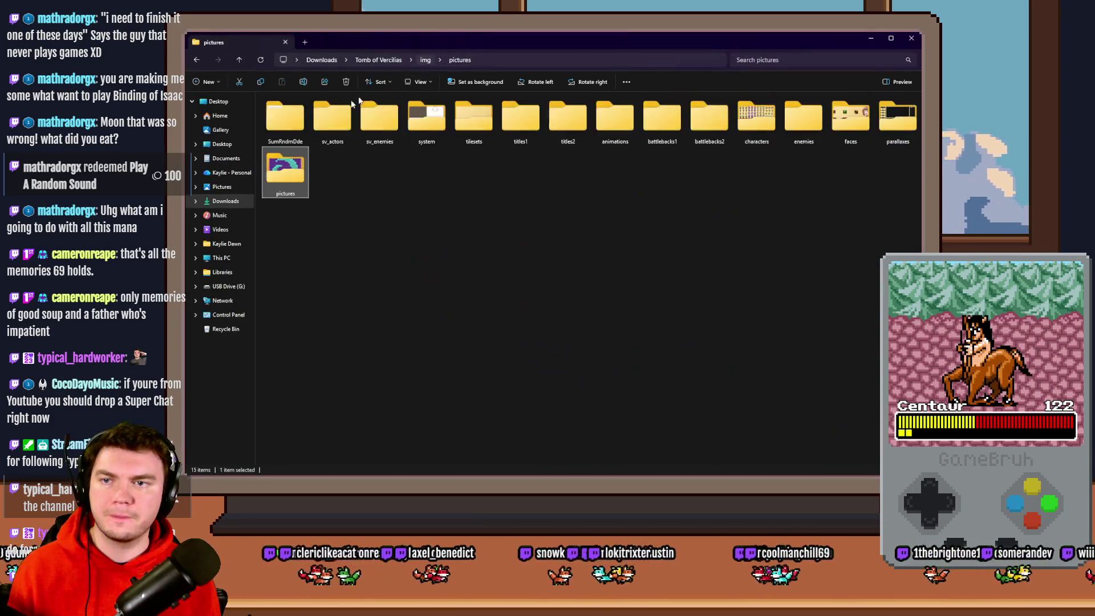
Find portalFillerFront.png in img/SumRndmDde/hud/gauge_images in File Explorer
double_click(277, 130)
double_click(281, 118)
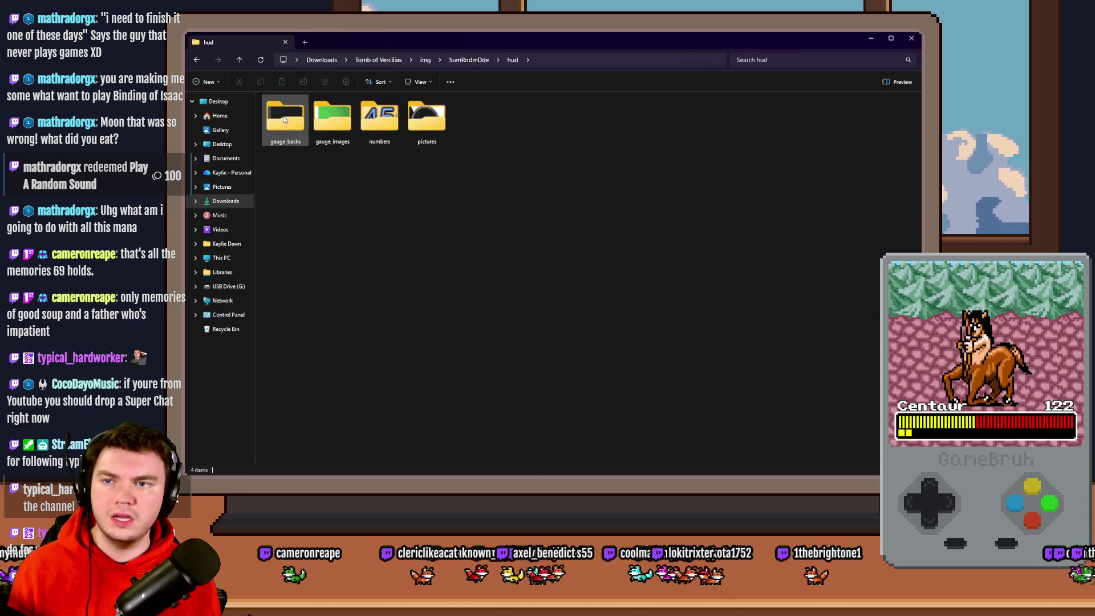
double_click(284, 118)
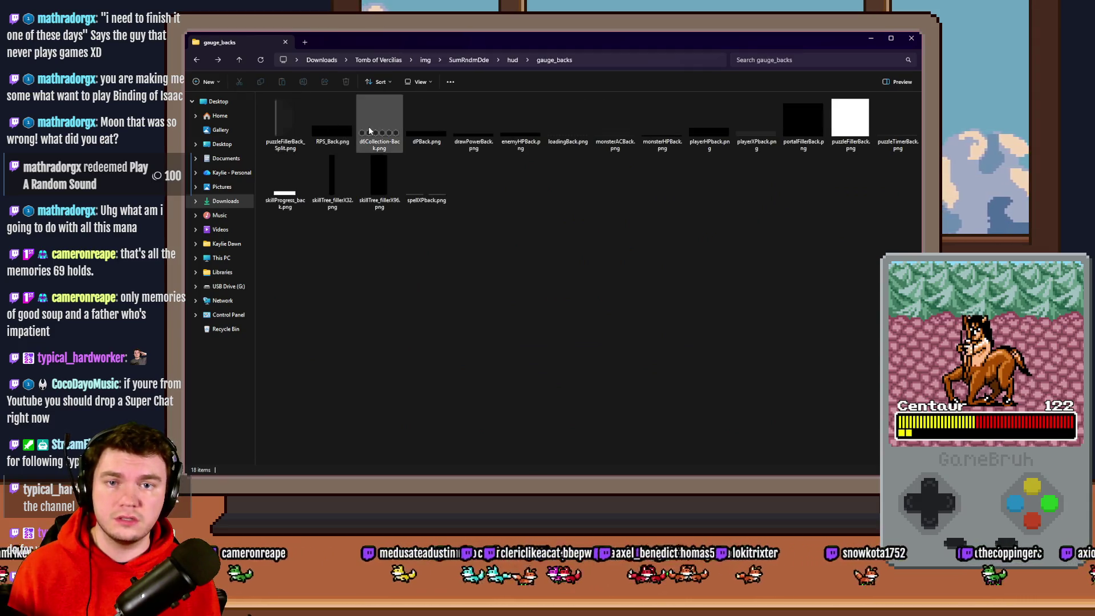
key(alt+Left)
double_click(337, 121)
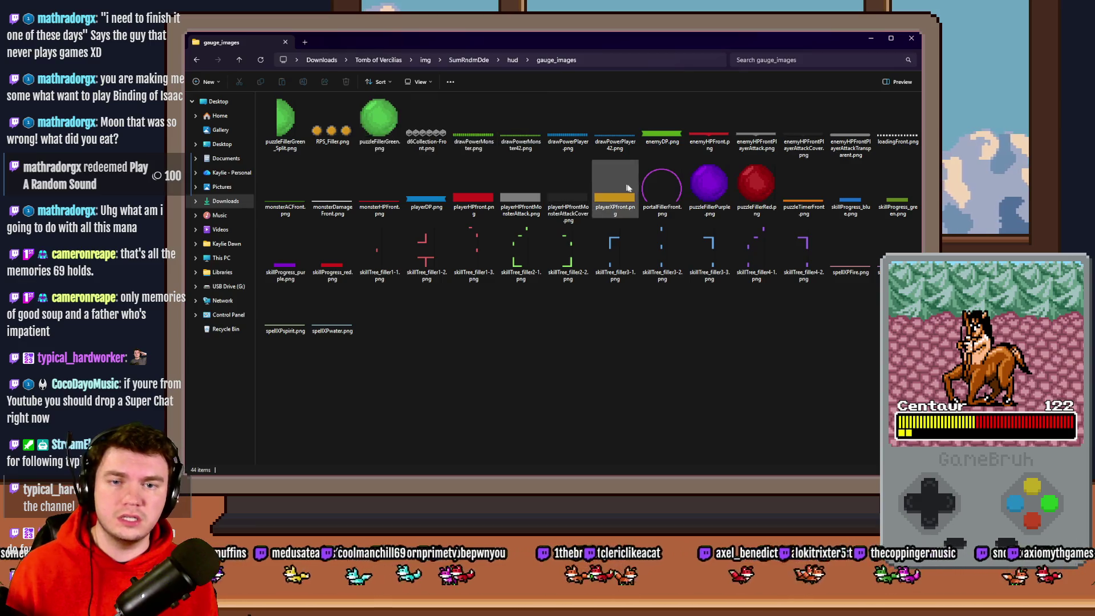
click(661, 187)
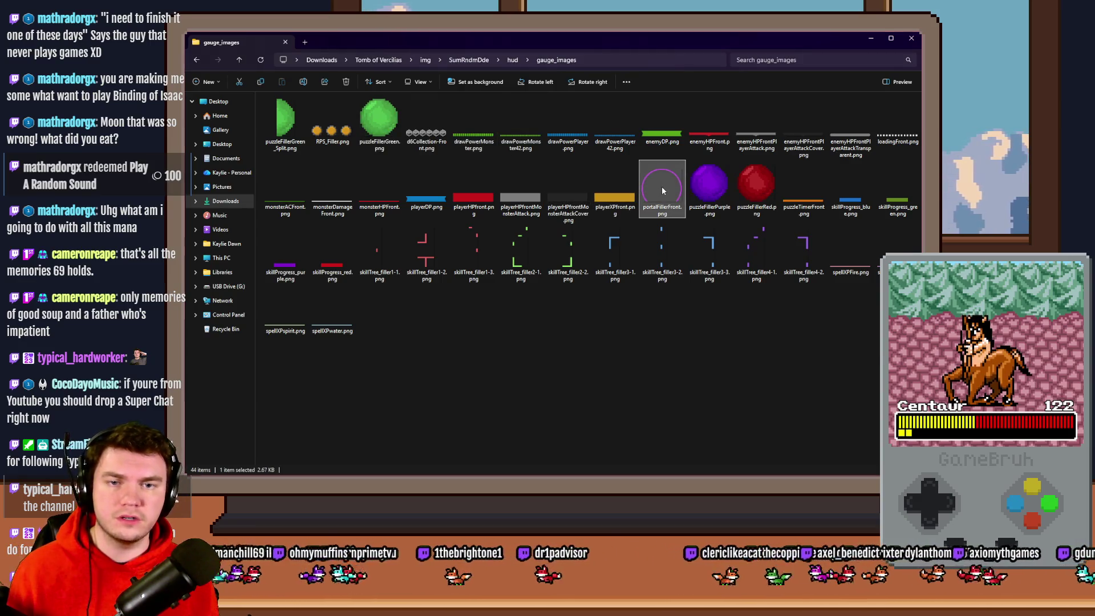
key(alt+Tab)
click(741, 224)
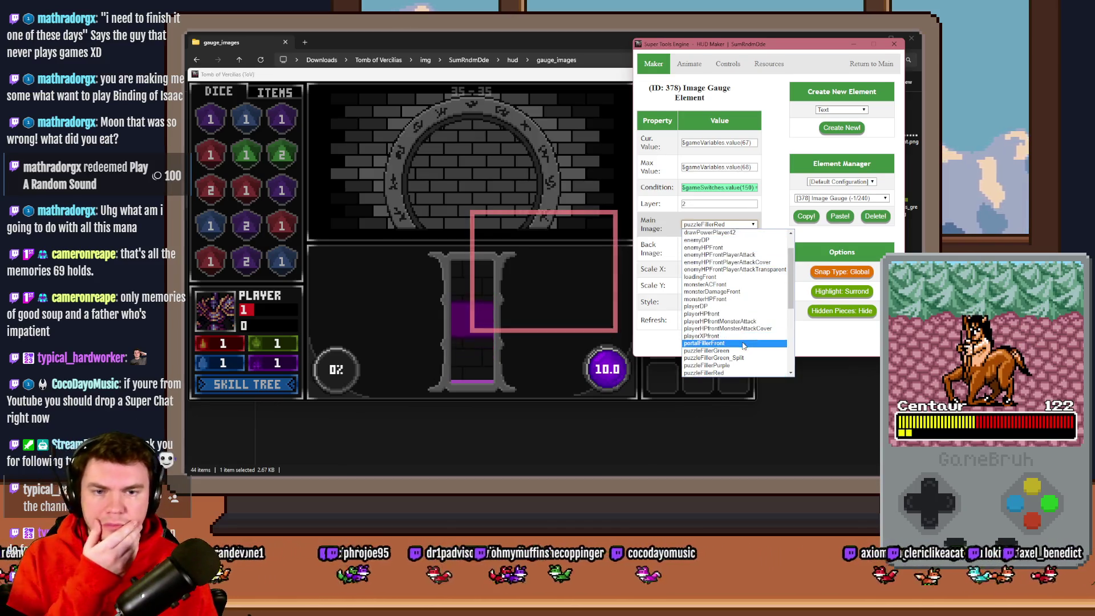
Give gauge 378 main image portalFillerFront and back image portalFillerBack, then refresh the HUD
click(719, 343)
click(720, 250)
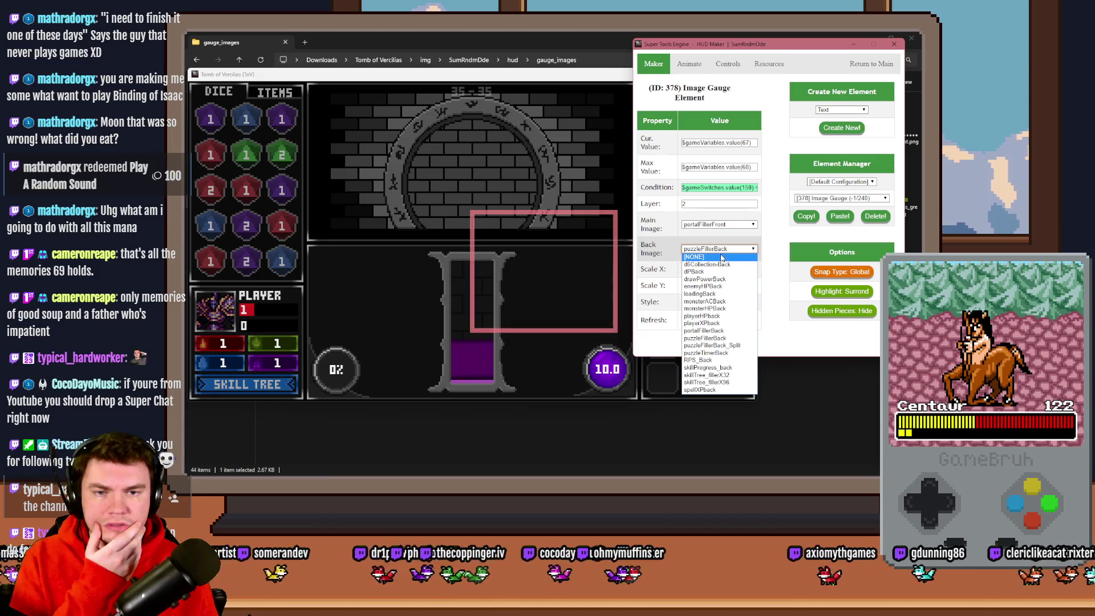
click(703, 331)
click(721, 320)
Drag the gauge around the portal, return to the Tool Kit and focus the game window
mouse_move(539, 276)
mouse_down()
mouse_move(464, 188)
mouse_move(470, 178)
mouse_up()
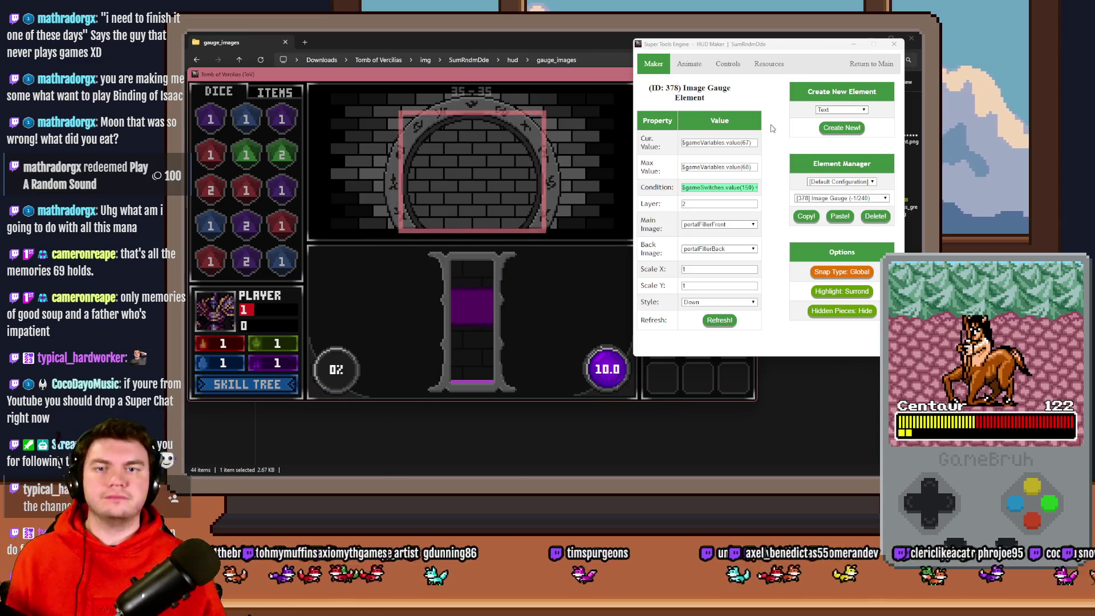
click(872, 63)
click(563, 80)
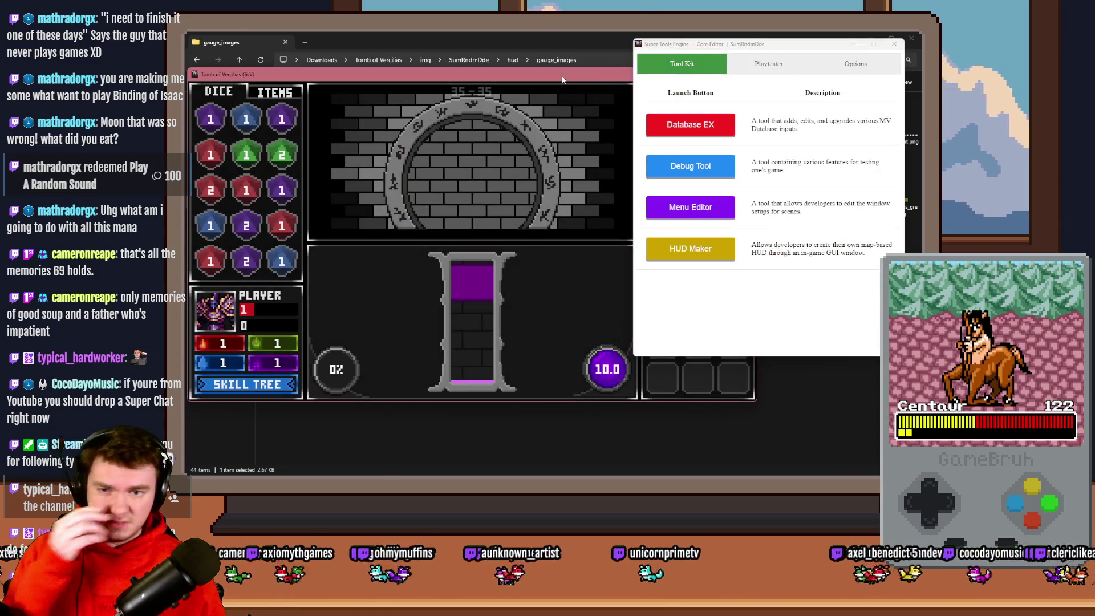
Go through the portal in the playtest and walk to the glyph frame to start the puzzle
click(552, 299)
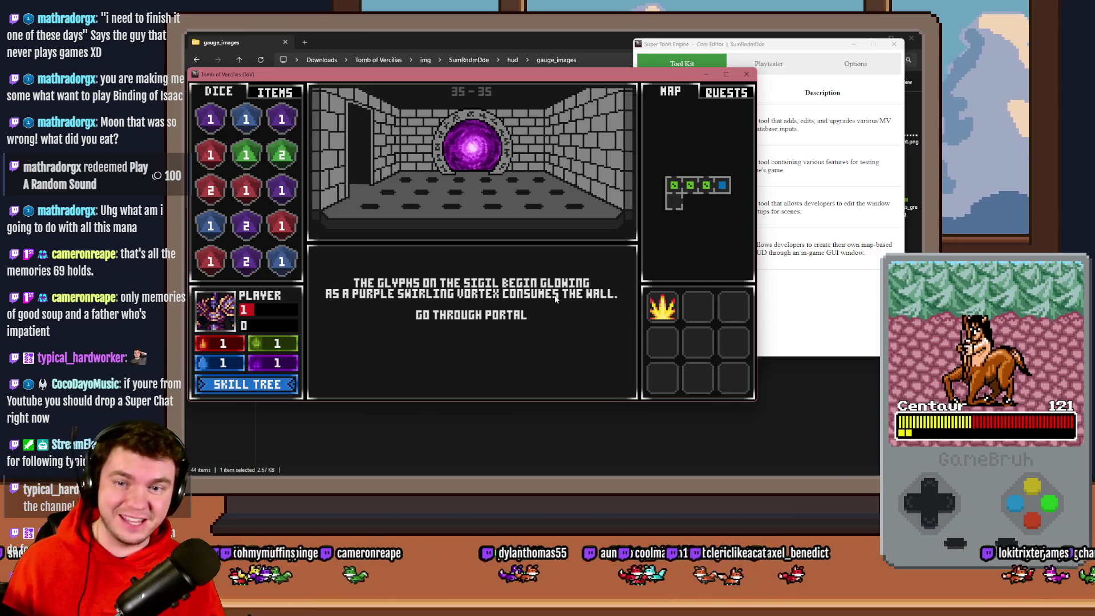
click(540, 305)
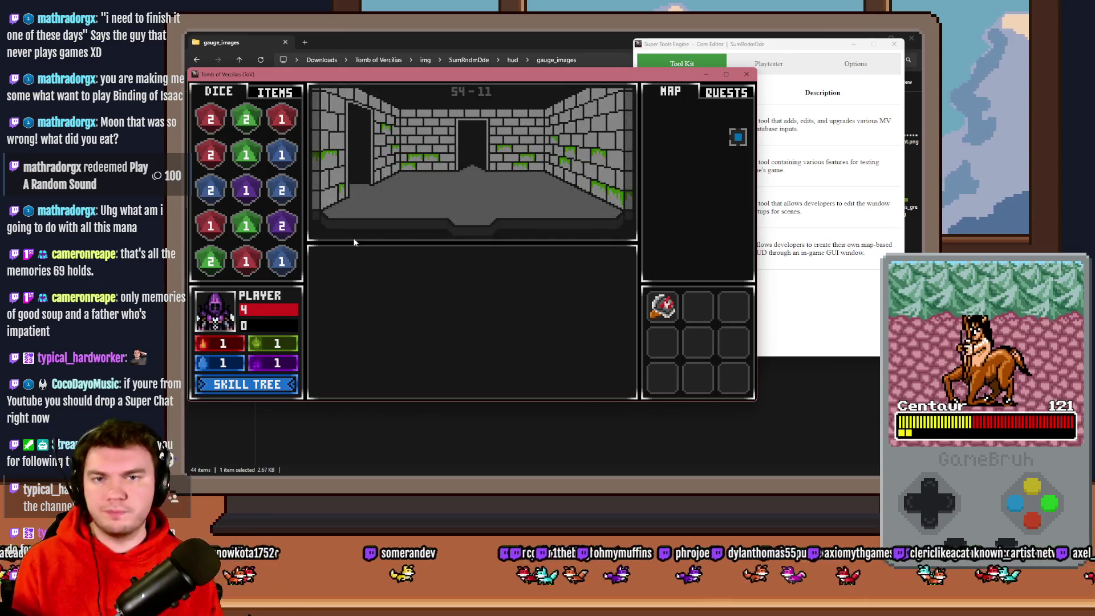
key(Up)
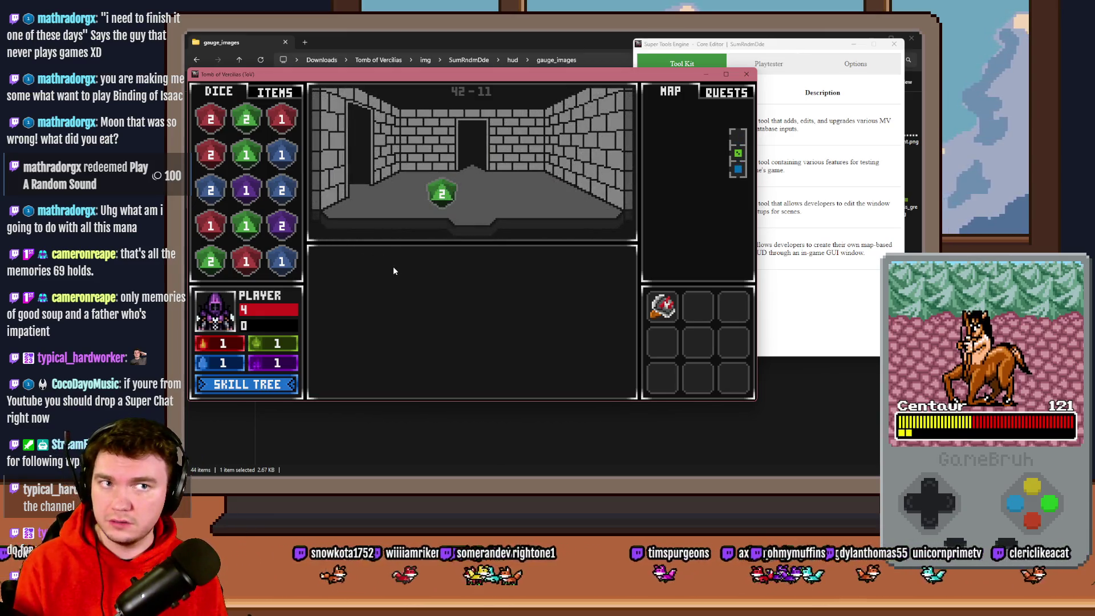
key(Up)
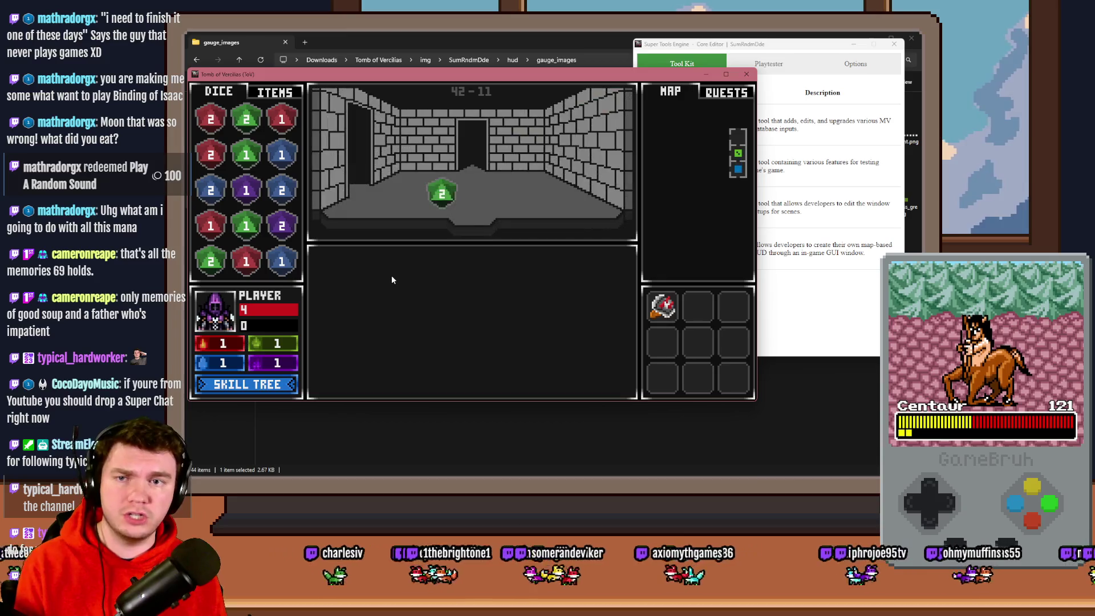
key(Up)
key(Up)
key(Up)
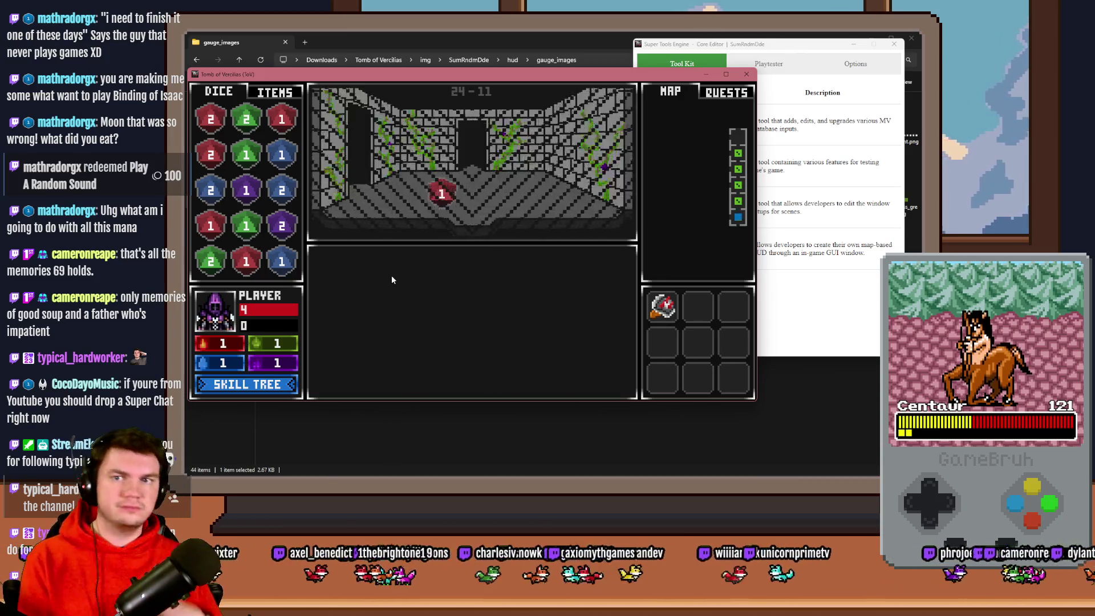
key(Up)
key(Up)
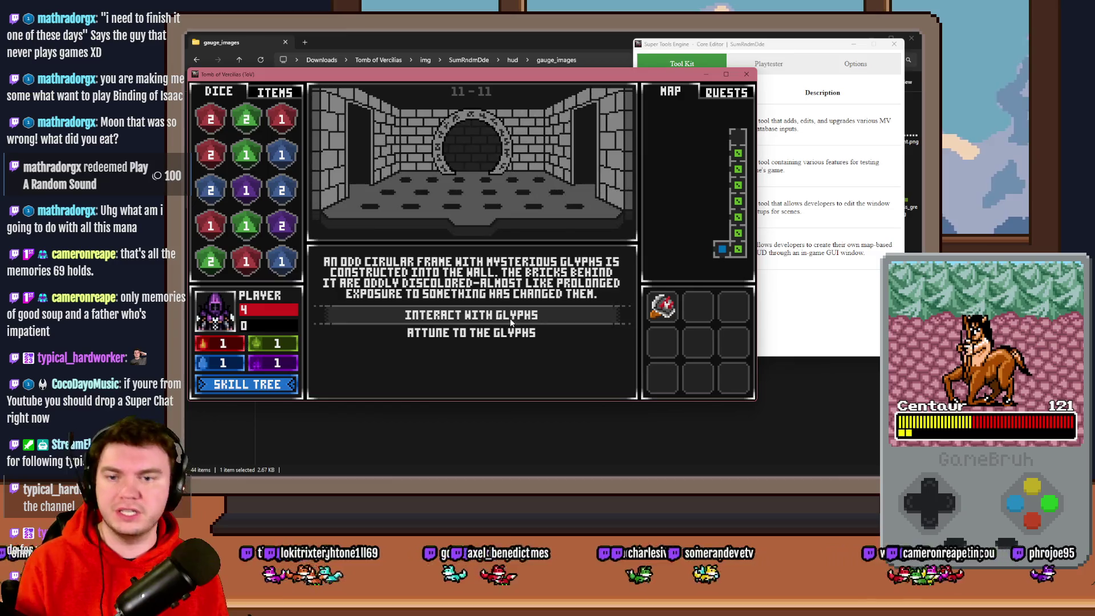
key(Up)
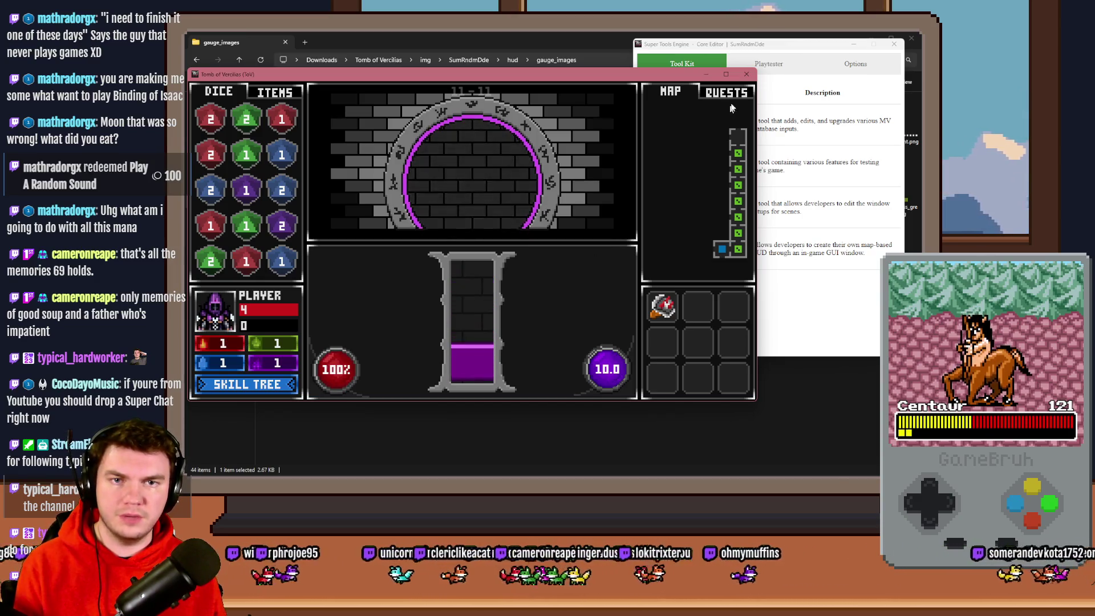
Close the playtest, move the Super Tools window aside and switch back to the map editor
click(746, 74)
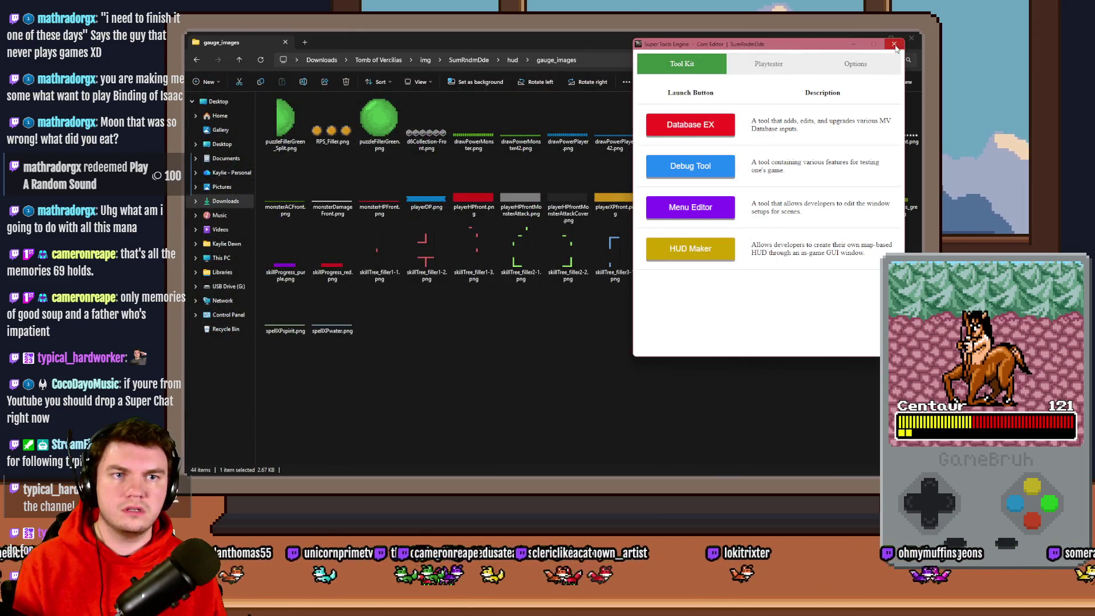
mouse_move(803, 50)
mouse_down()
mouse_move(721, 99)
mouse_move(732, 103)
mouse_up()
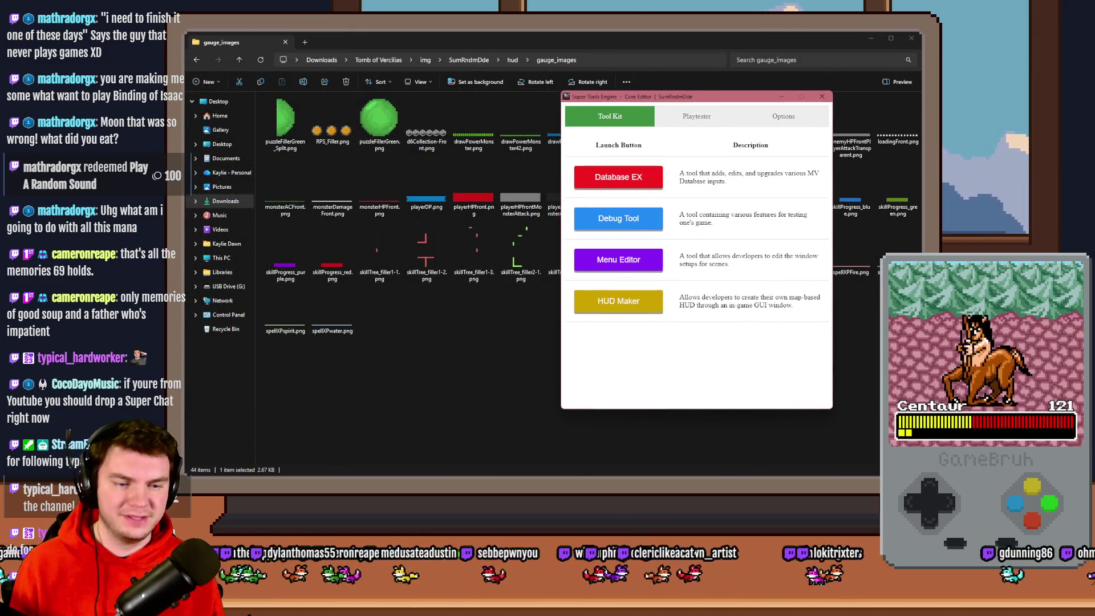
key(alt+Tab)
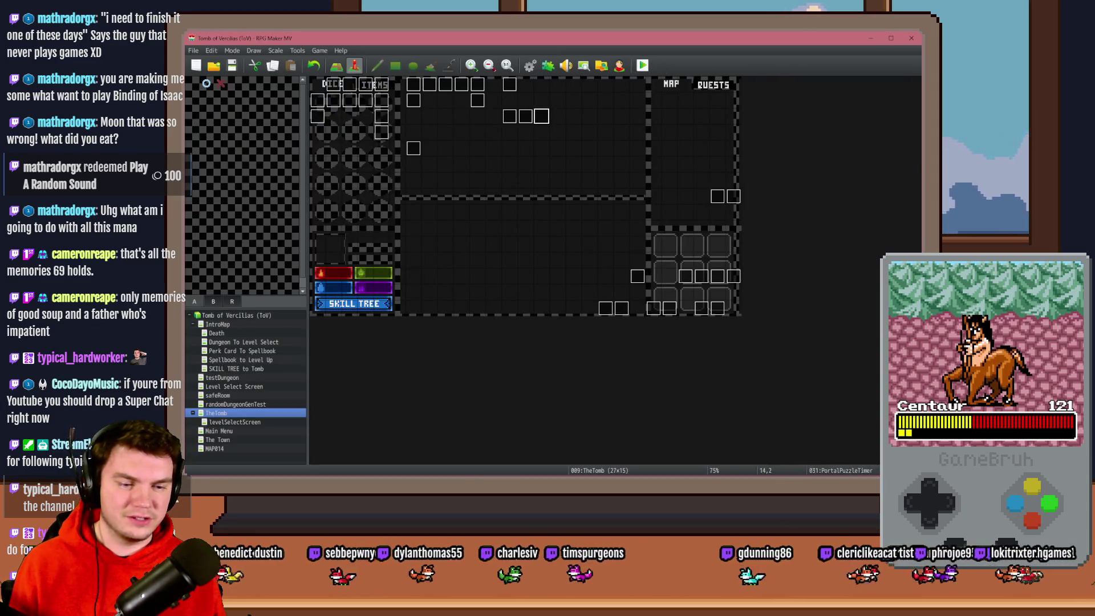
key(alt+Tab)
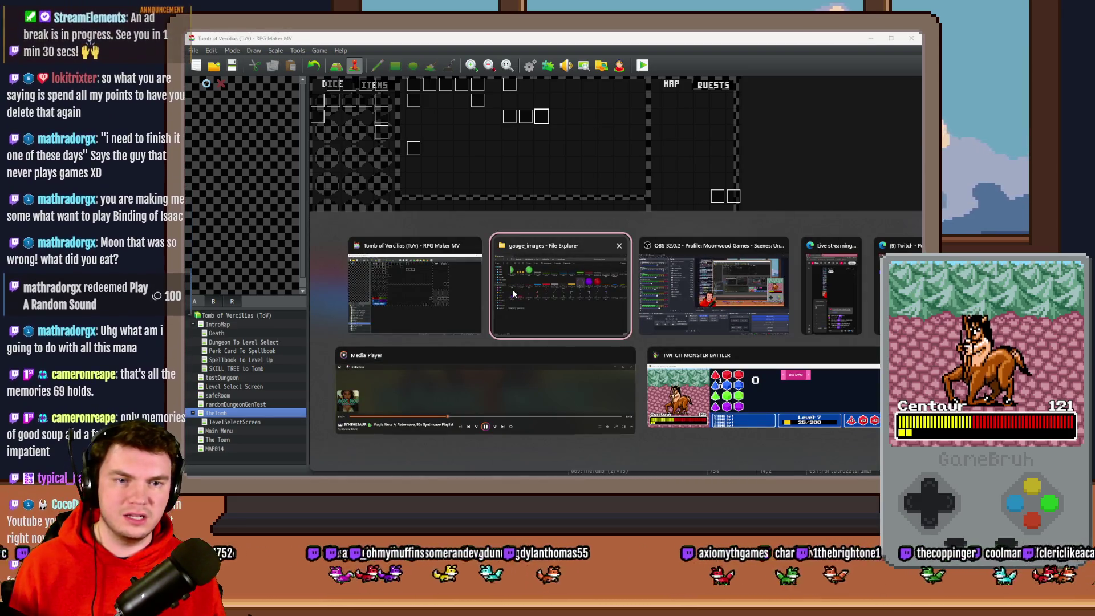
Review the gauge_images folder, return to the editor and close the running test with Alt+F4
click(513, 293)
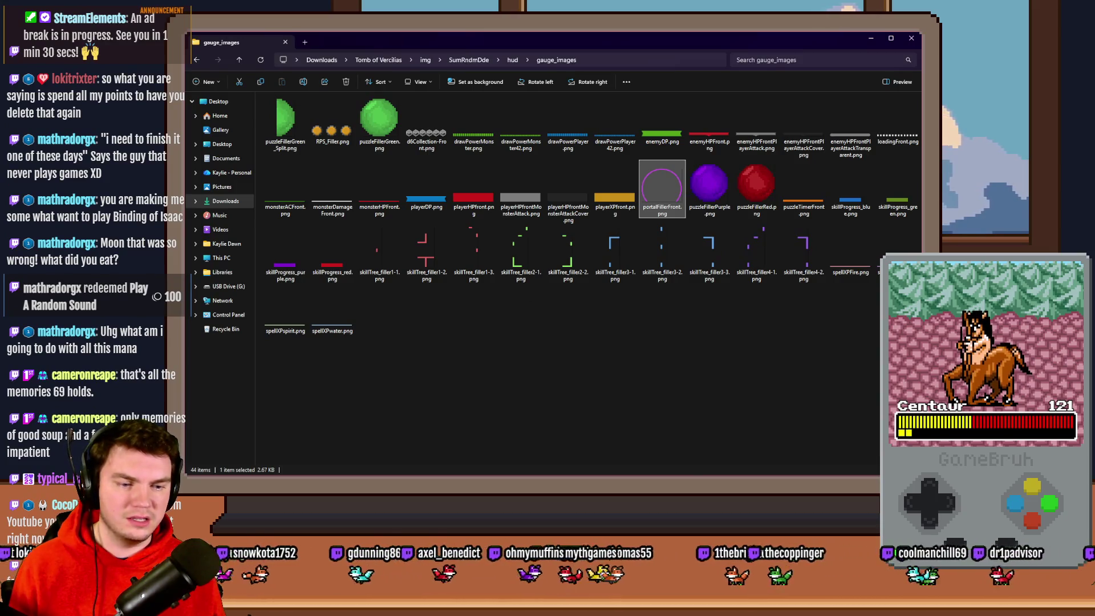
key(alt+Tab)
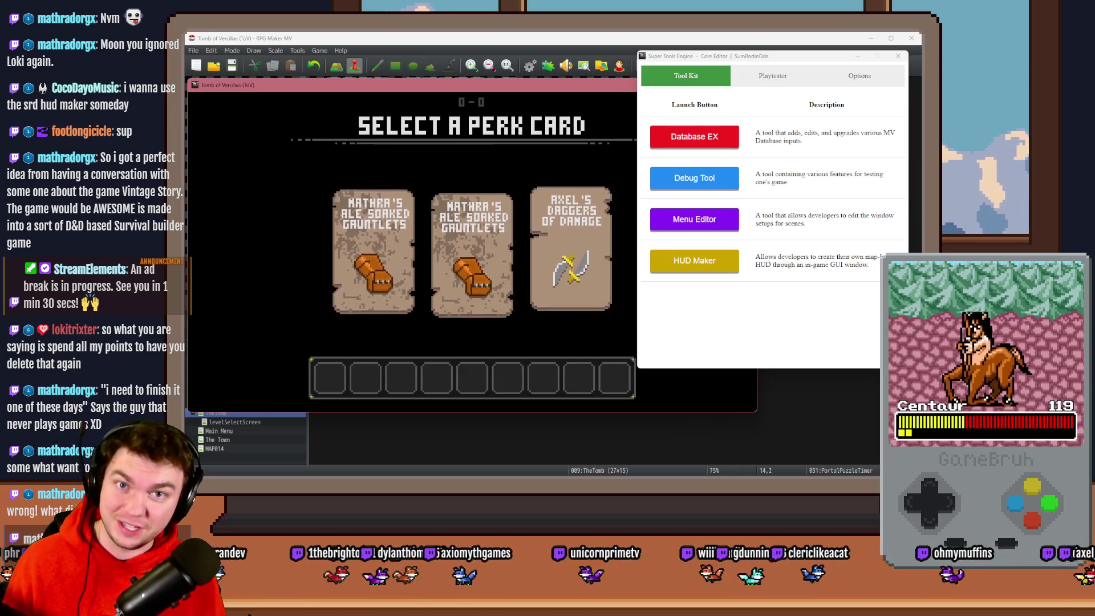
key(alt+F4)
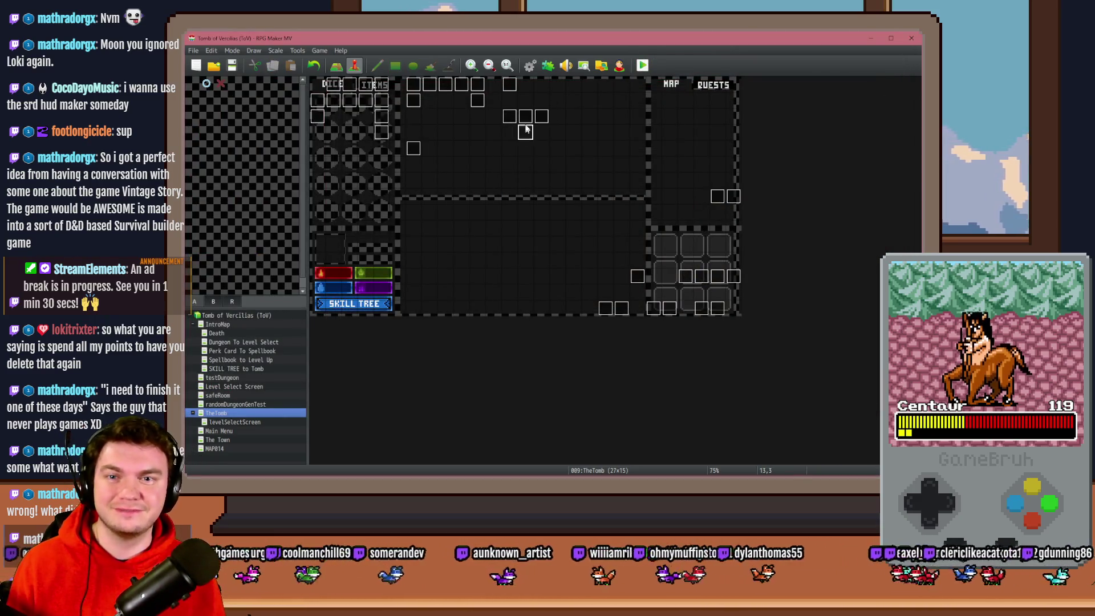
Change the PortalPuzzleTimer event's trigger to a different type and confirm
double_click(541, 116)
click(448, 384)
click(426, 437)
click(675, 406)
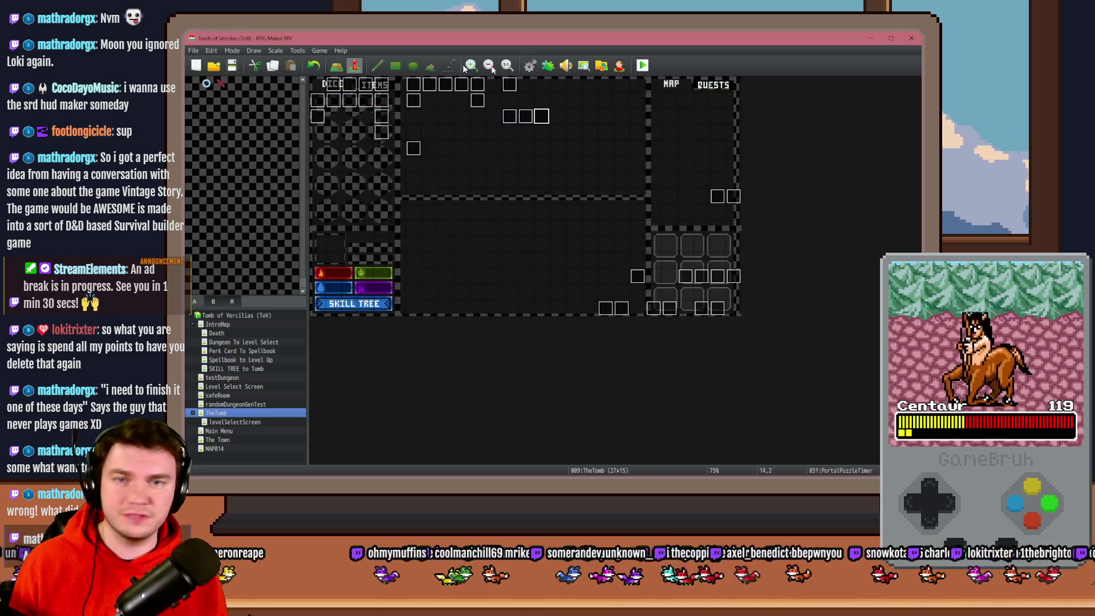
Playtest with the Spiked Pauldron perk card to check the timer, then close the game
click(643, 66)
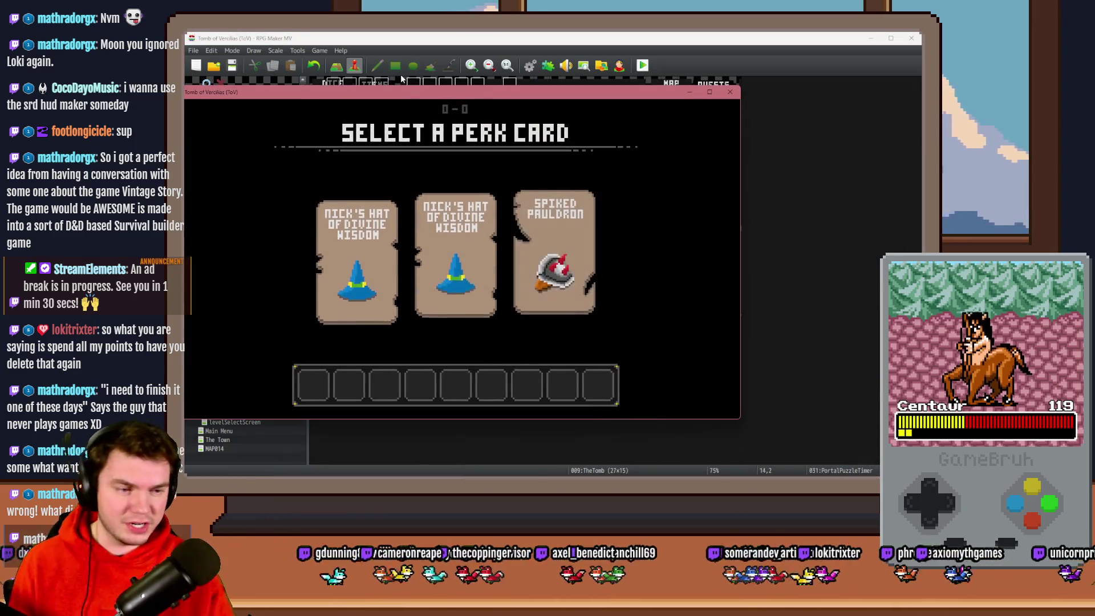
drag(435, 97, 522, 106)
click(649, 231)
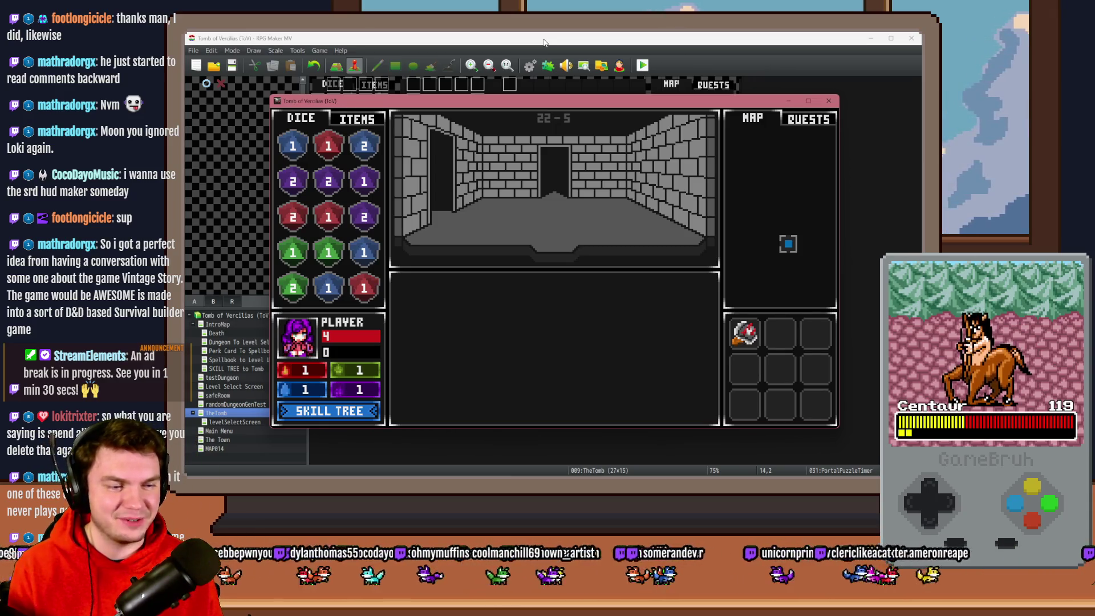
drag(588, 106, 574, 84)
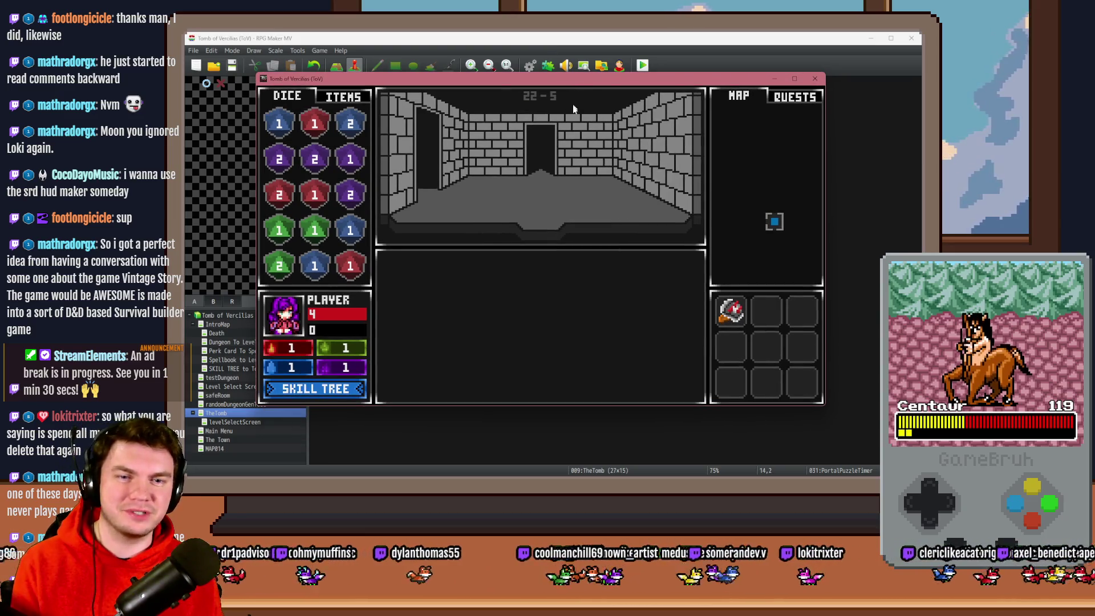
click(815, 79)
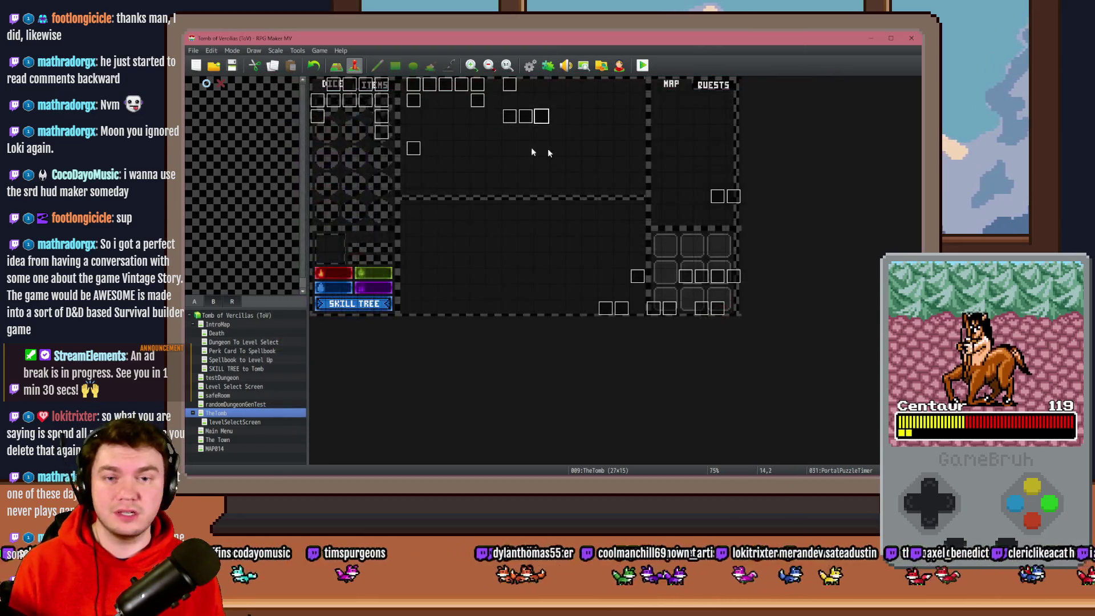
Review event 030's randomNumber4 Control Variables command (range 3–3), then relaunch the playtest with Ctrl+R
double_click(509, 131)
key(Escape)
double_click(509, 115)
click(649, 191)
double_click(648, 191)
click(660, 354)
click(671, 408)
key(ctrl+r)
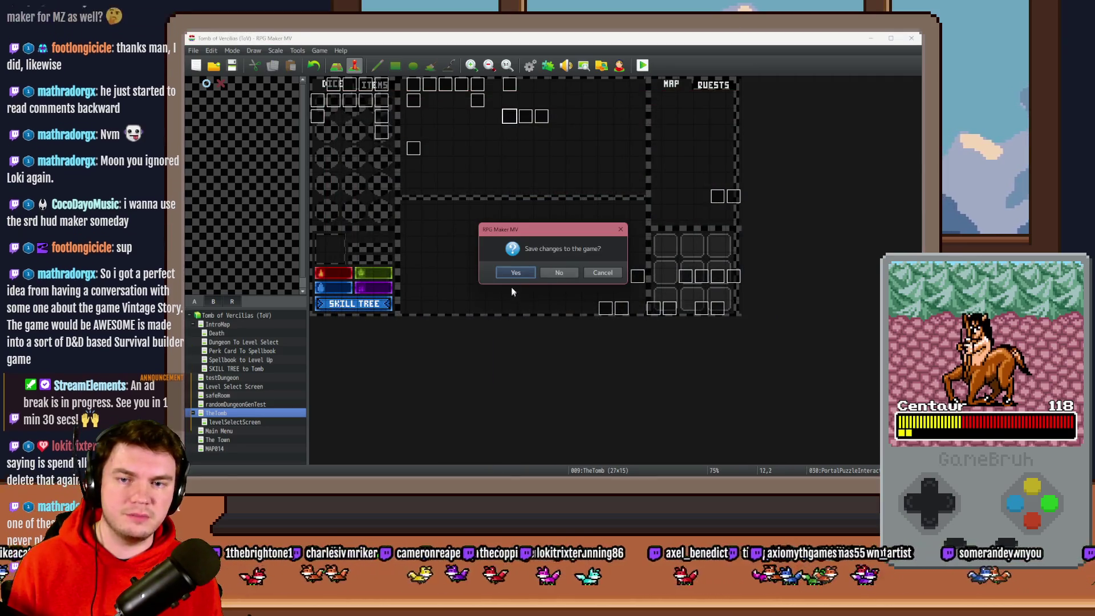
Save the project and choose the potion perk card in the new playtest
click(511, 277)
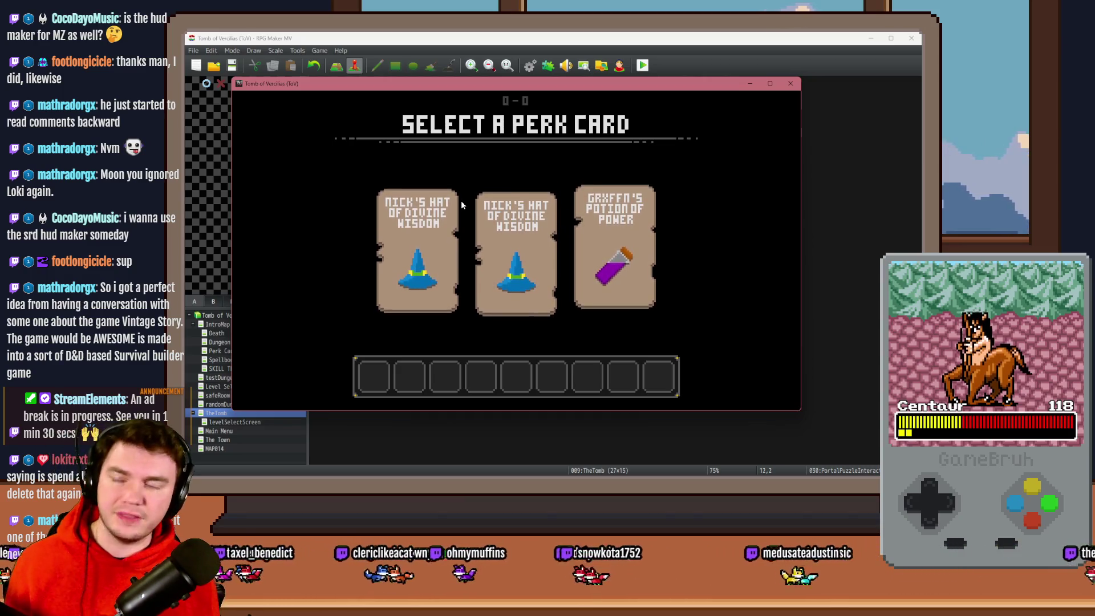
mouse_move(515, 234)
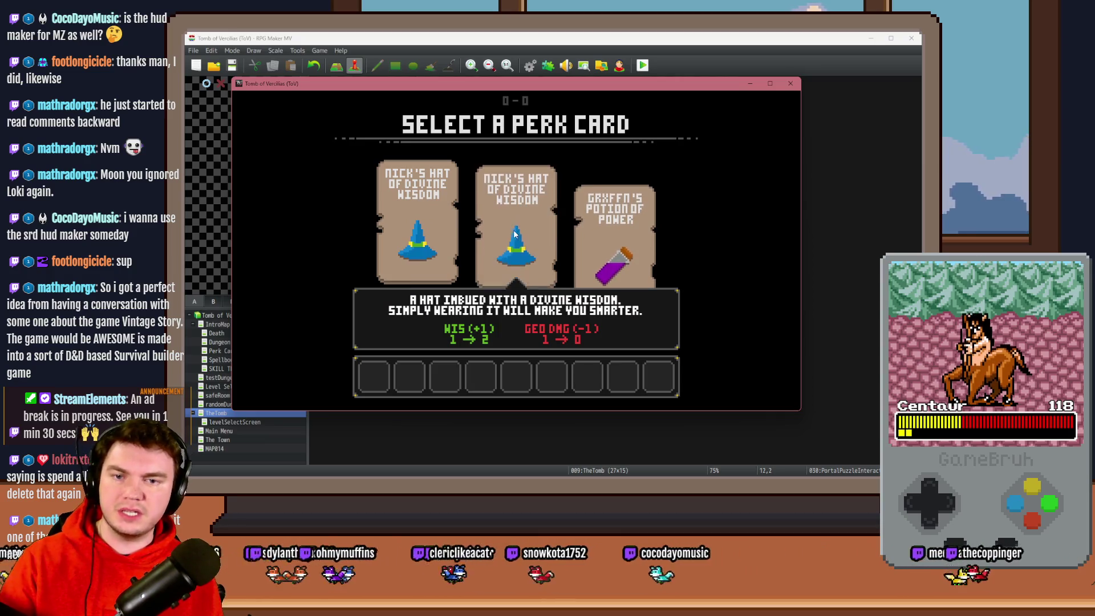
click(600, 251)
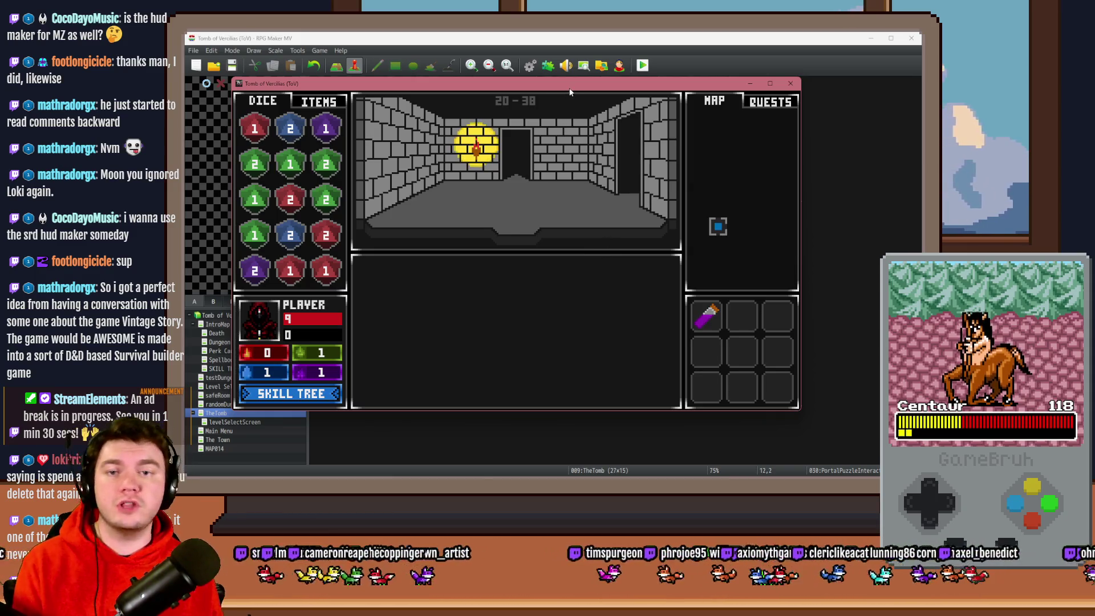
Walk up through the tomb corridors and right to the glyph-frame wall
key(Up)
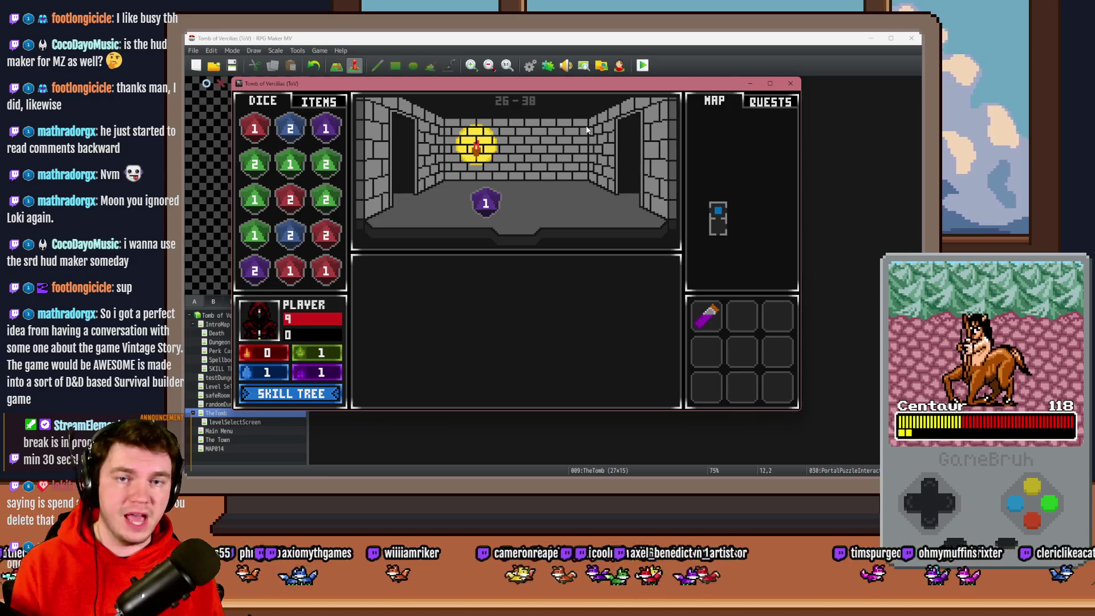
key(Up)
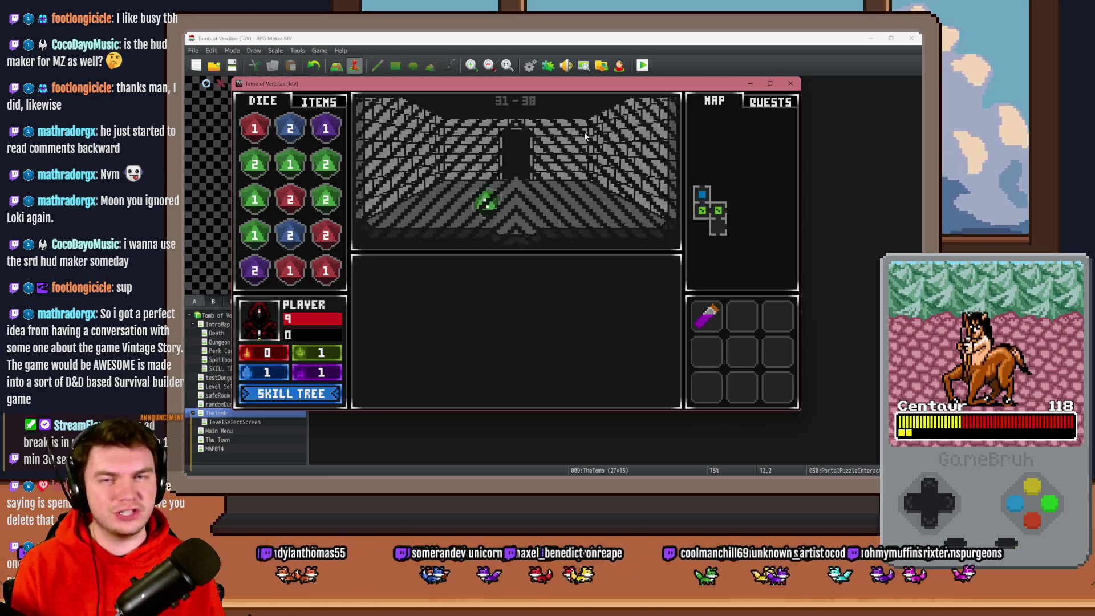
key(Up)
key(Right)
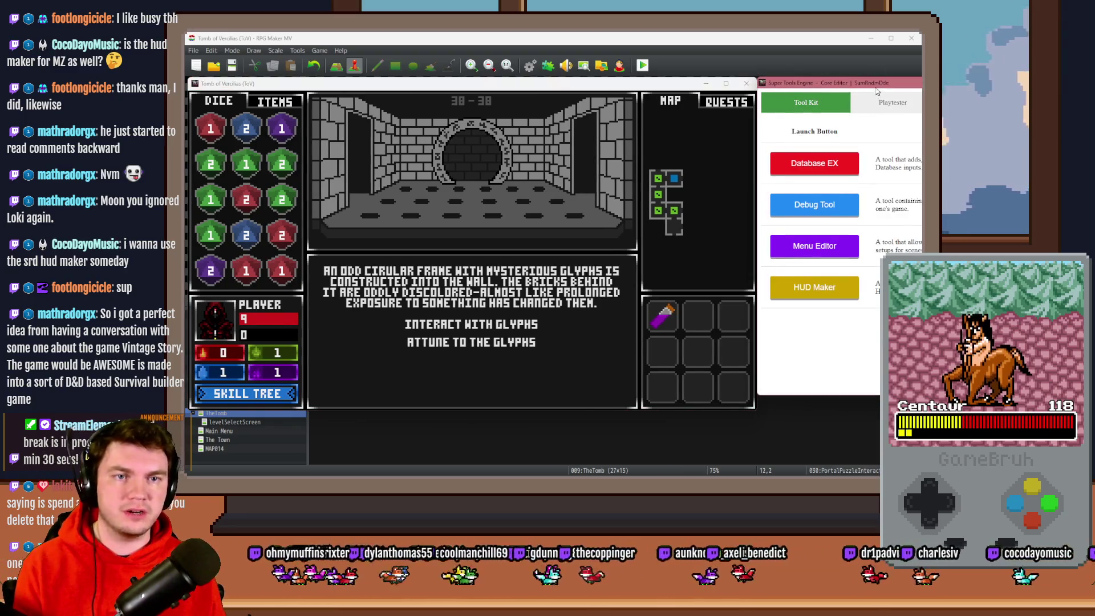
Relaunch HUD Maker from the Tool Kit beside the glyph-room playtest and open its element list
click(656, 252)
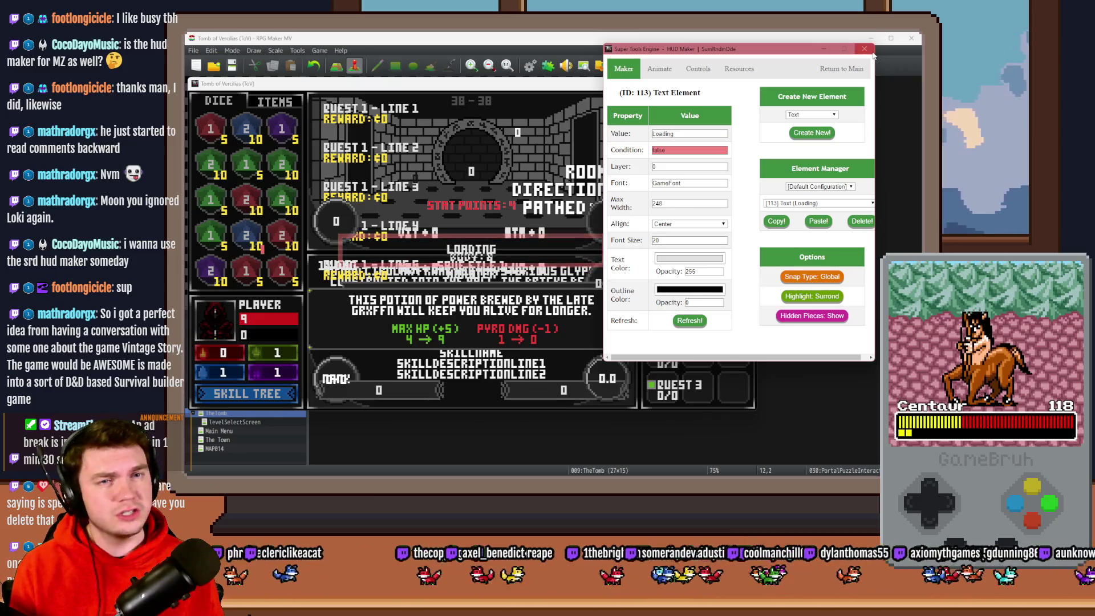
click(865, 50)
drag(793, 92, 768, 90)
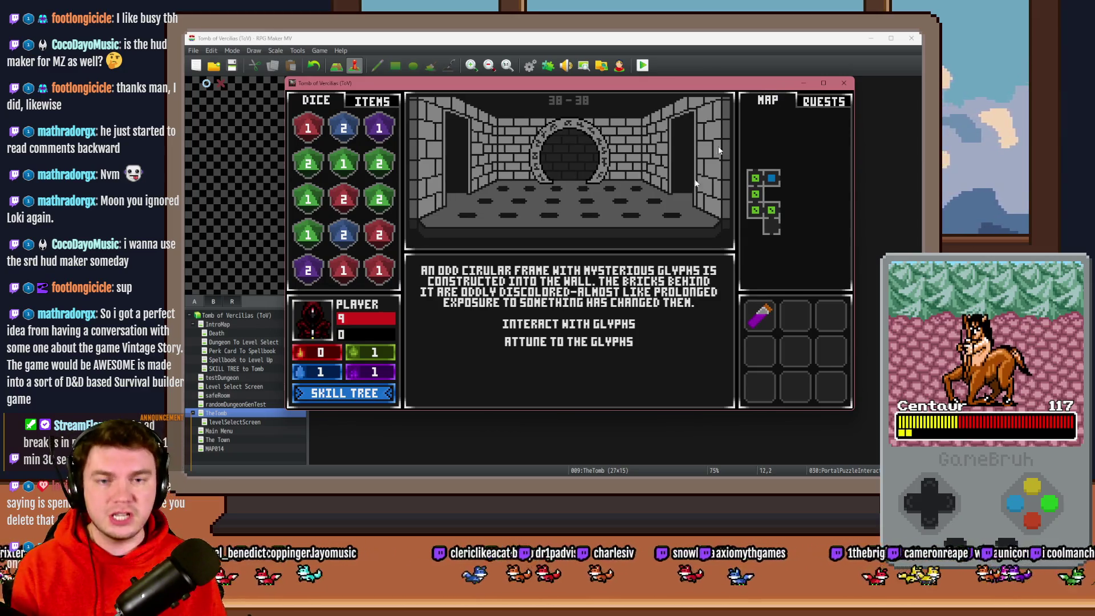
key(F12)
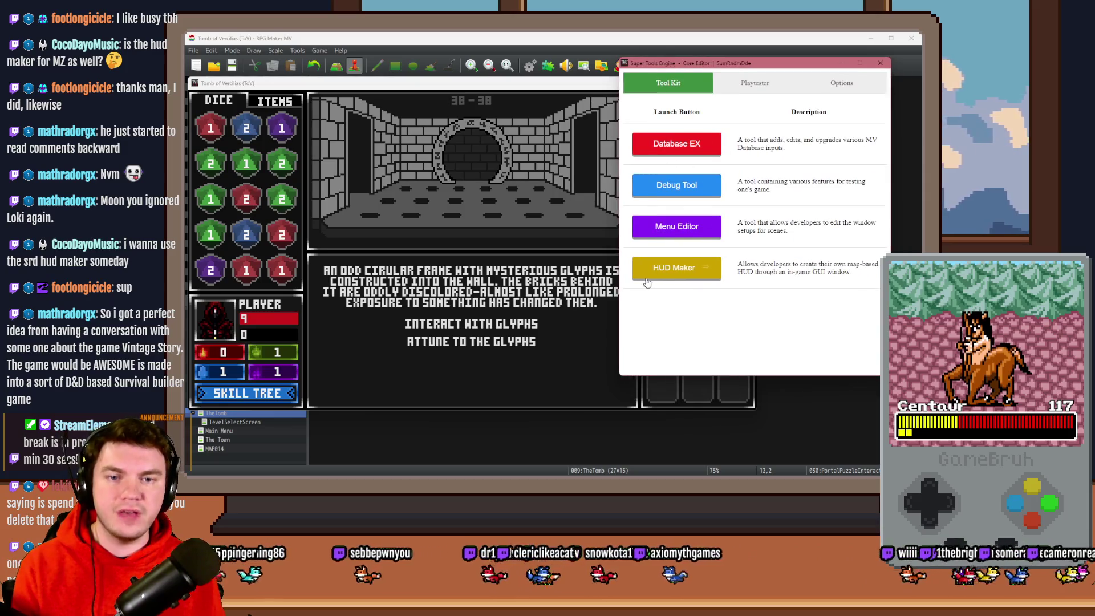
click(646, 279)
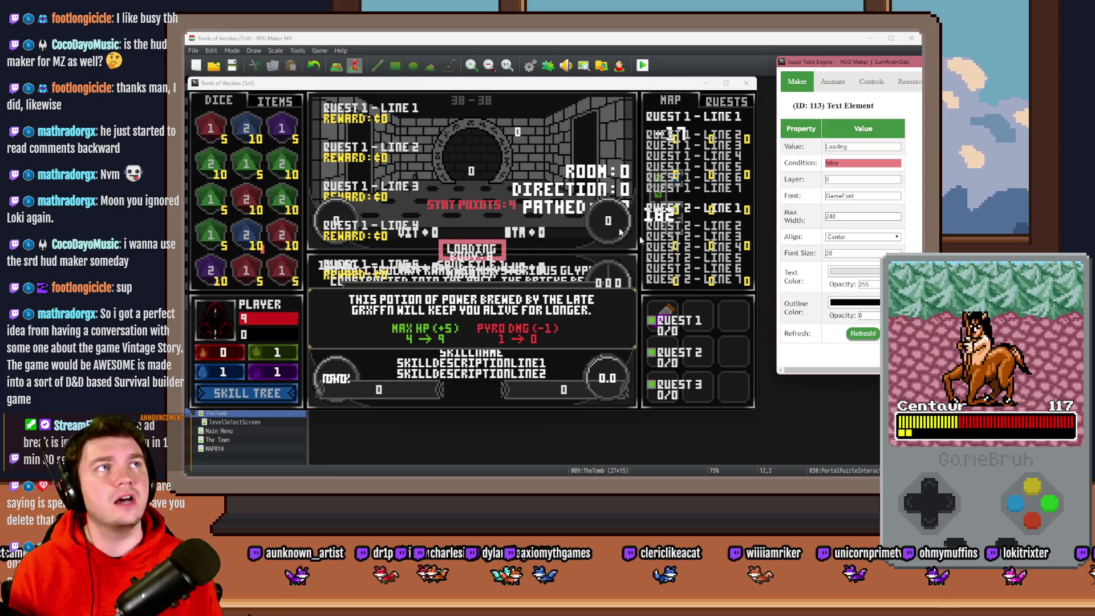
drag(840, 65, 627, 55)
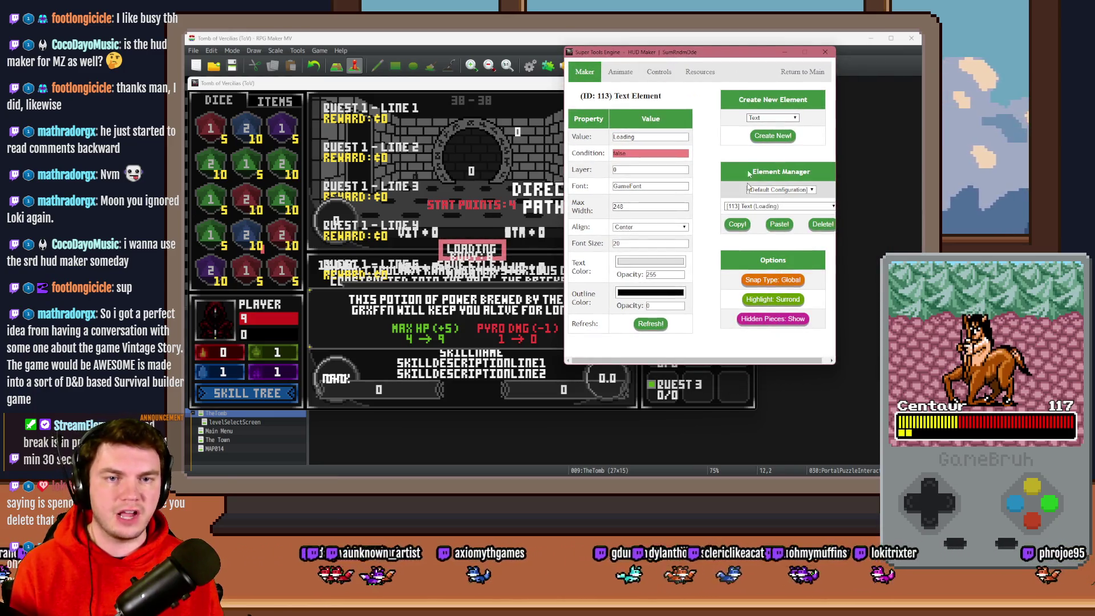
click(816, 207)
mouse_move(832, 224)
mouse_down()
mouse_move(830, 351)
mouse_move(831, 224)
mouse_up()
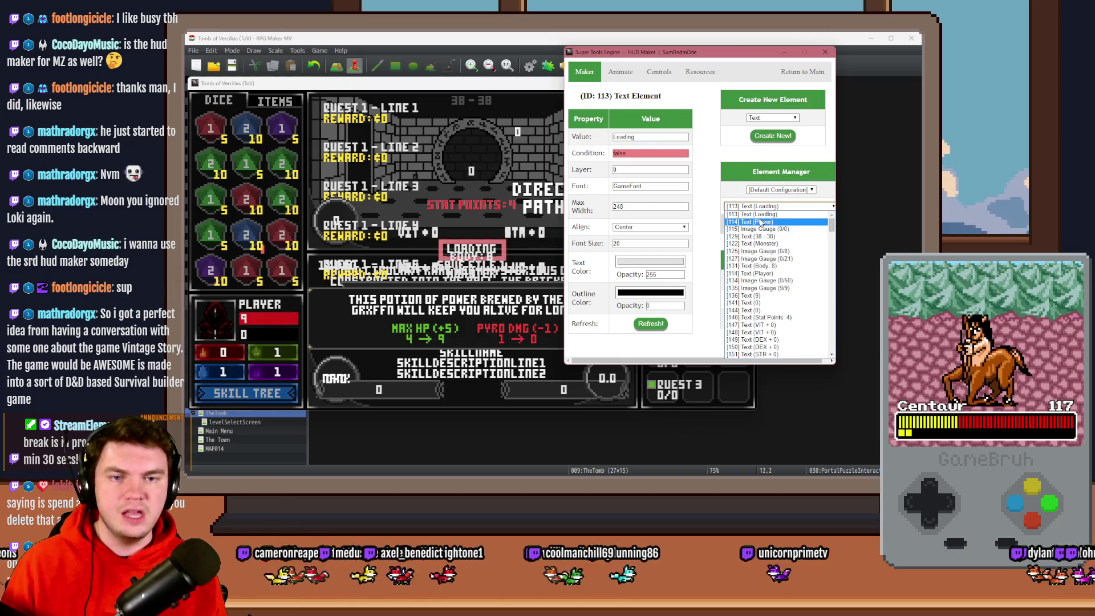
drag(832, 226, 843, 351)
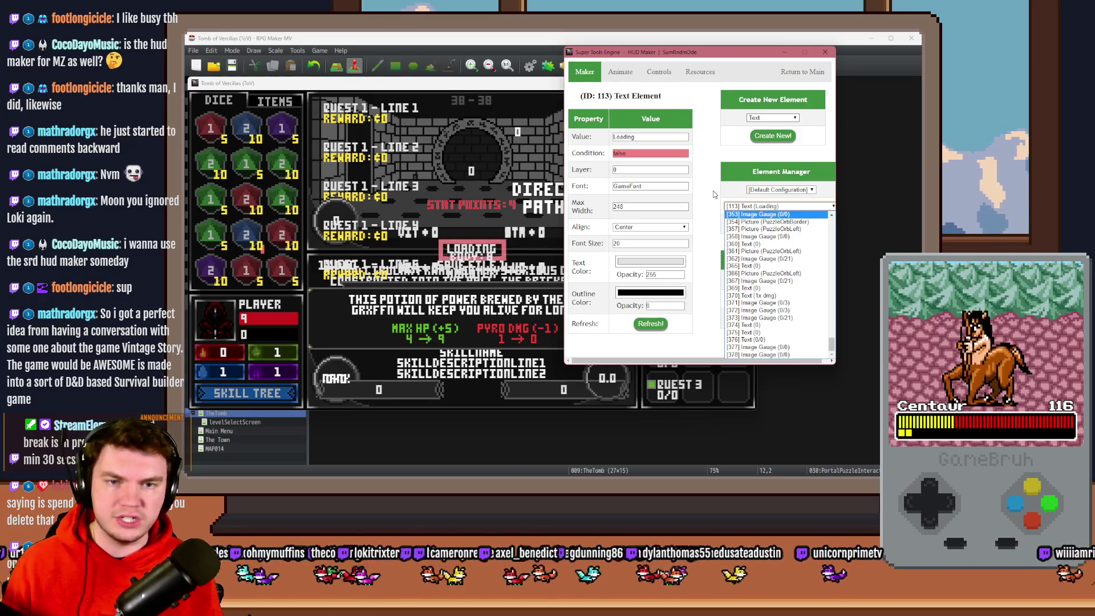
click(713, 194)
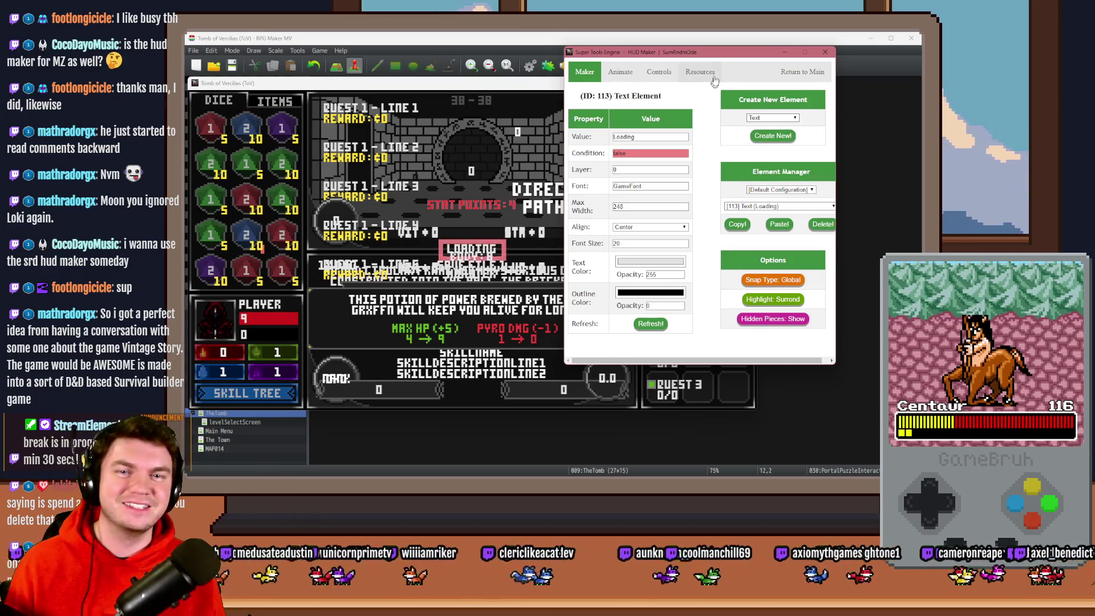
drag(720, 57, 757, 58)
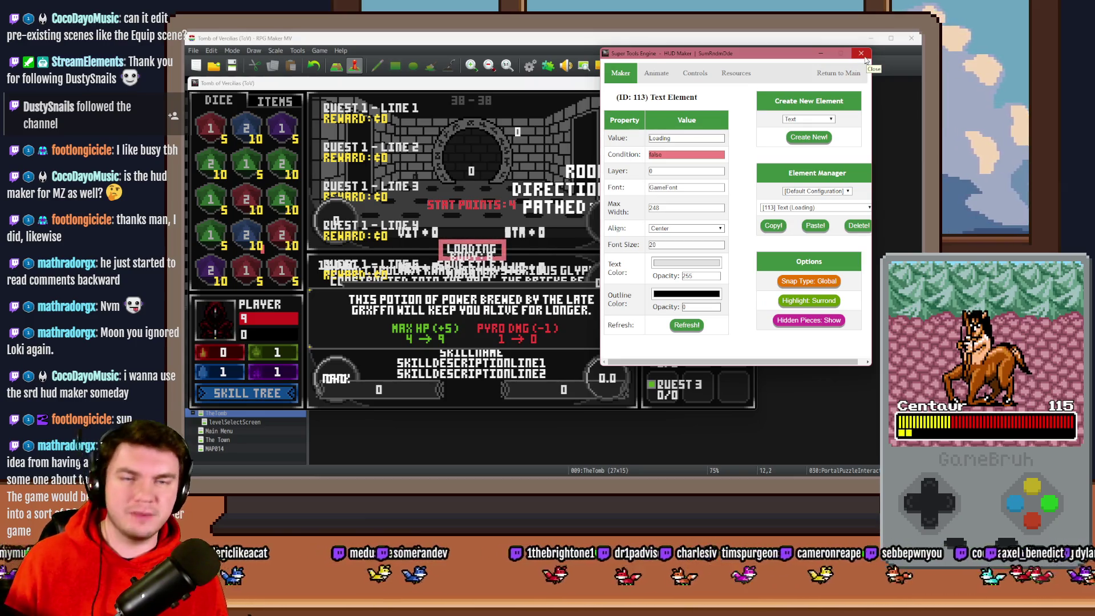
Dismiss the game dialogue to reach the glyph-ring puzzle, then relaunch HUD Maker
click(861, 53)
drag(709, 80, 659, 76)
key(Return)
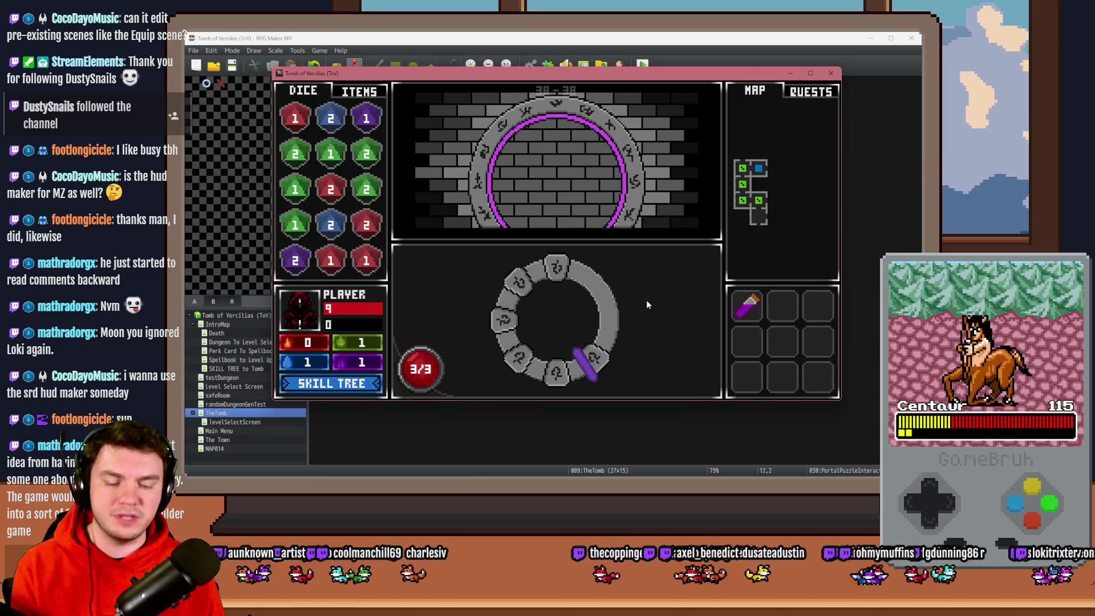
key(F12)
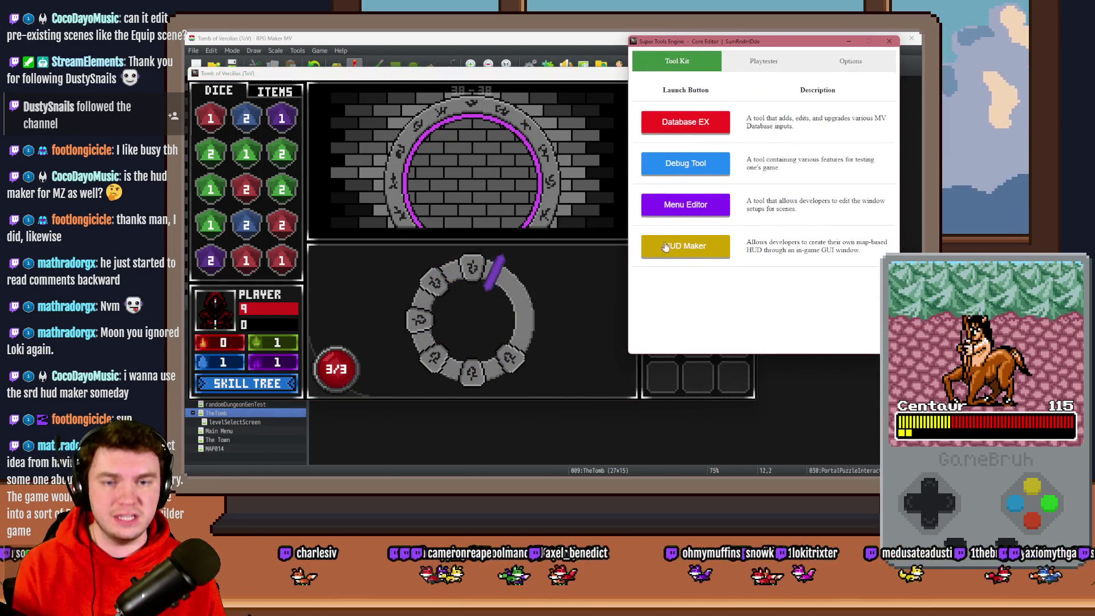
click(665, 246)
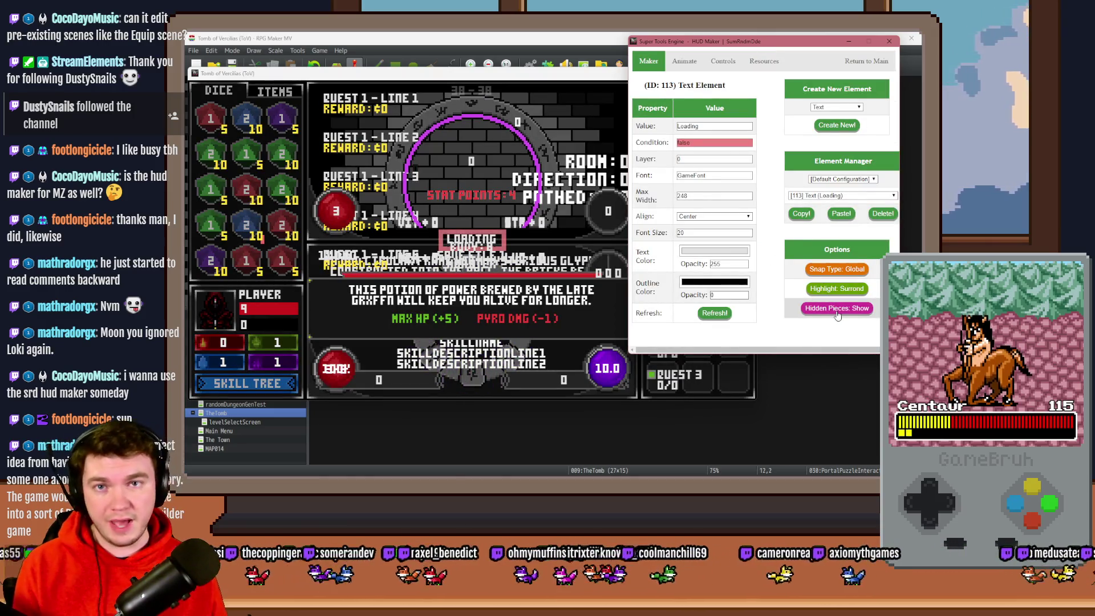
Inspect the display condition of the [350] Text HUD element
click(841, 196)
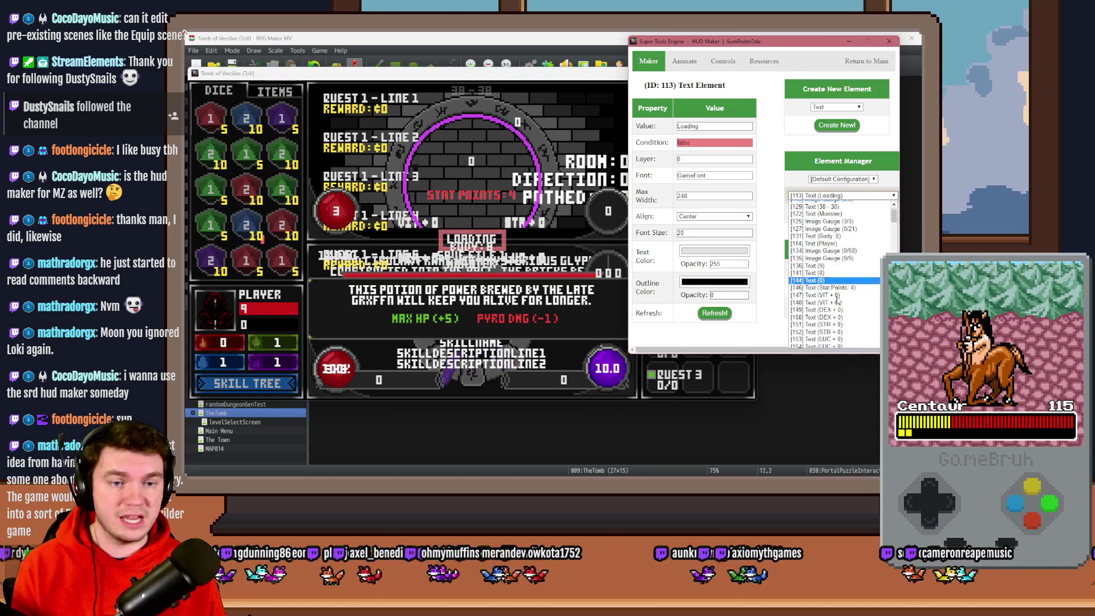
scroll(842, 308, down, 7)
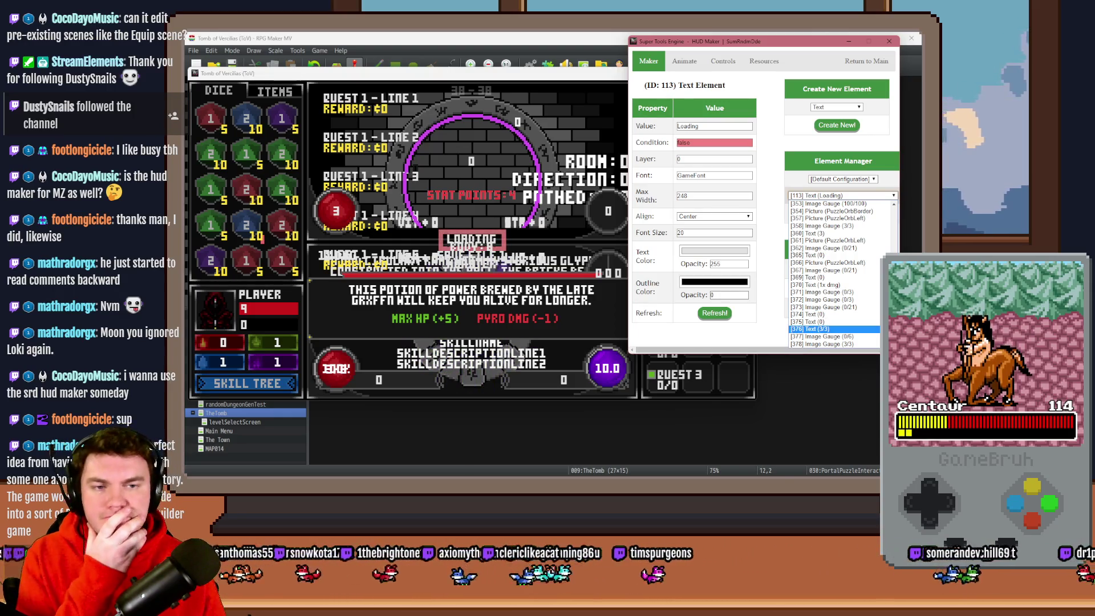
scroll(832, 330, up, 3)
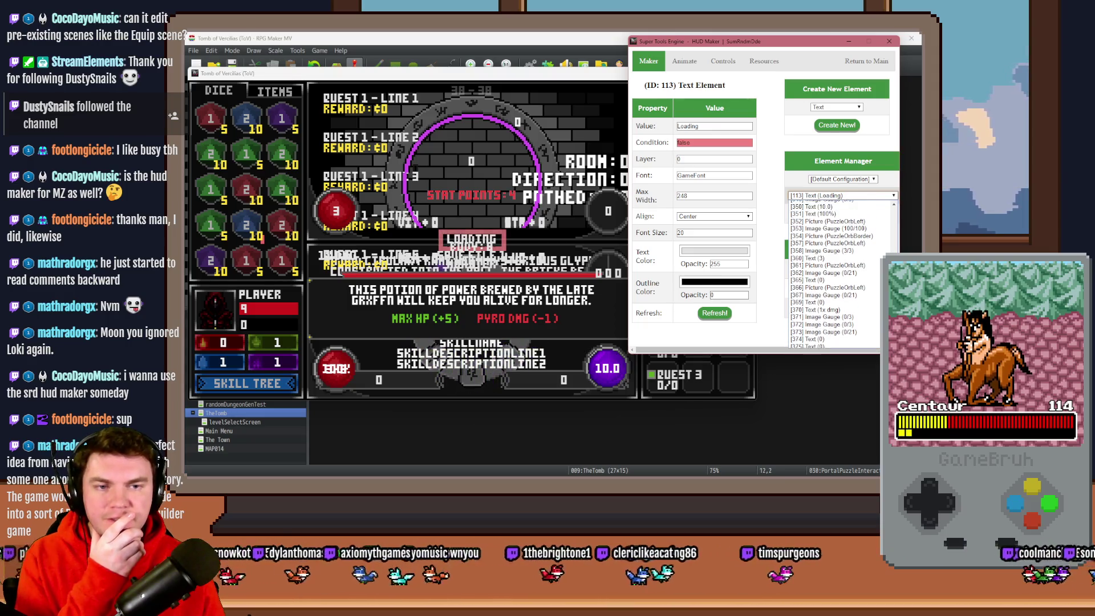
scroll(833, 296, up, 2)
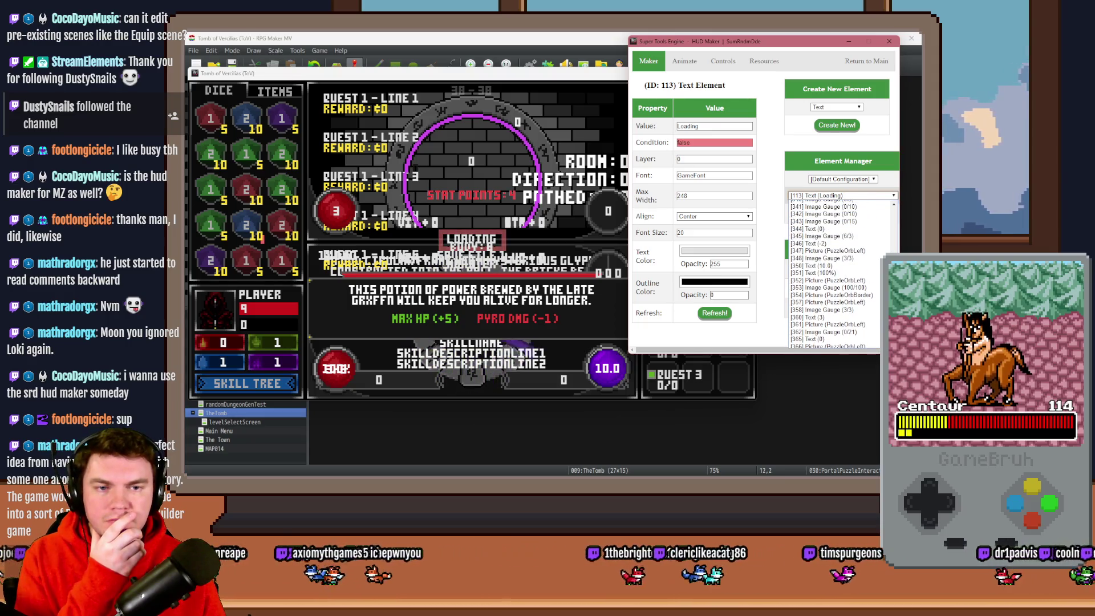
click(838, 280)
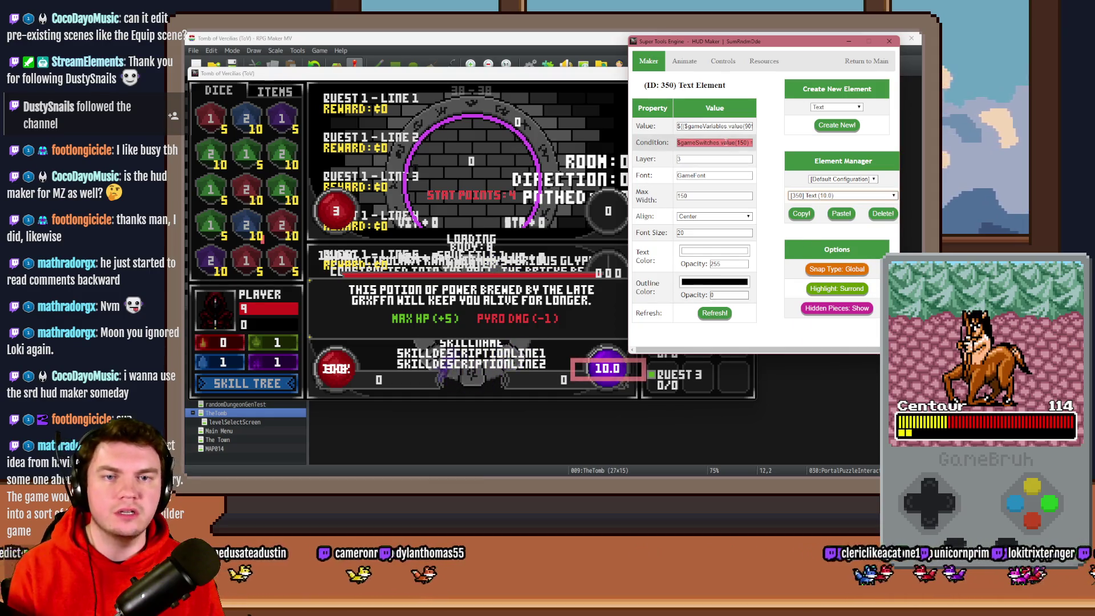
key(Right)
key(Right)
key(Right)
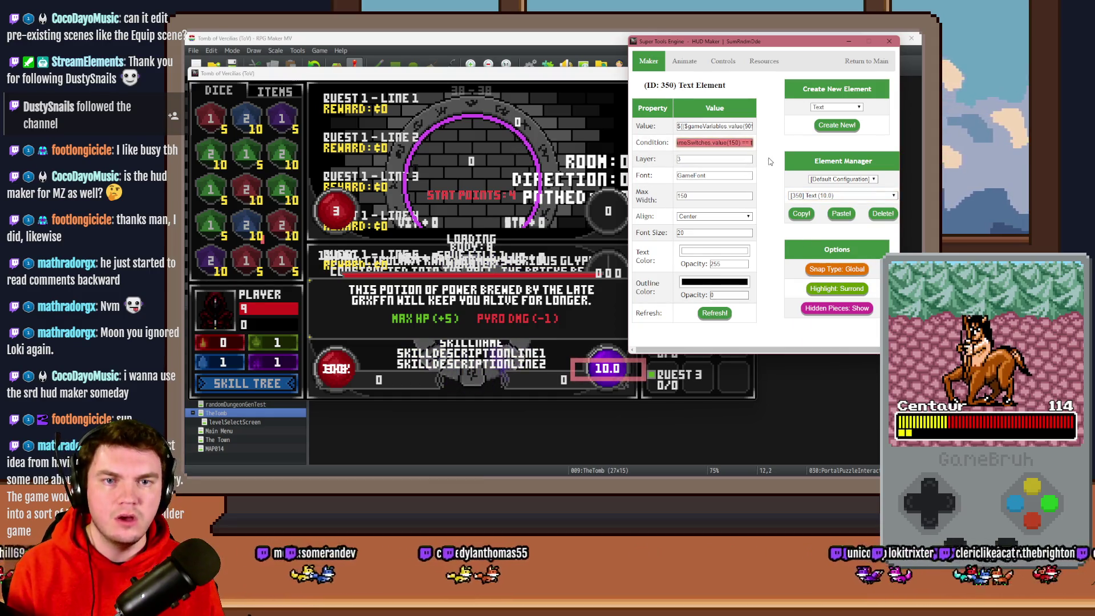
key(Right)
key(Right)
key(Right)
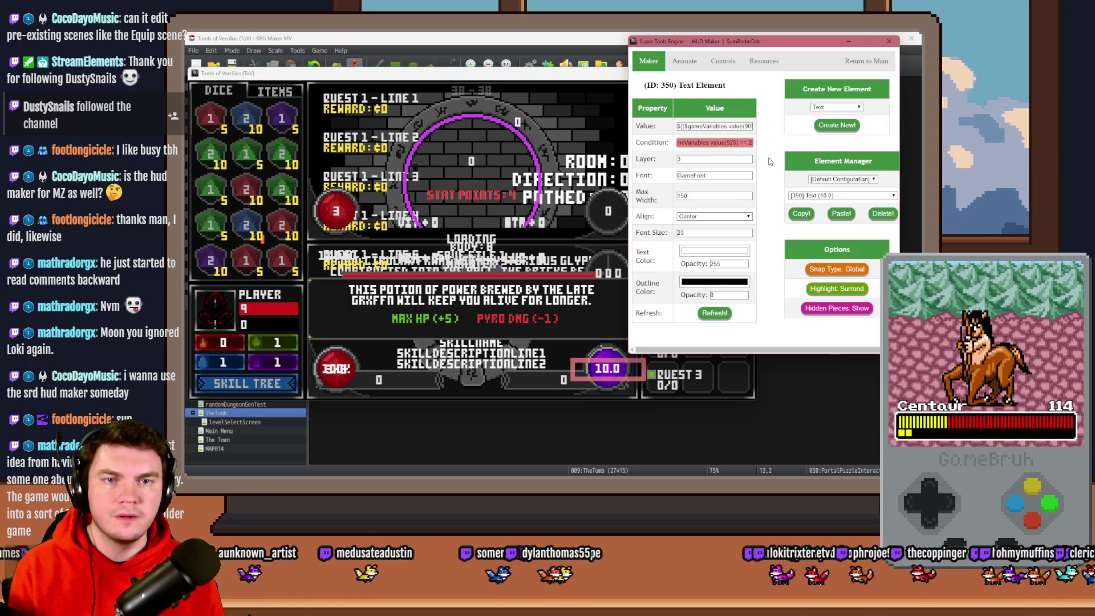
key(shift+Home)
Hide hidden HUD pieces and look through the [378] and [348] Image Gauge elements
click(841, 196)
click(826, 196)
click(837, 308)
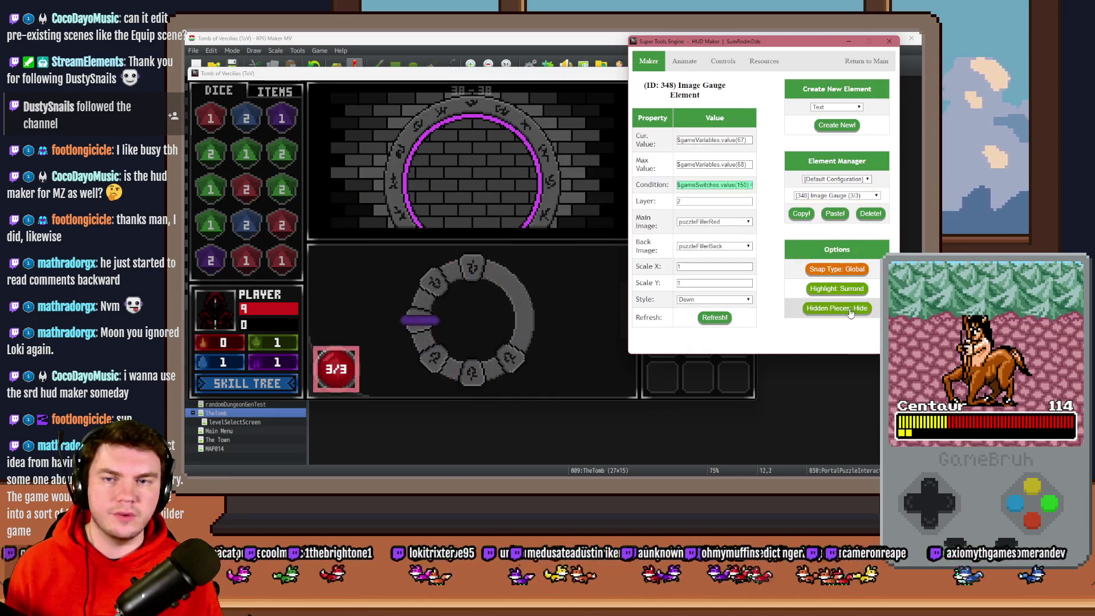
click(821, 196)
click(824, 323)
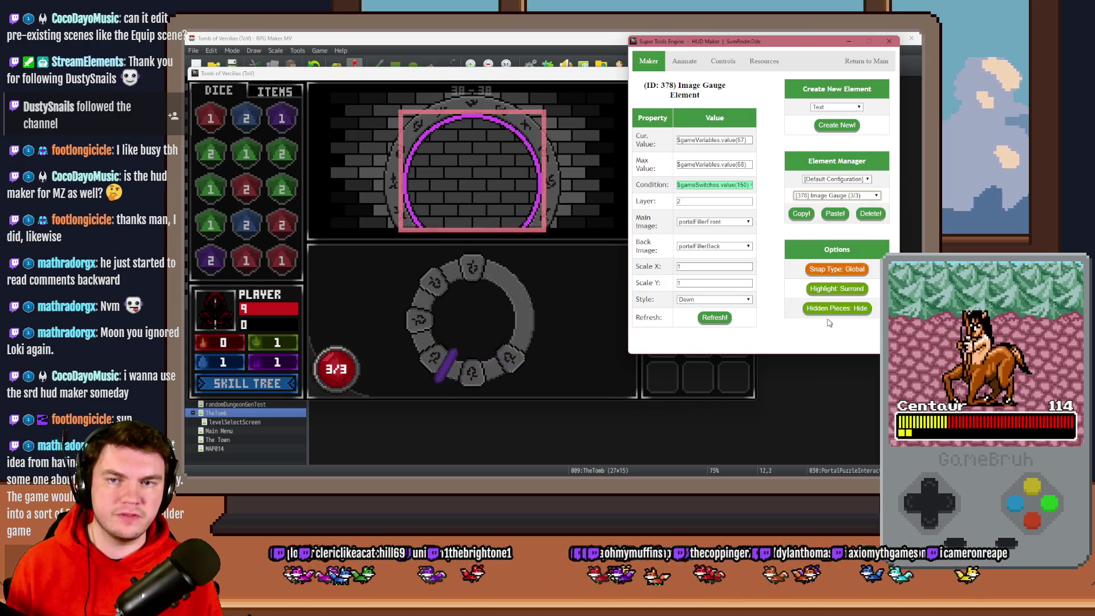
click(836, 196)
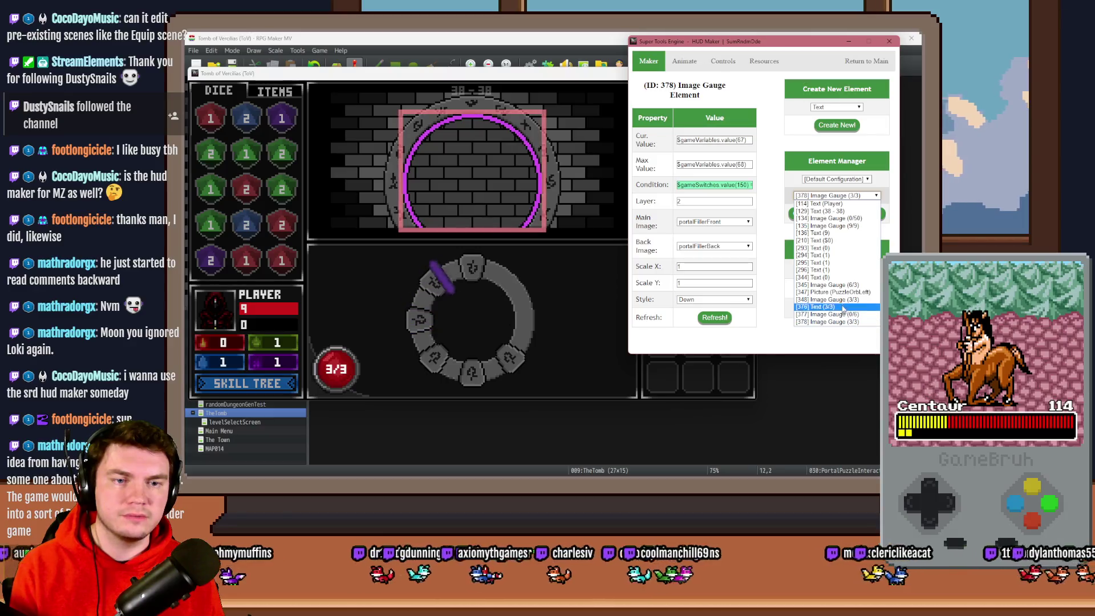
click(842, 301)
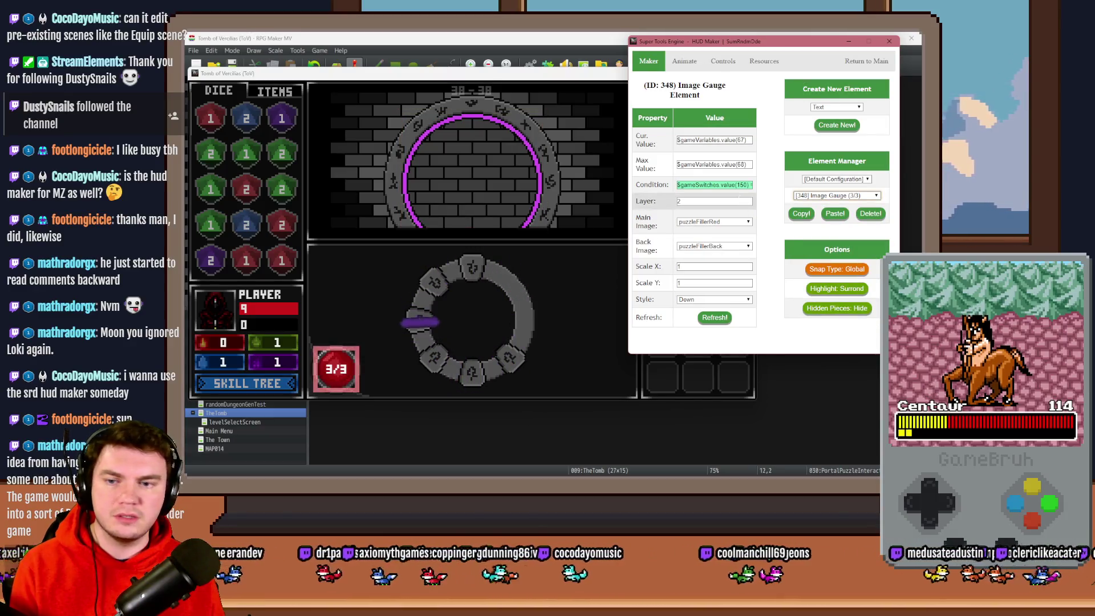
click(818, 197)
Review the [345] and [378] Image Gauge display conditions
click(832, 284)
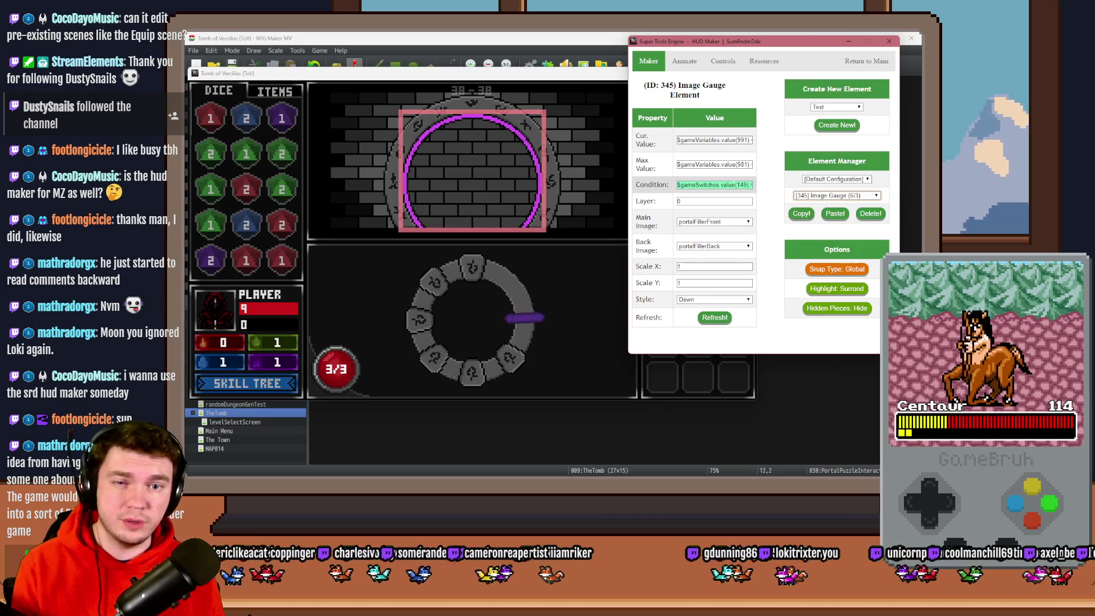
click(836, 195)
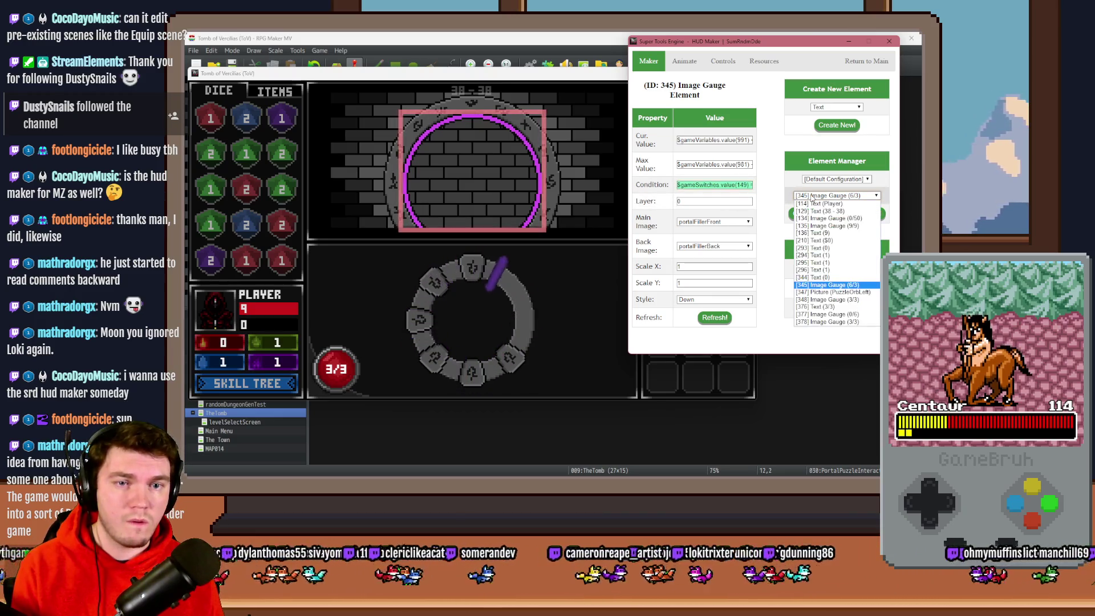
click(839, 322)
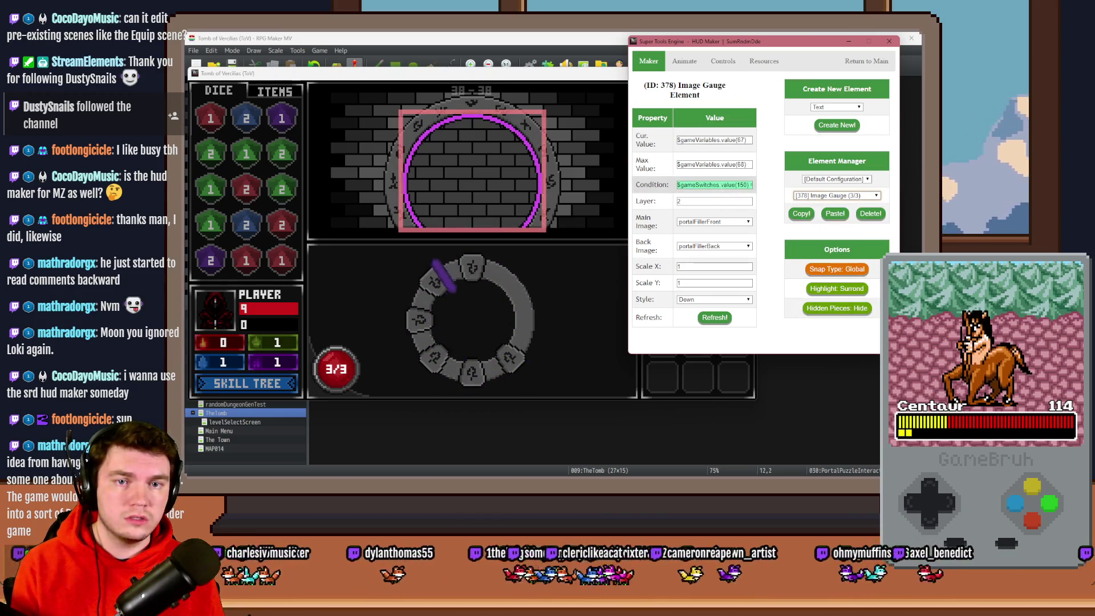
click(853, 197)
click(730, 183)
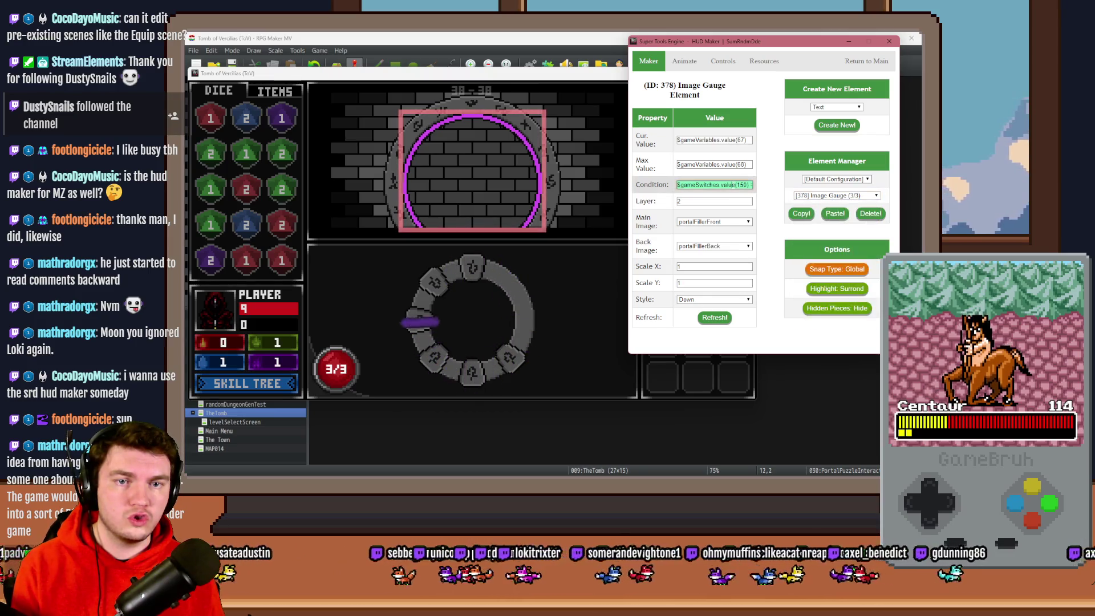
mouse_move(730, 183)
mouse_down()
mouse_move(749, 195)
mouse_move(711, 195)
mouse_move(769, 190)
mouse_move(760, 234)
mouse_up()
Check the [345] gauge condition, undo the edit, refresh the text element and return to main
click(714, 318)
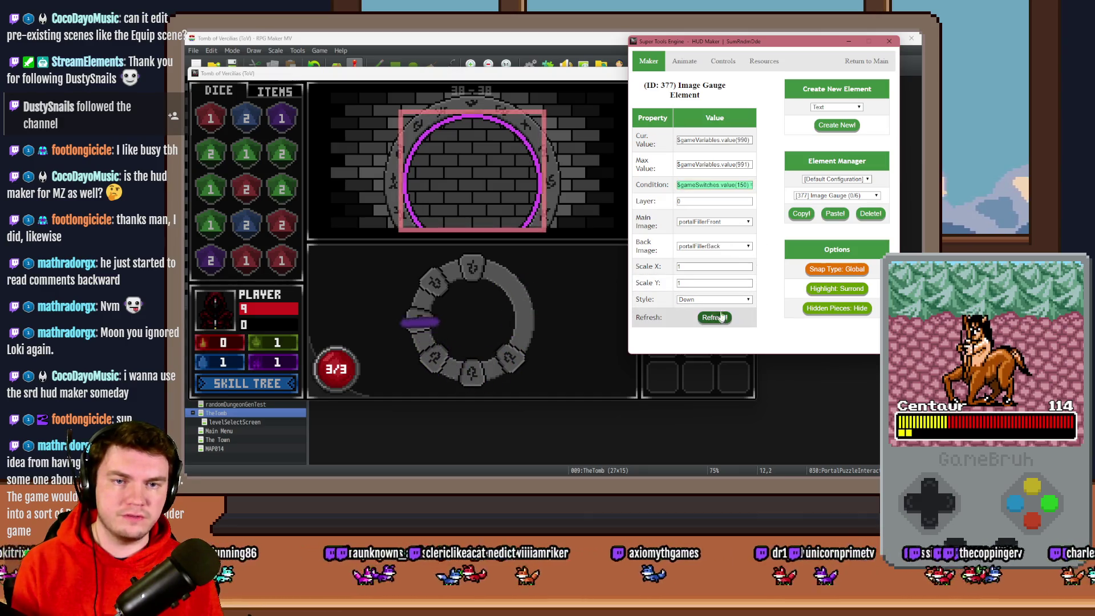
click(834, 196)
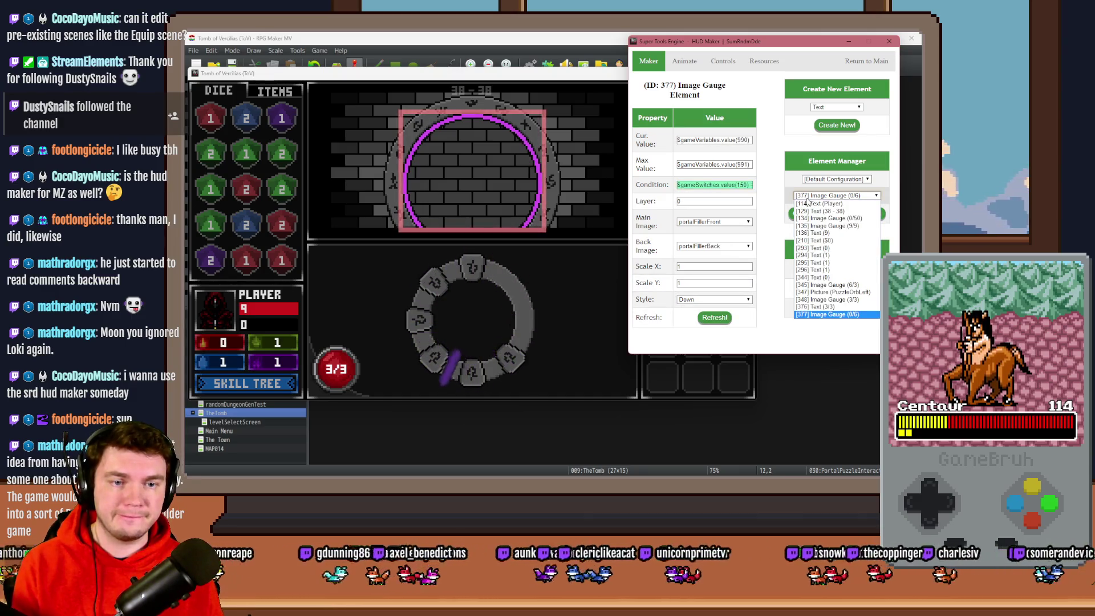
click(841, 285)
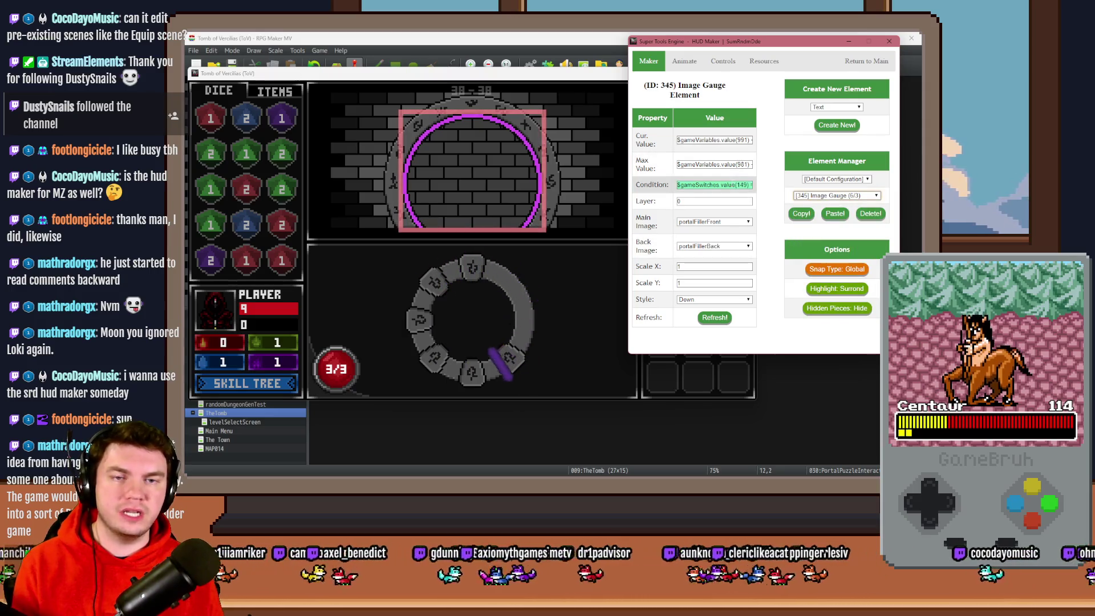
drag(731, 185, 766, 211)
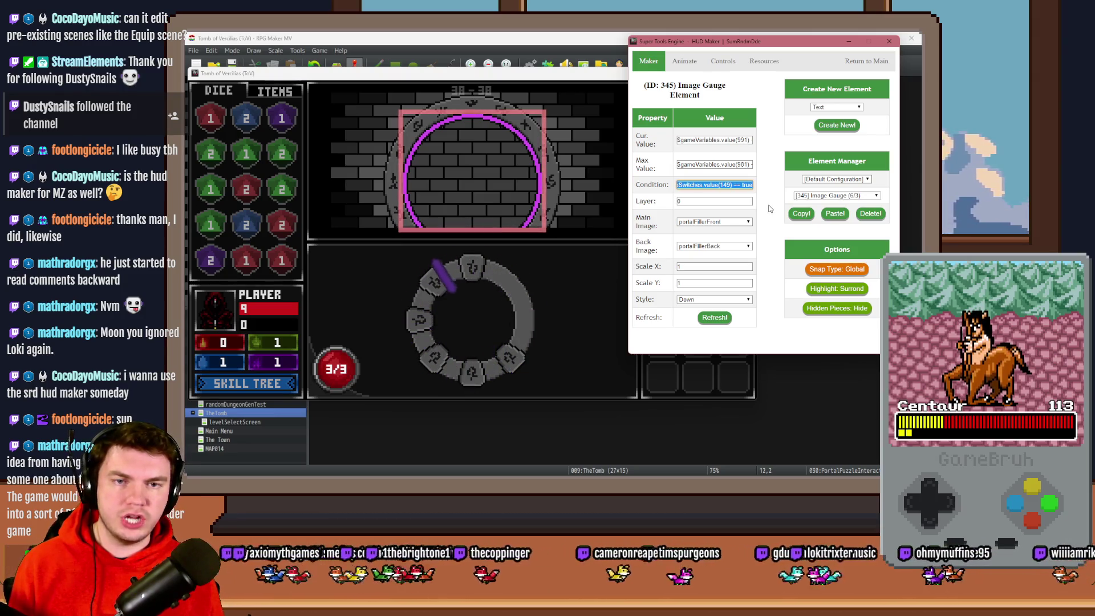
click(741, 187)
text(gameS)
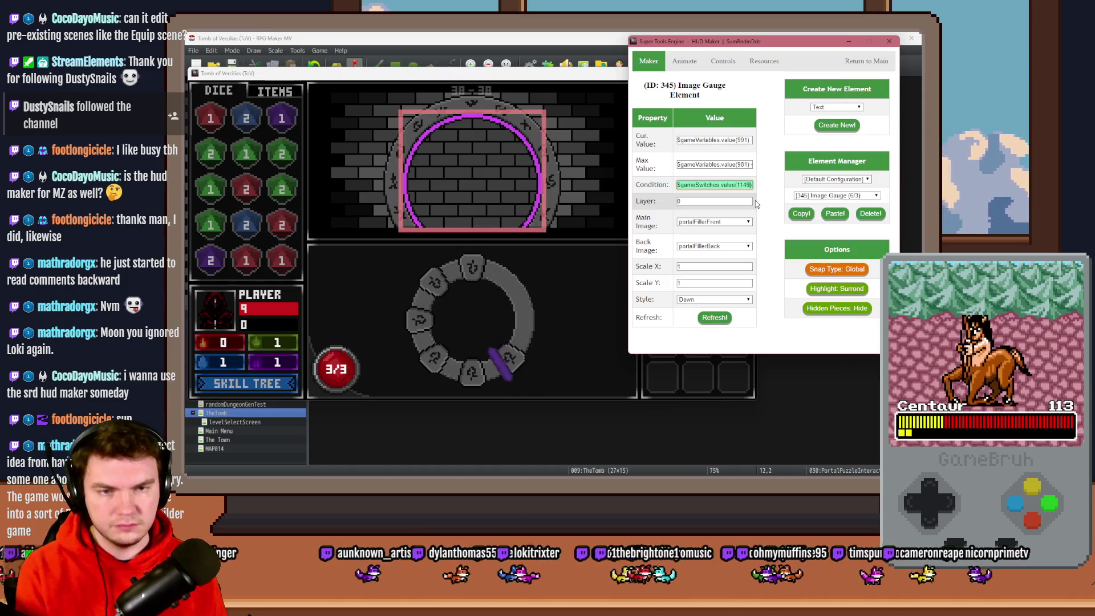
key(ctrl+z)
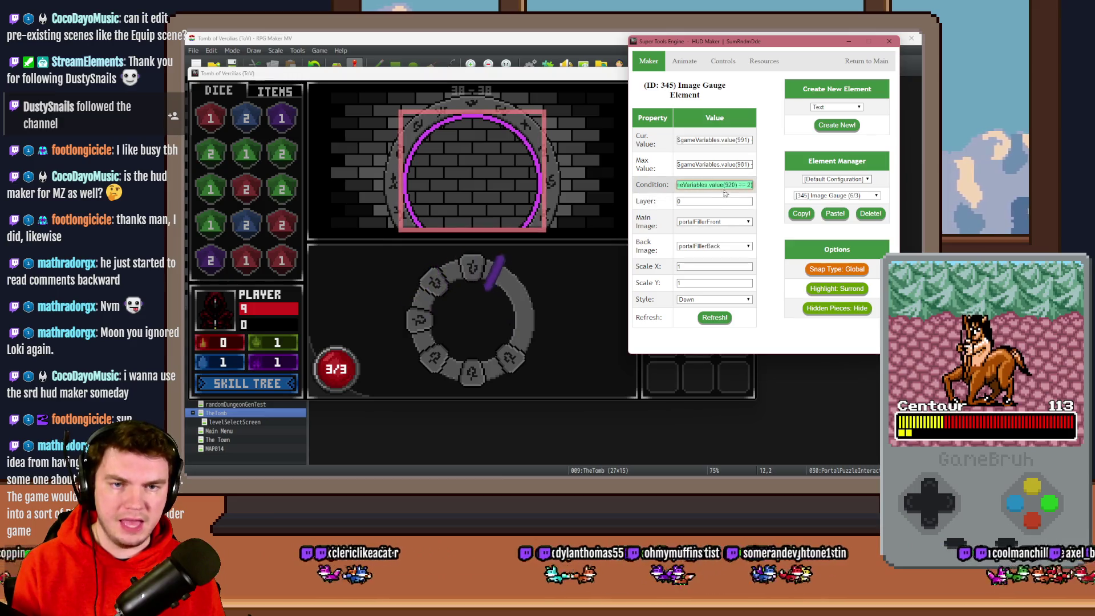
click(717, 318)
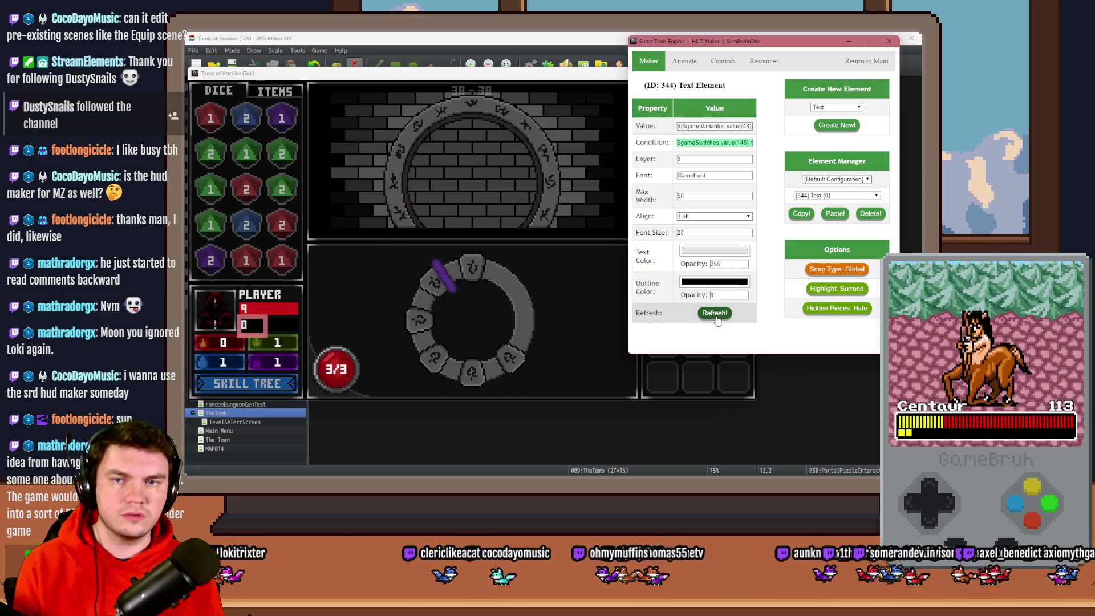
click(881, 62)
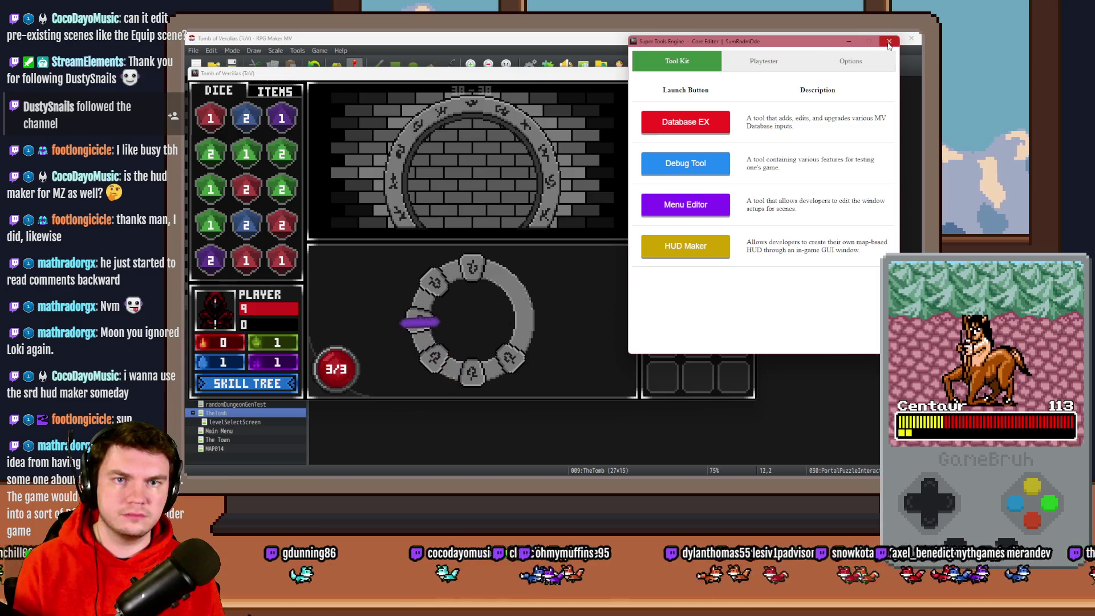
Light all six ring glyphs as the marker passes to open the portal, then close the playtest
click(888, 43)
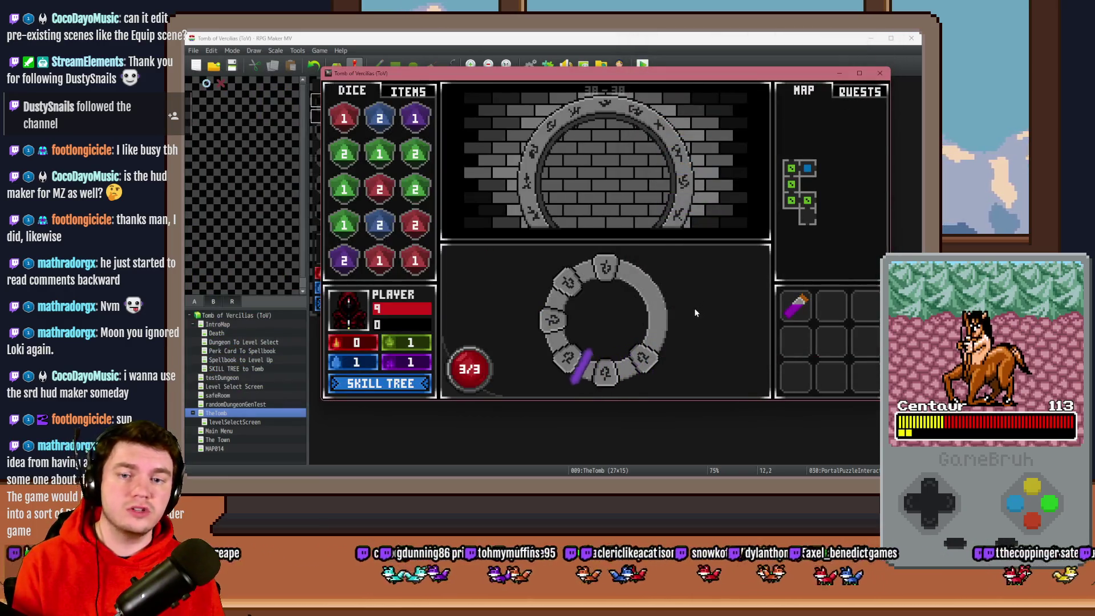
click(686, 324)
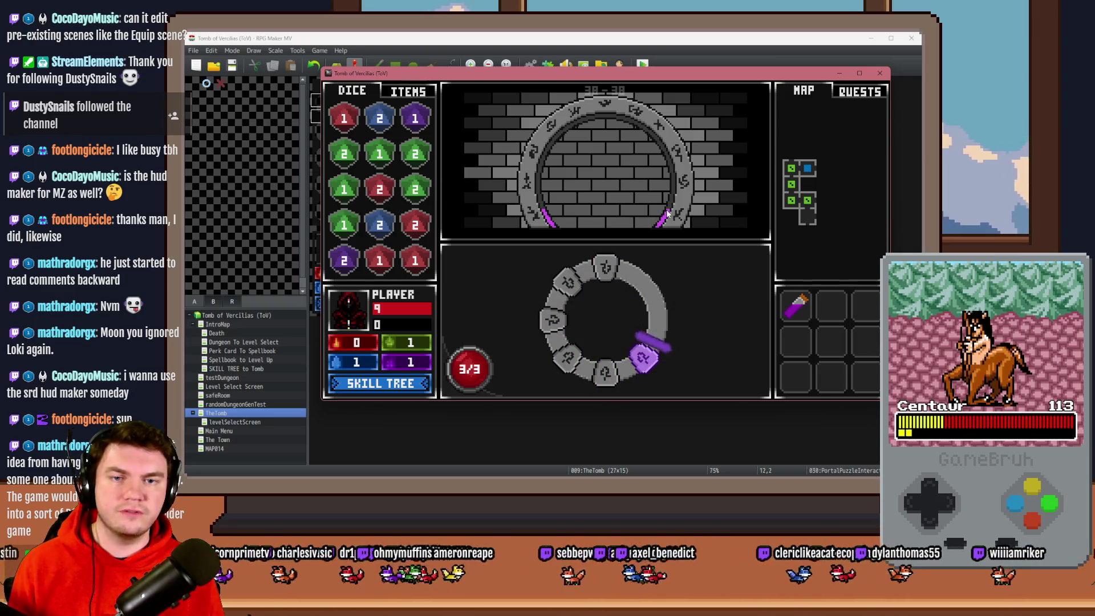
click(667, 301)
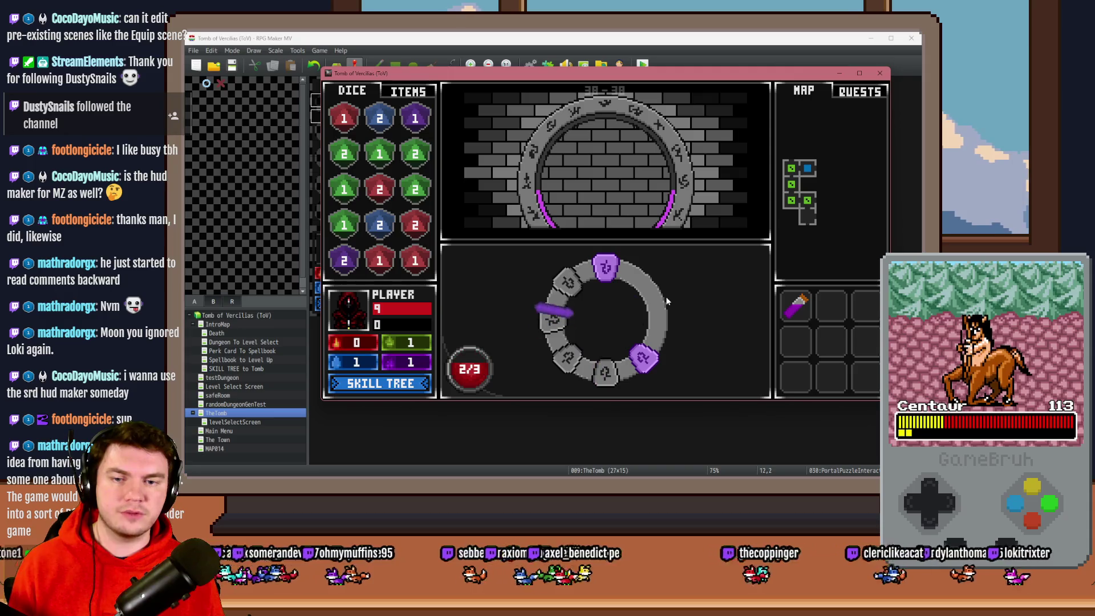
click(667, 301)
click(666, 298)
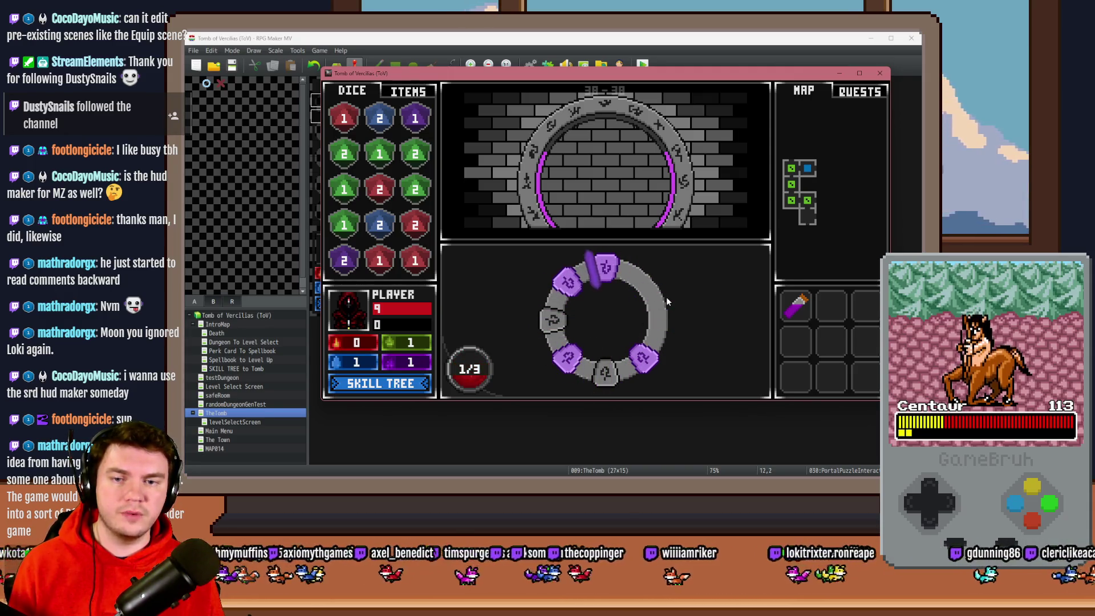
click(667, 296)
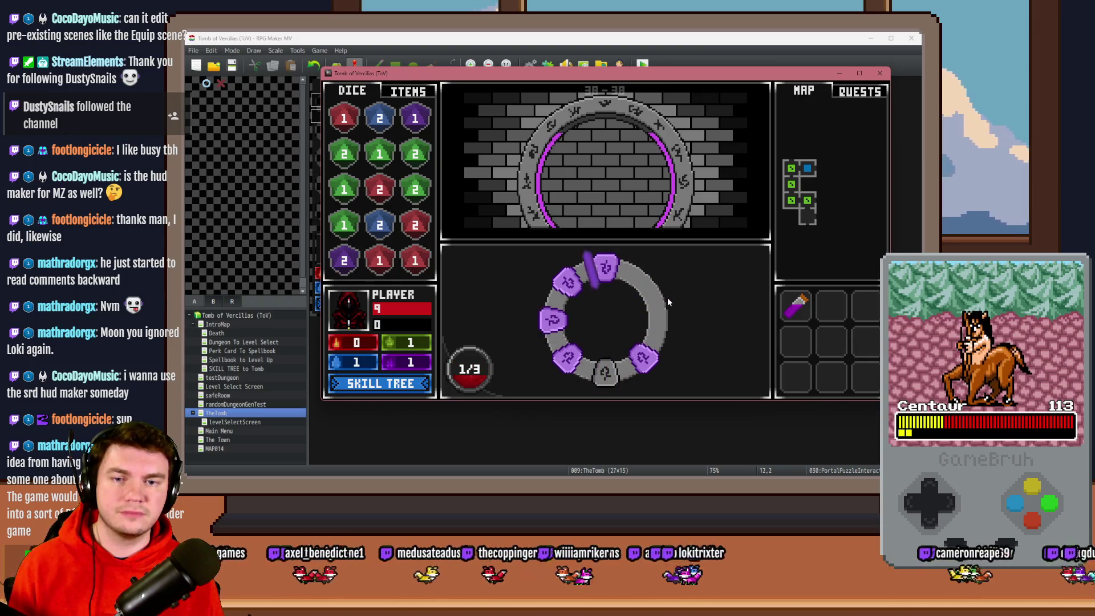
click(667, 302)
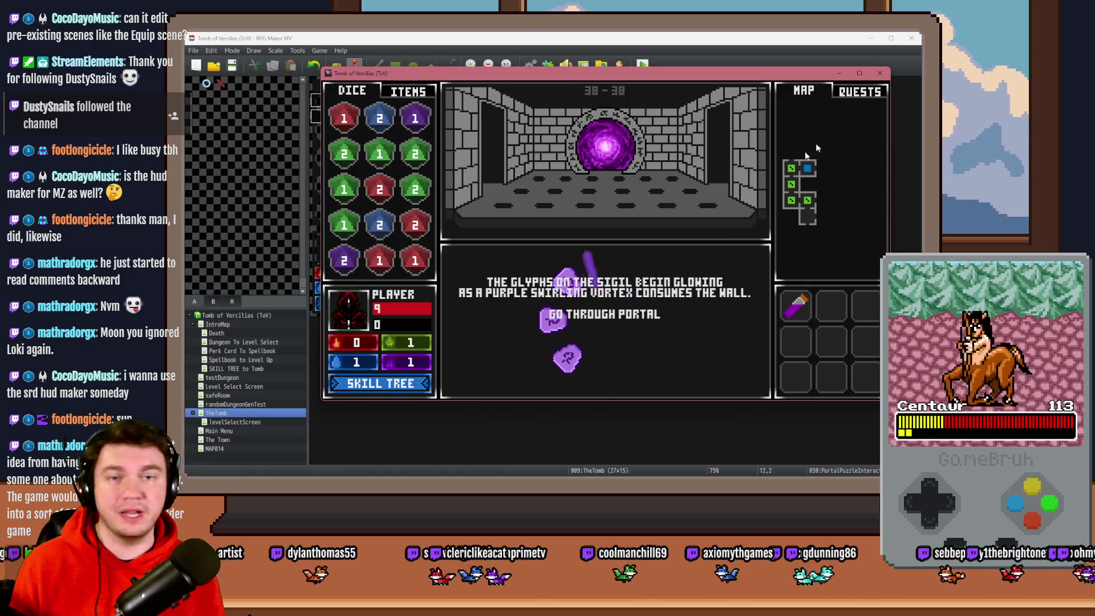
click(882, 74)
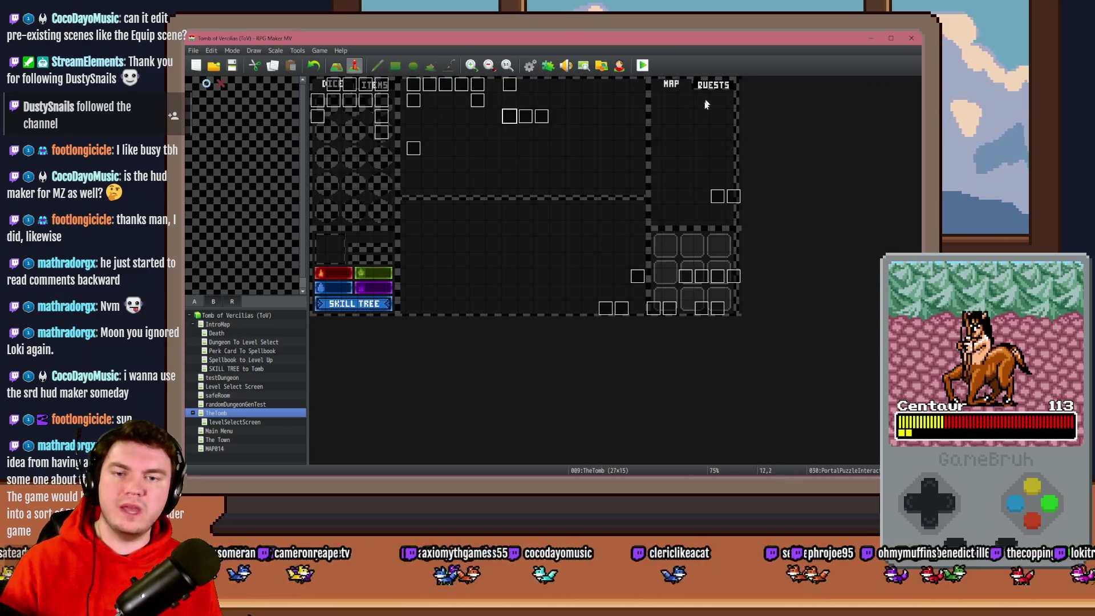
Open PortalPuzzleInteractions, inspect the portal picture, and select its showPicture script
double_click(510, 115)
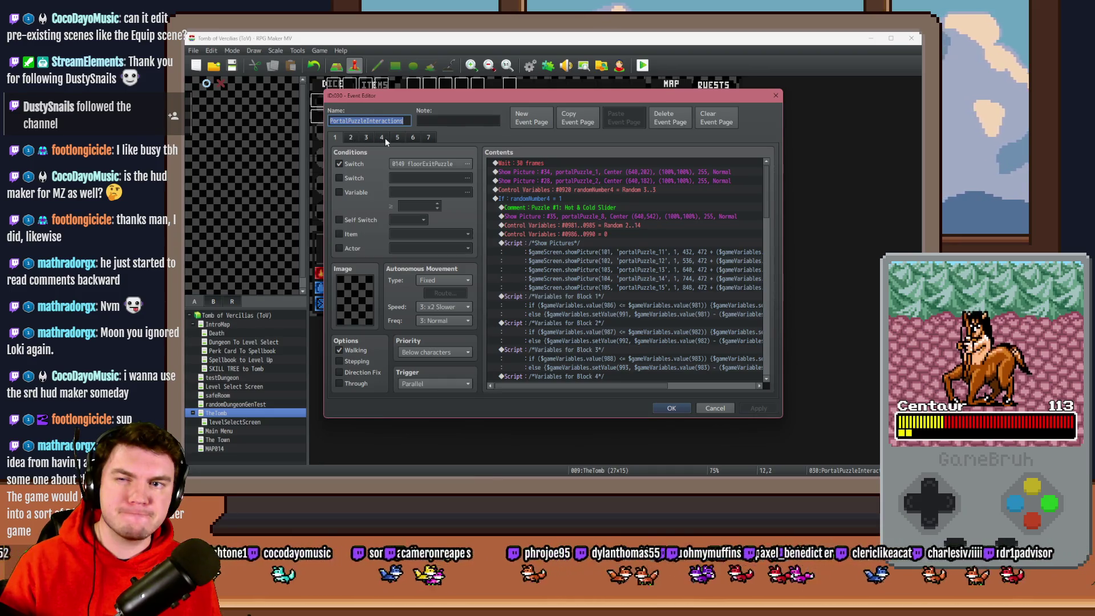
drag(768, 184, 768, 269)
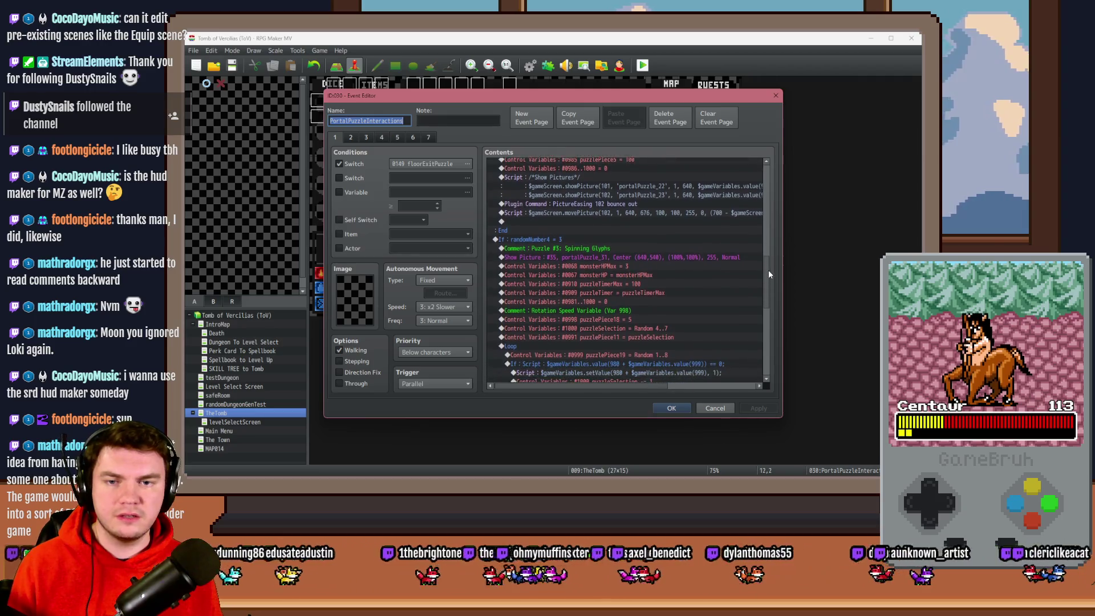
double_click(661, 253)
click(622, 216)
key(Escape)
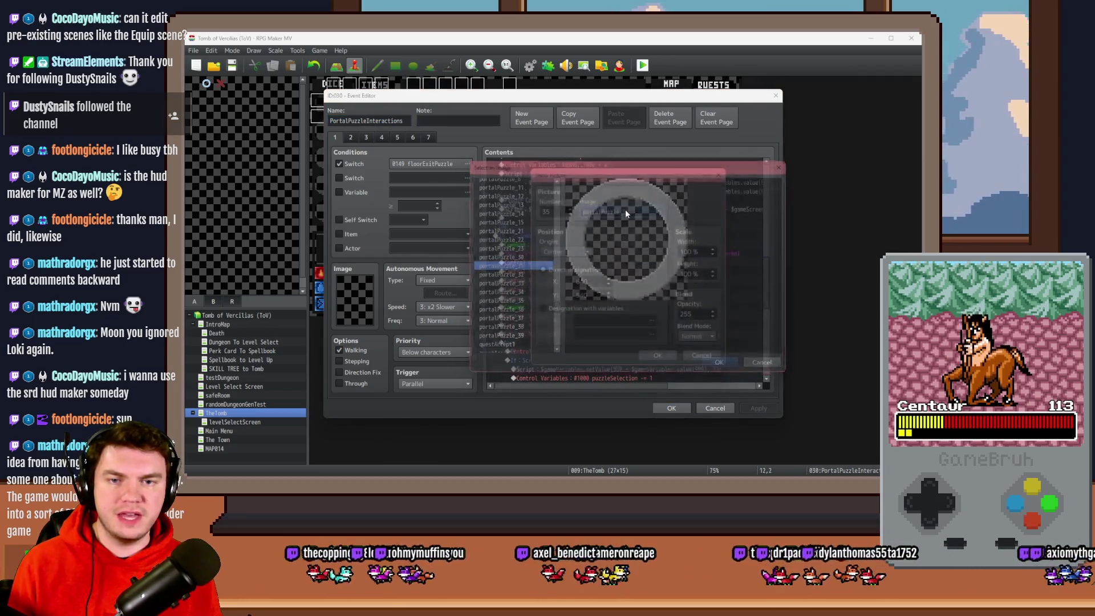
key(Escape)
scroll(627, 309, down, 4)
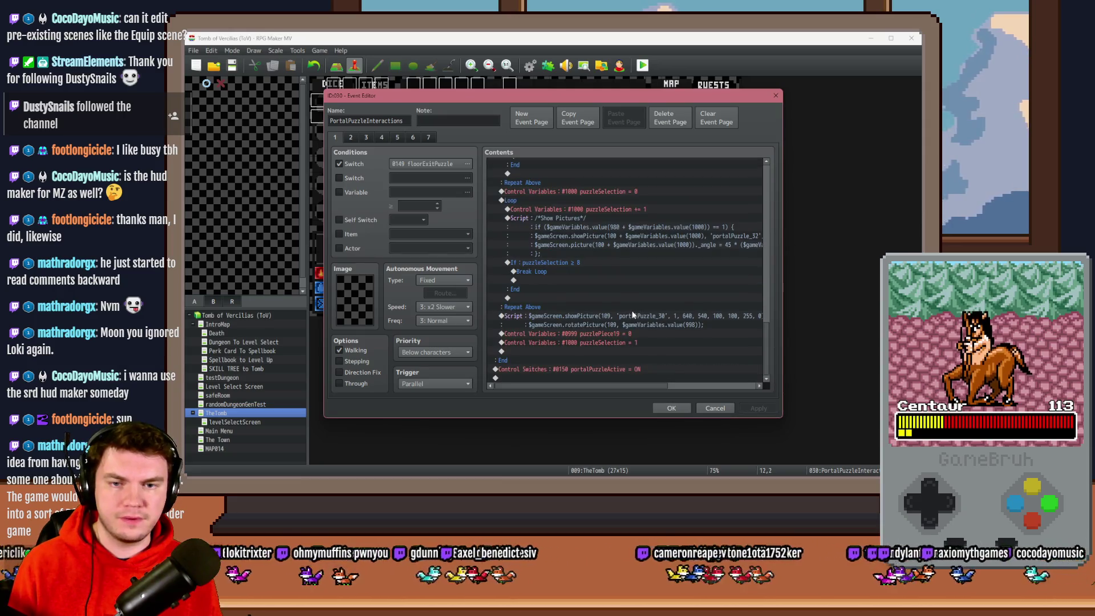
click(651, 317)
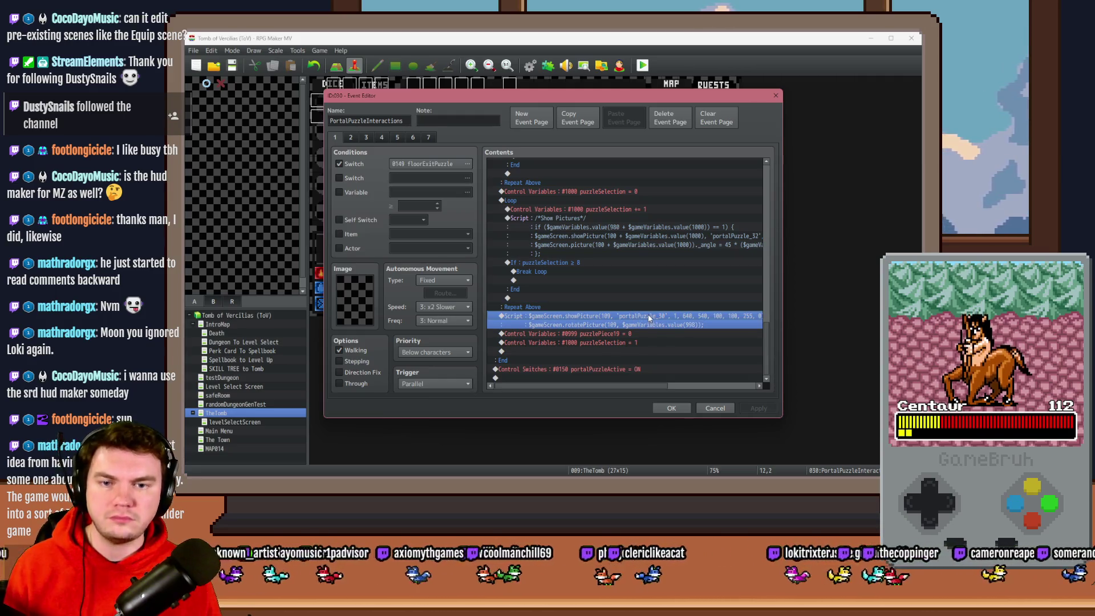
Paste the script above the Wait in page 4's YOU WIN branch and open it
click(381, 138)
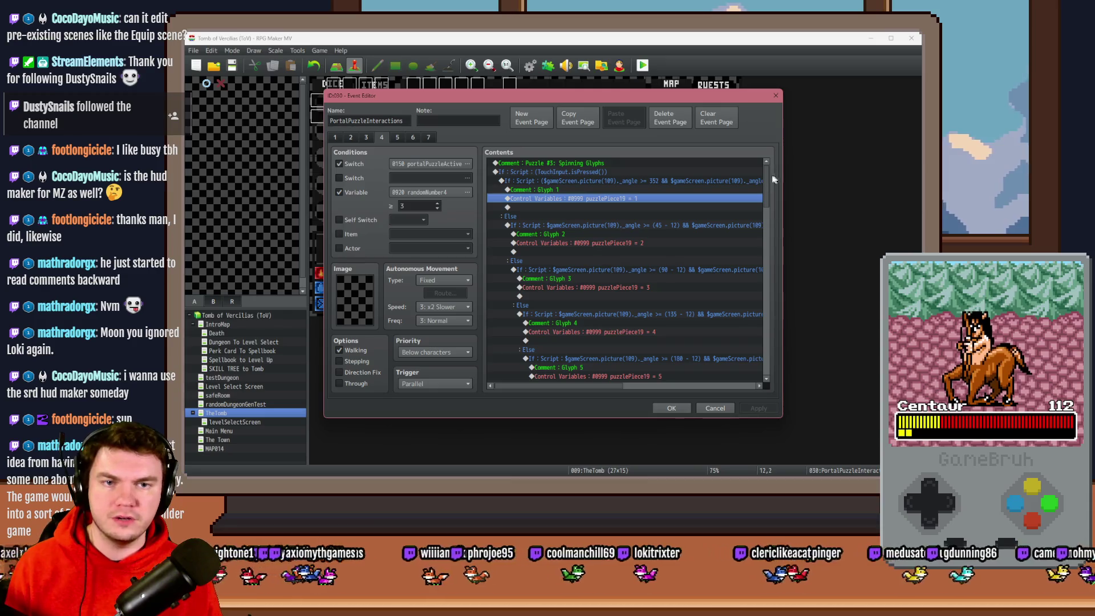
drag(769, 173, 771, 279)
click(540, 272)
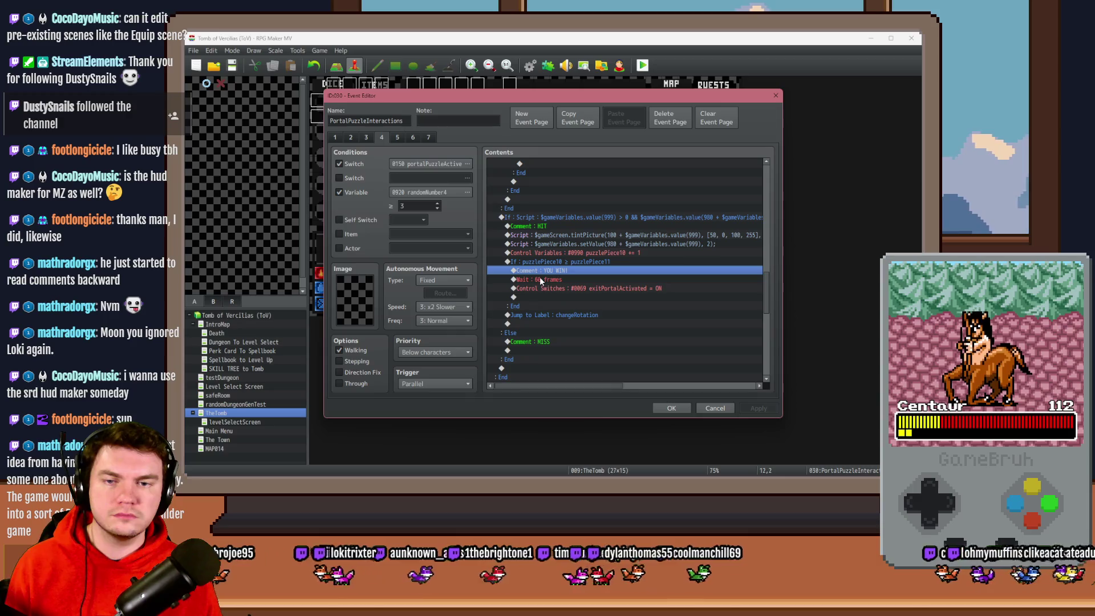
click(539, 278)
key(ctrl+v)
double_click(557, 288)
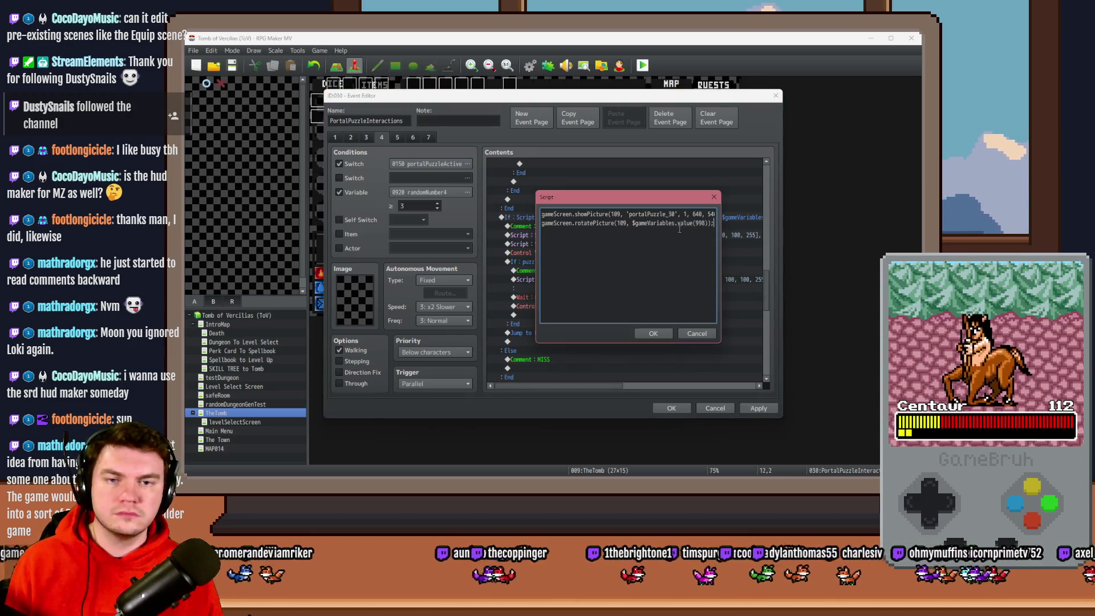
Delete the rotatePicture line and change showPicture to movePicture
key(shift+Home)
key(BackSpace)
key(BackSpace)
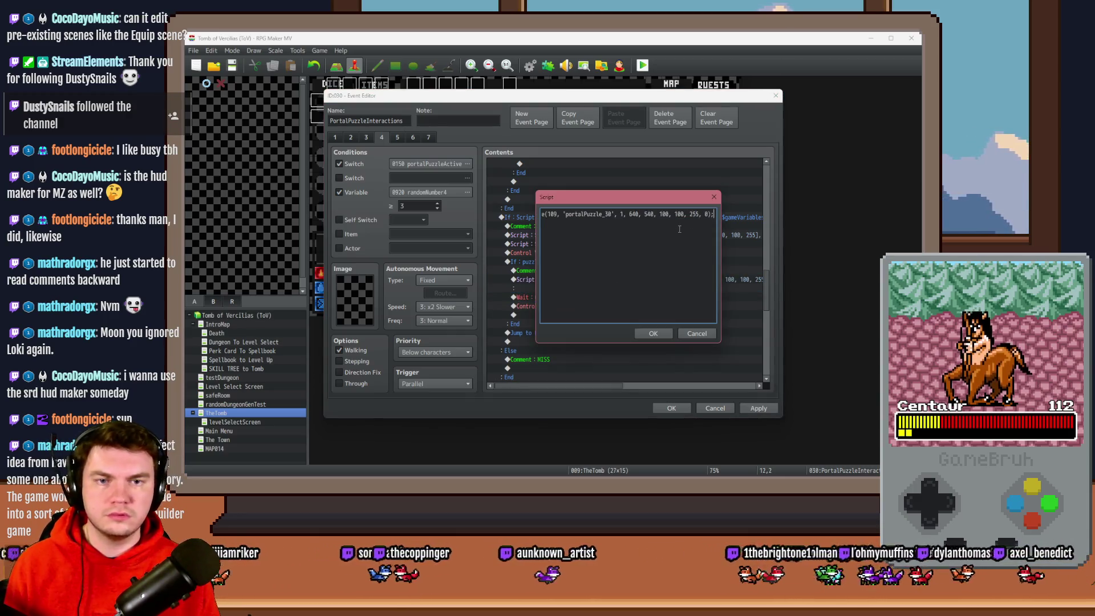
key(Home)
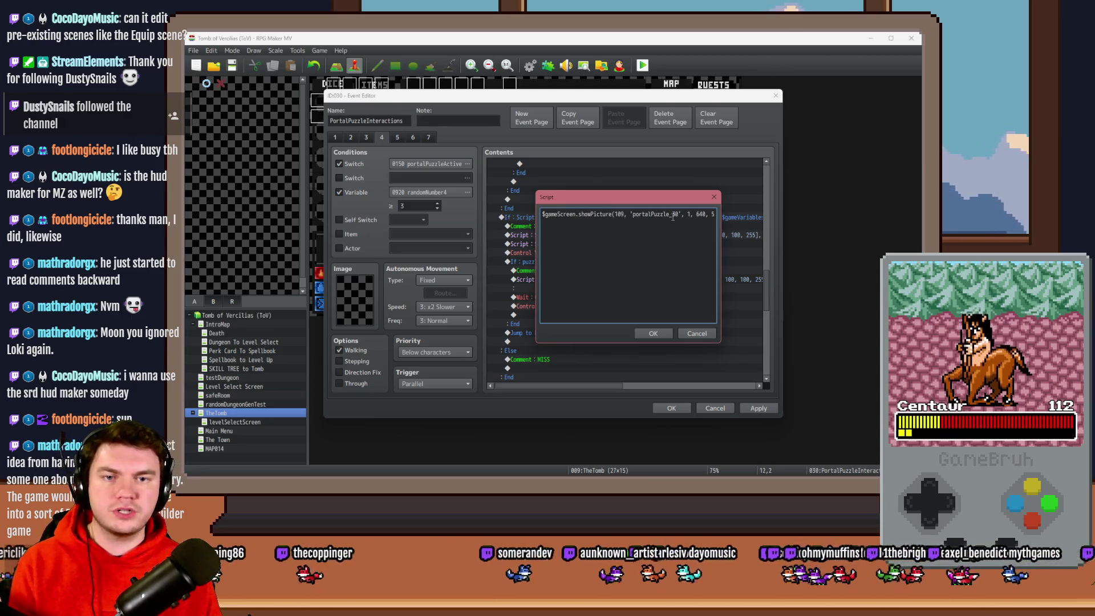
double_click(584, 214)
click(591, 214)
key(BackSpace)
key(BackSpace)
key(BackSpace)
key(BackSpace)
text(move)
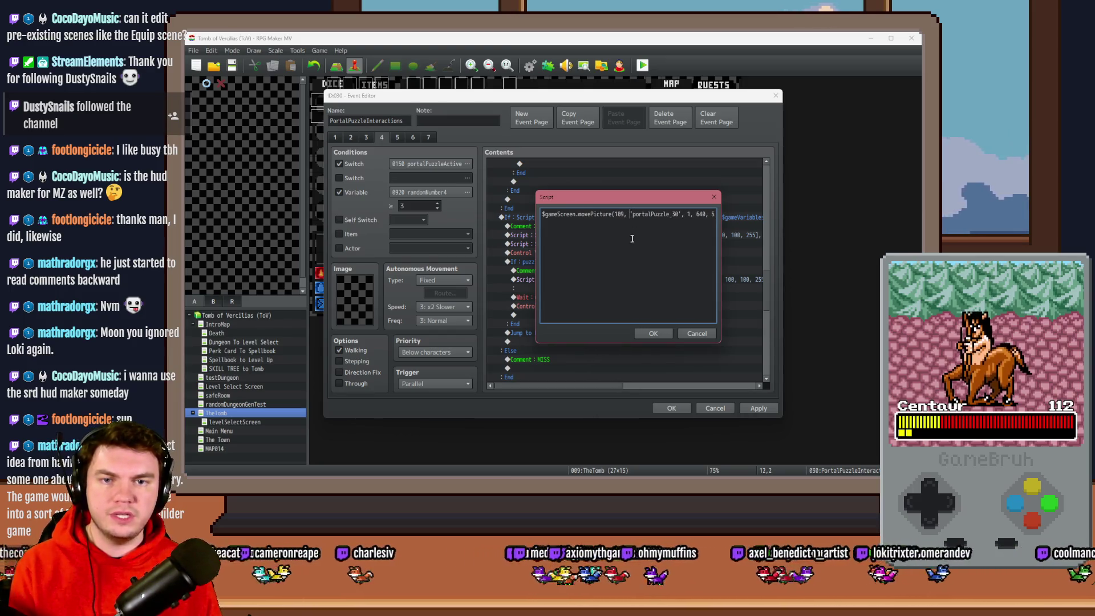
Drop the image name, set opacity 0 and duration 45, and confirm the script
key(Delete)
key(Delete)
key(Delete)
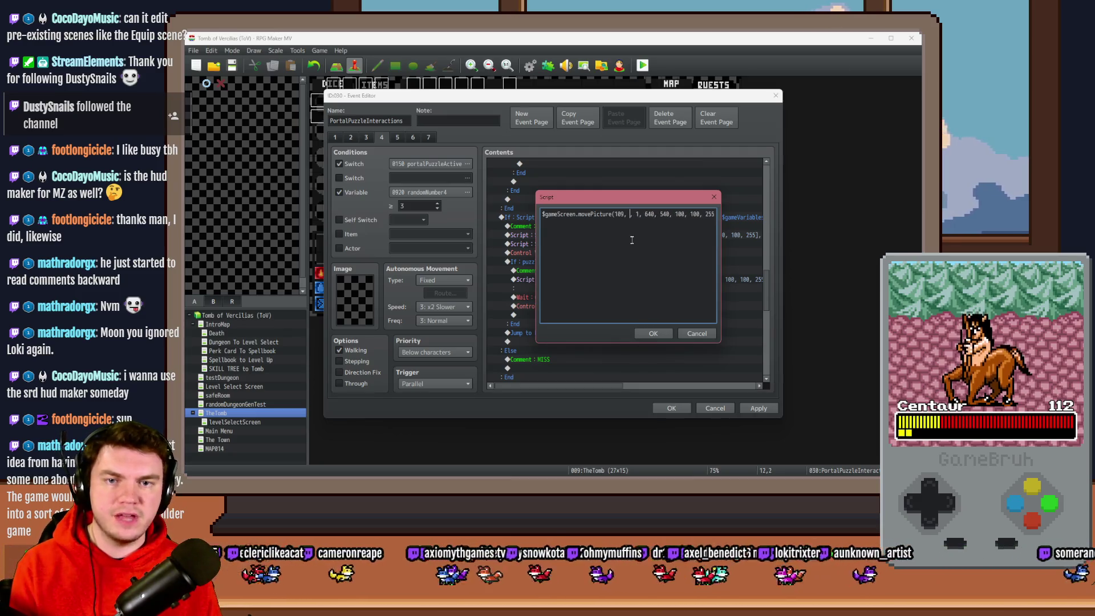
key(Delete)
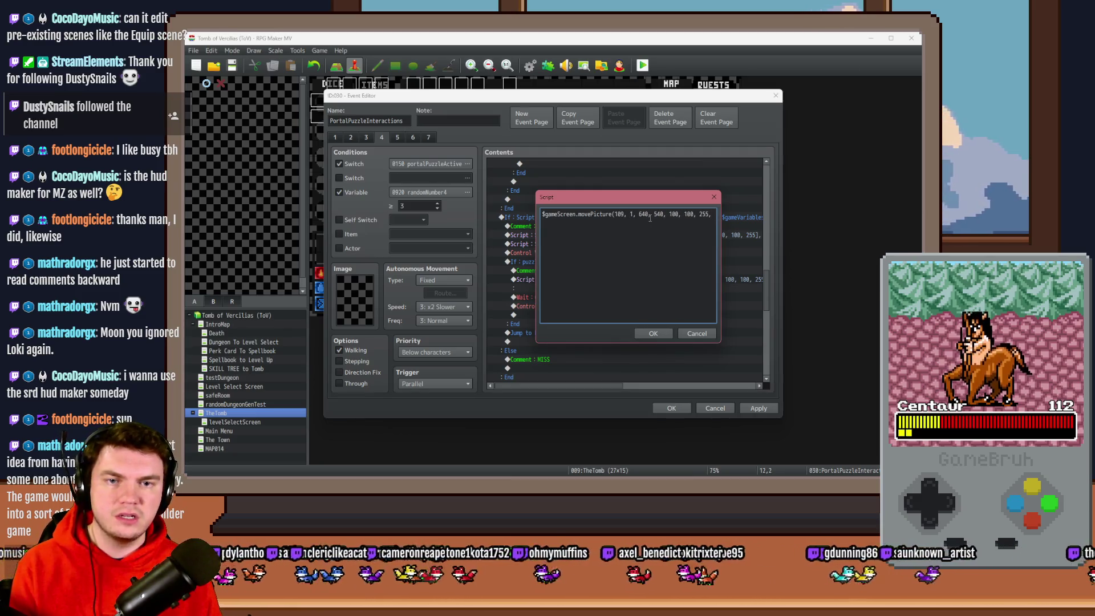
key(End)
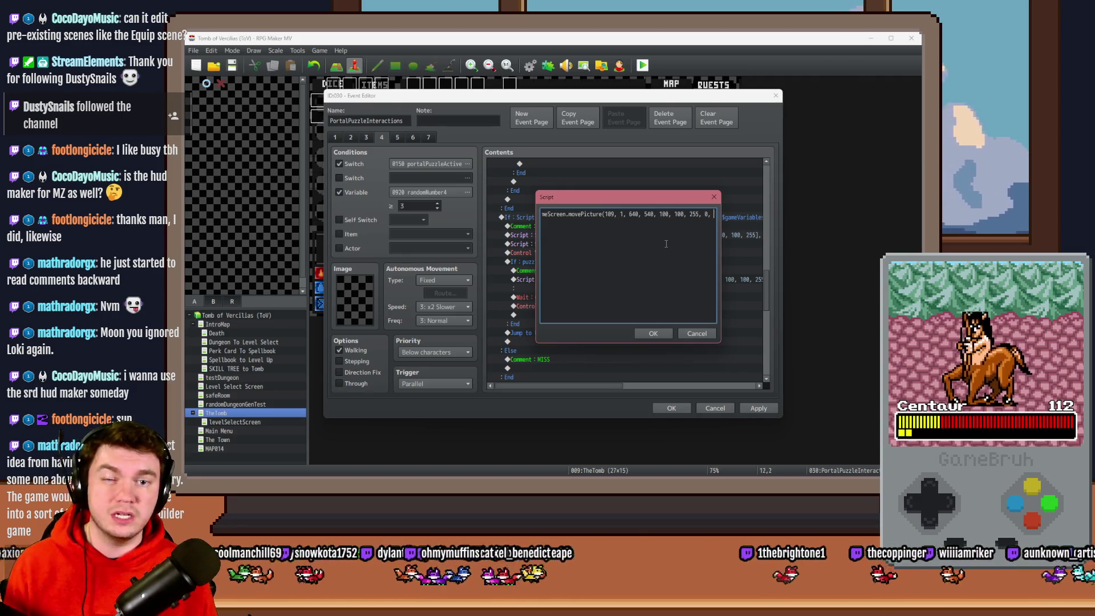
text(45);)
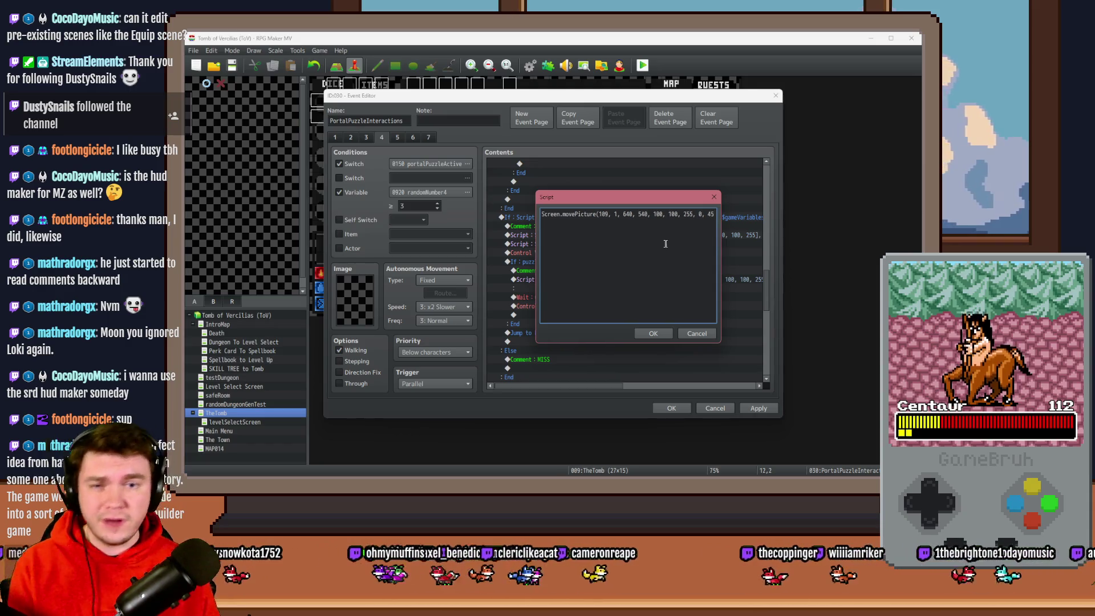
double_click(682, 214)
text(0)
click(652, 334)
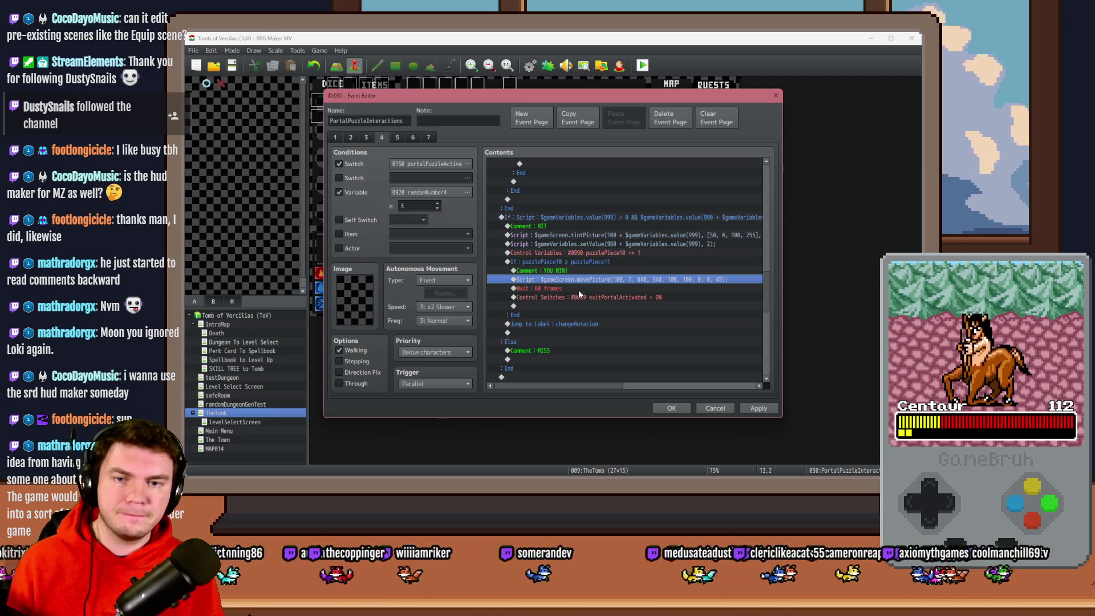
key(Down)
key(Down)
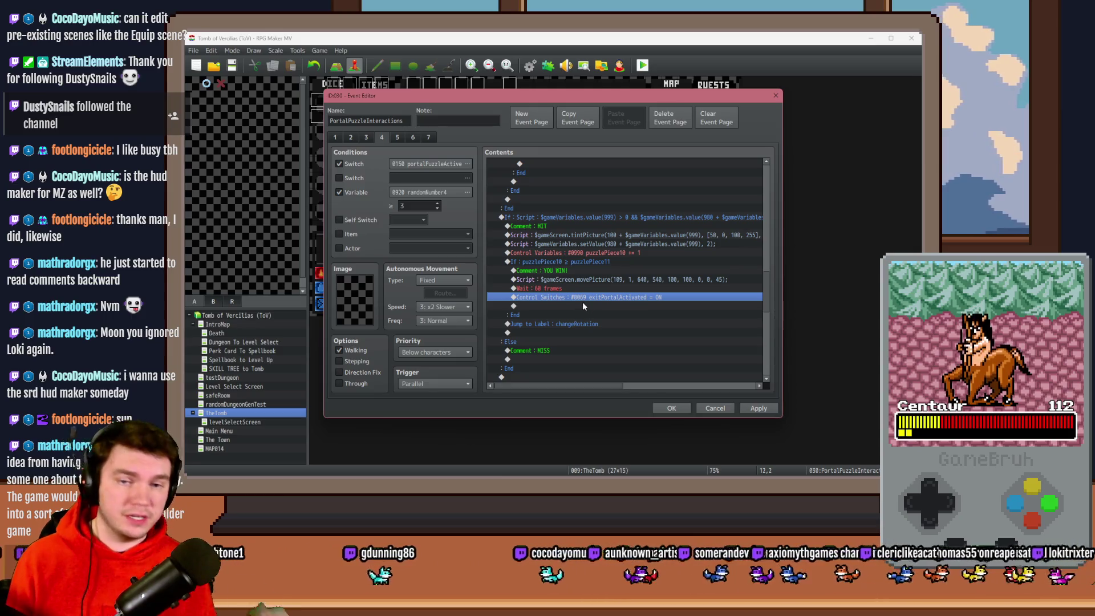
Reselect the movePicture line and confirm the PortalPuzzleInteractions event with OK
click(610, 280)
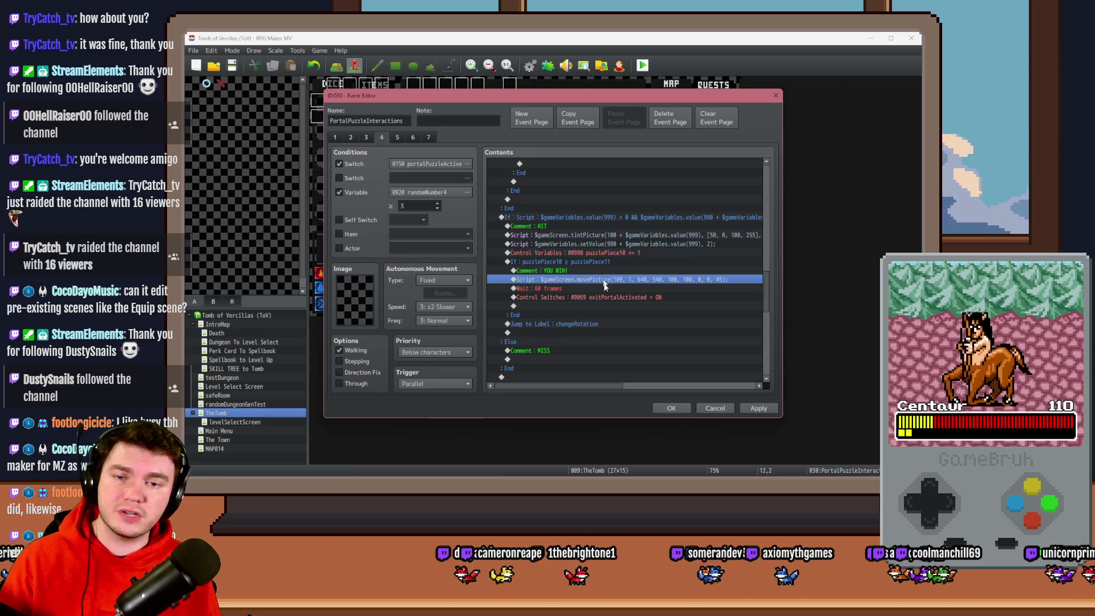
click(674, 410)
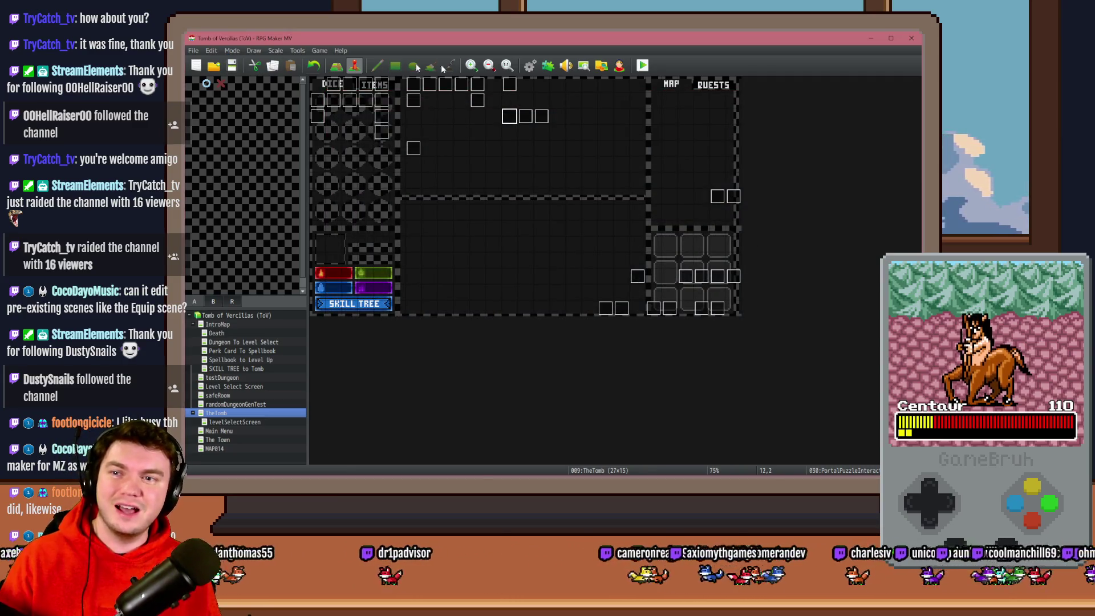
Start a fresh playtest and run it fullscreen on the perk card screen
click(643, 66)
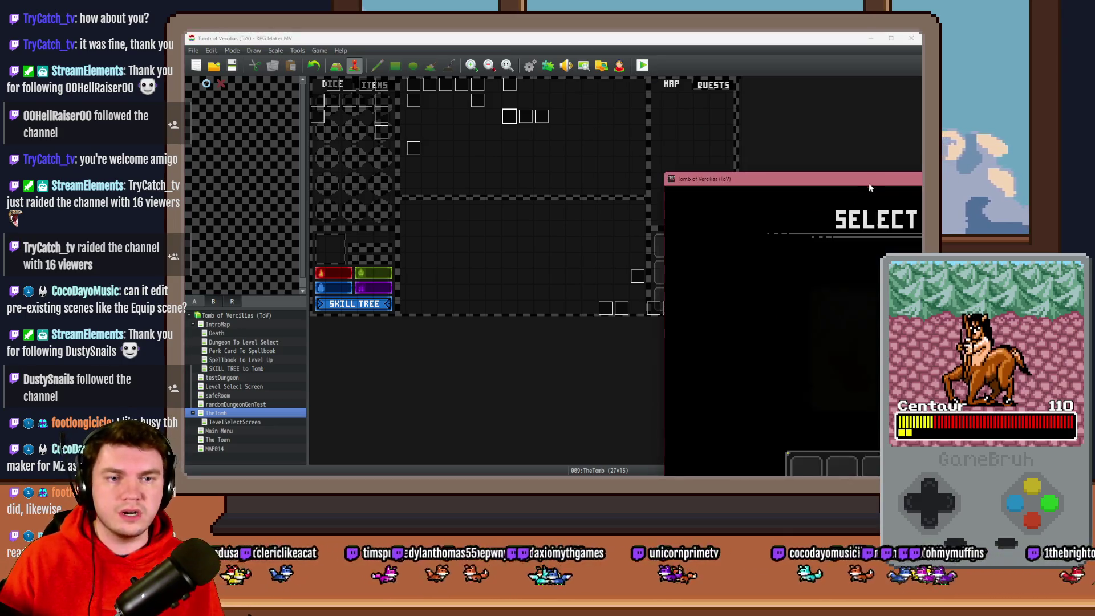
drag(439, 107, 467, 94)
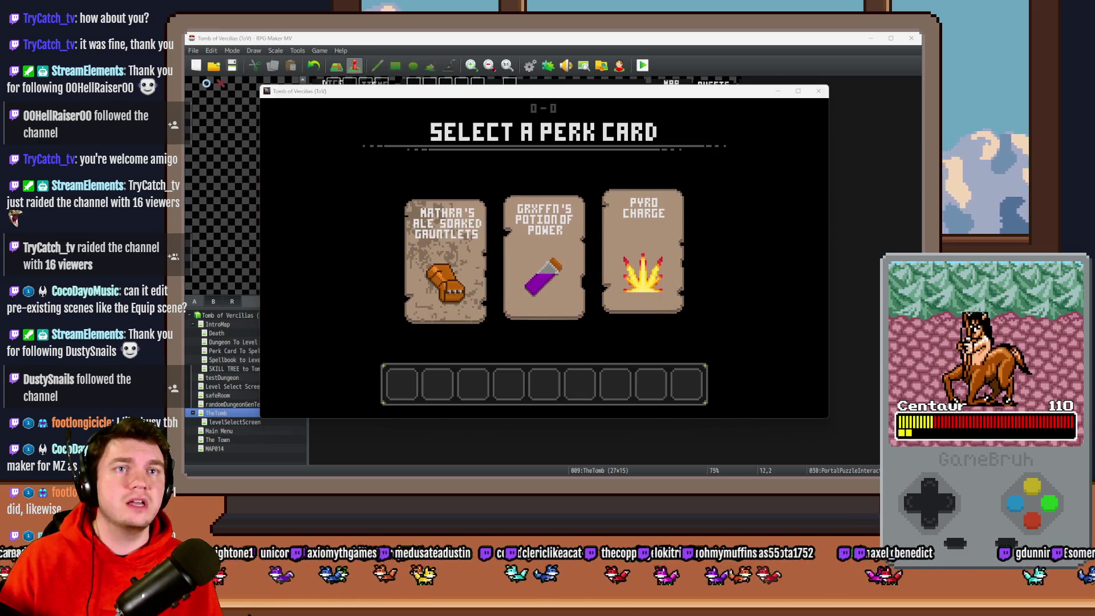
key(F4)
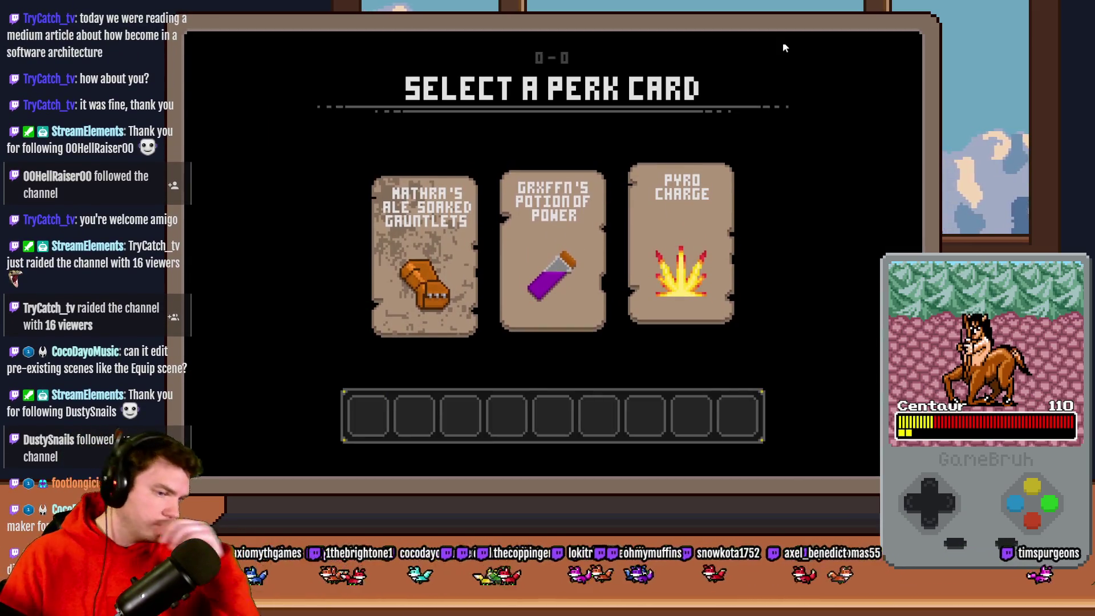
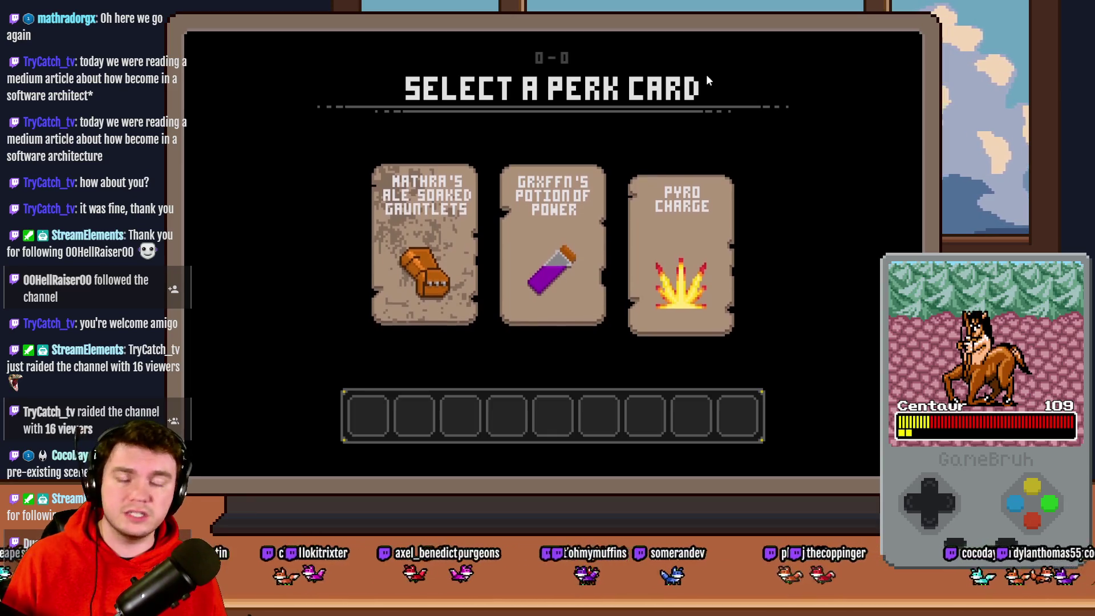
Pick the Gauntlets card from the perk choices to begin the dungeon run
mouse_move(737, 210)
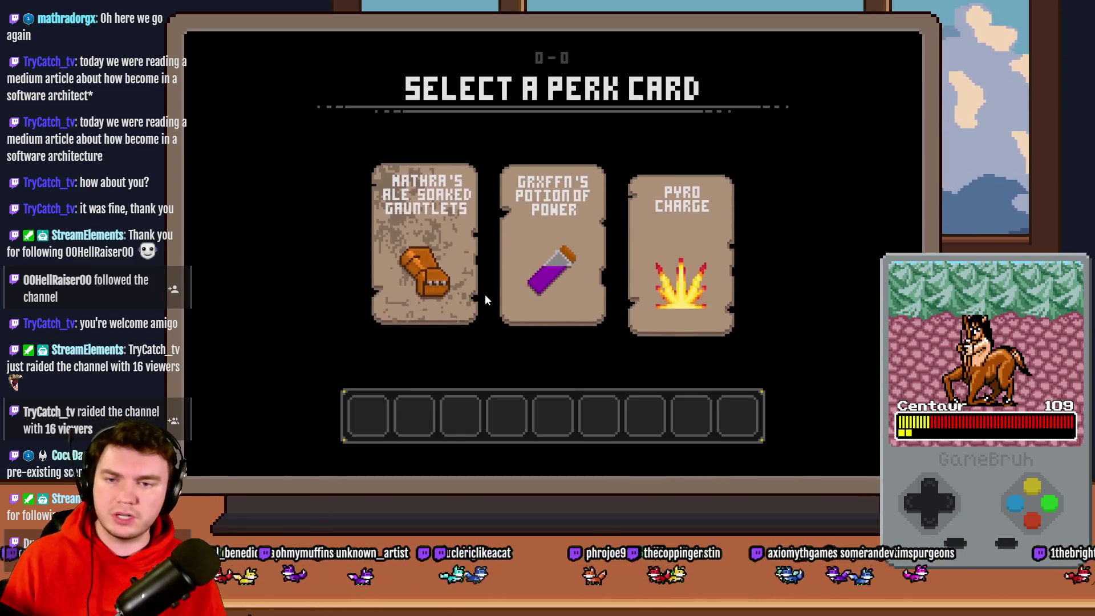
mouse_move(427, 251)
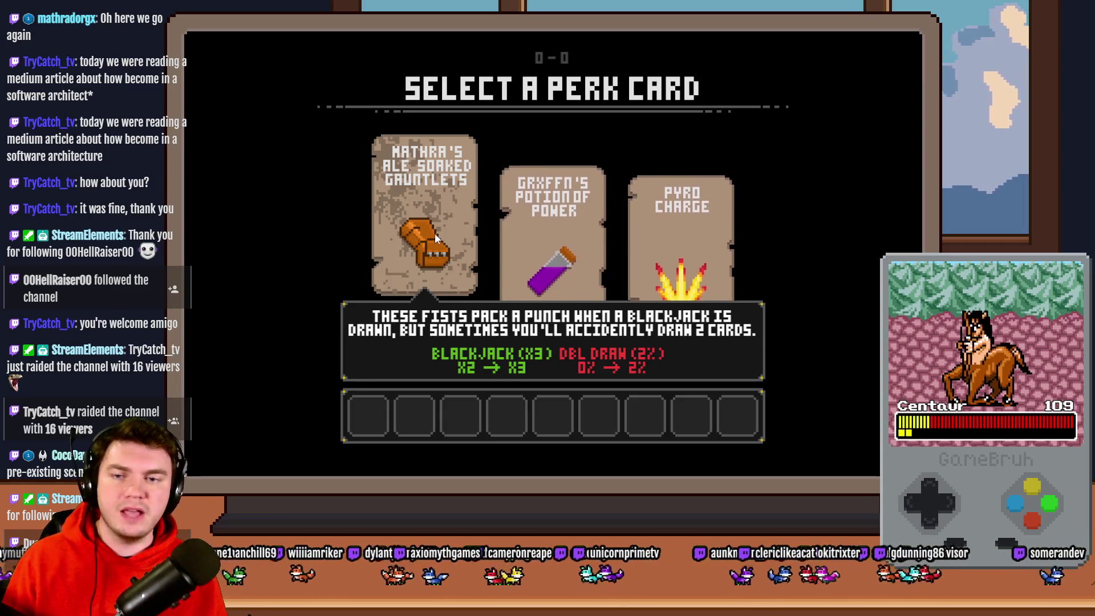
click(437, 235)
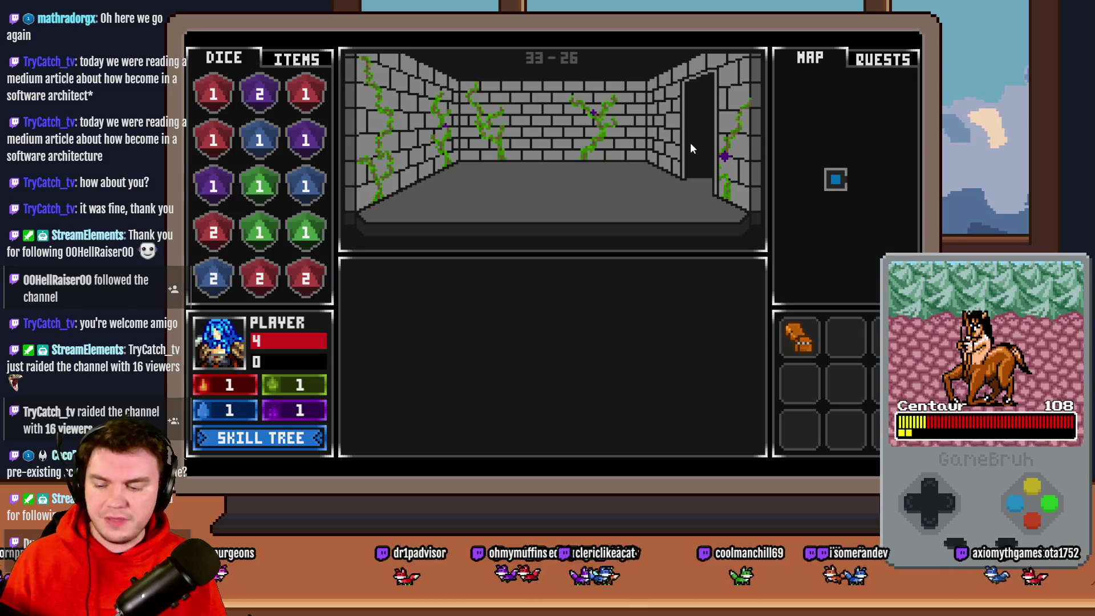
Step forward one tile, drag the red 1 die onto a grid die to merge, then exit the playtest
key(w)
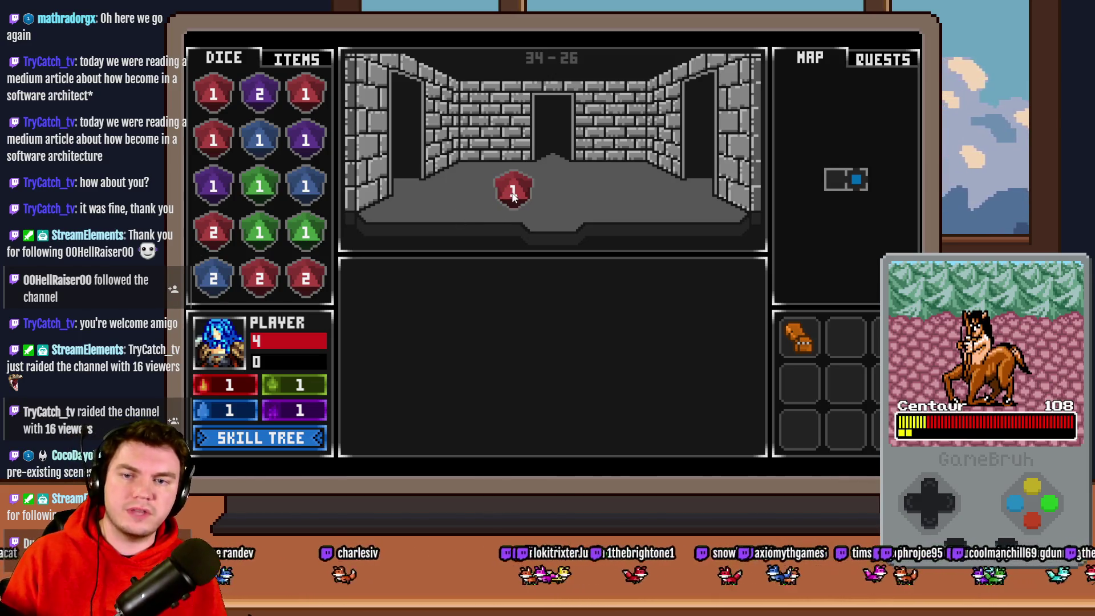
mouse_move(515, 196)
mouse_down()
mouse_move(266, 117)
mouse_move(264, 151)
mouse_move(215, 99)
mouse_up()
mouse_move(214, 140)
mouse_down()
mouse_move(305, 92)
mouse_move(227, 109)
mouse_up()
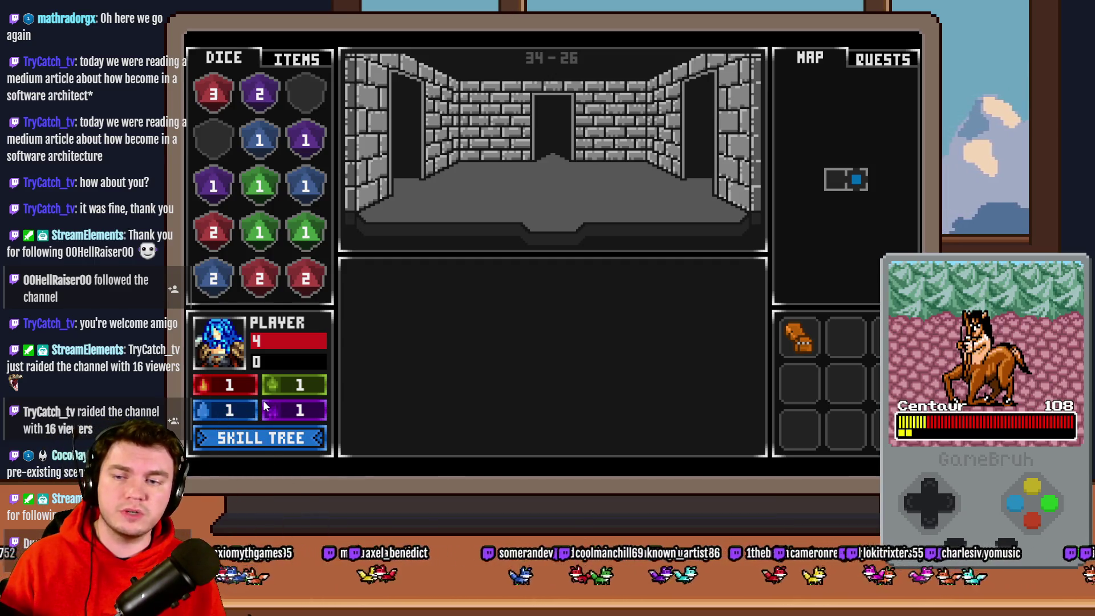
key(alt+F4)
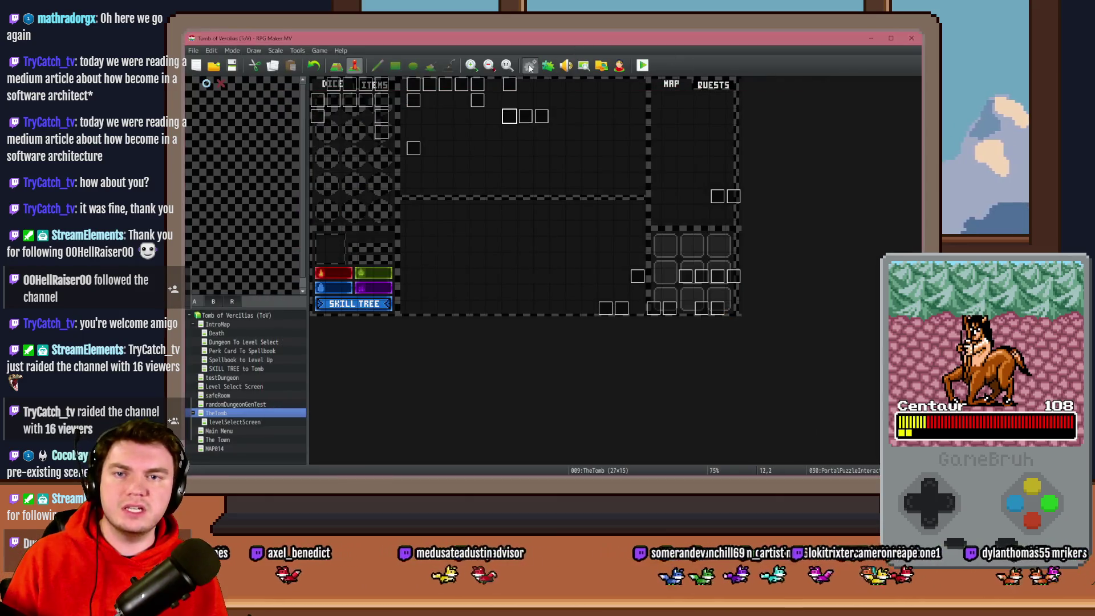
Set randomNumber2's random maximum to 1 in the Spawn Monsters/Items/Traps common event, then save and playtest
click(530, 66)
double_click(608, 223)
key(Tab)
text(1)
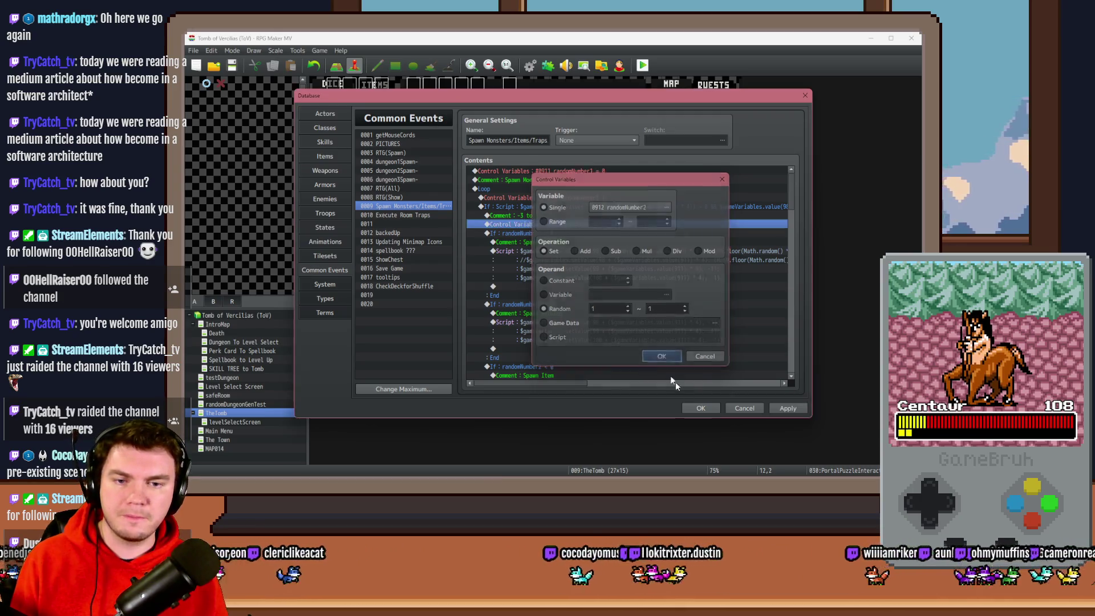
click(662, 357)
click(700, 407)
key(ctrl+r)
click(517, 271)
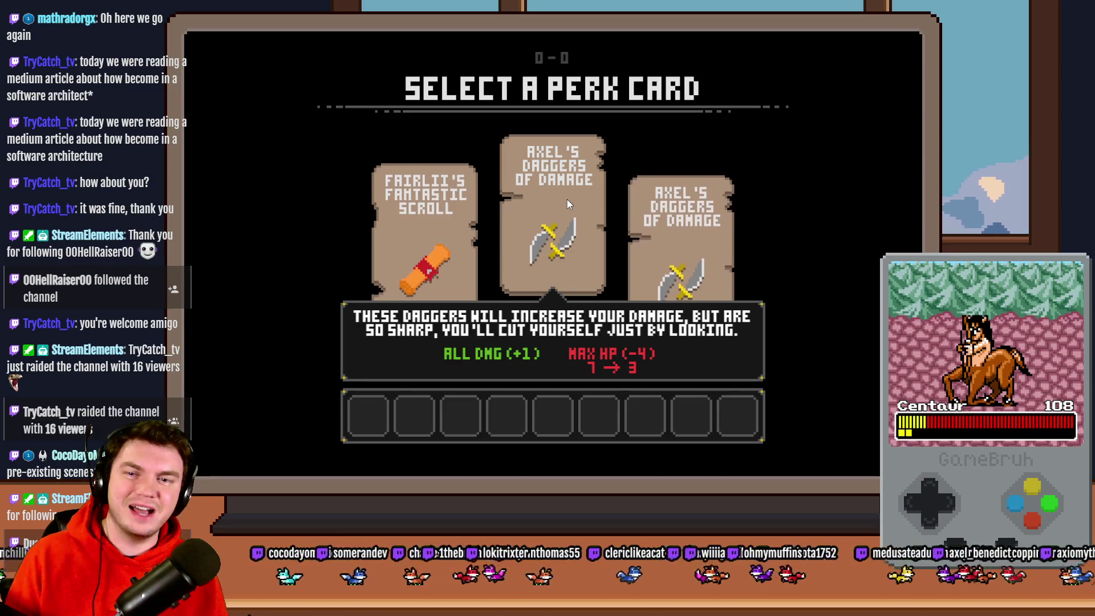
Take the Daggers perk, advance, then take Pyro Charge and walk into the orc encounter
click(567, 199)
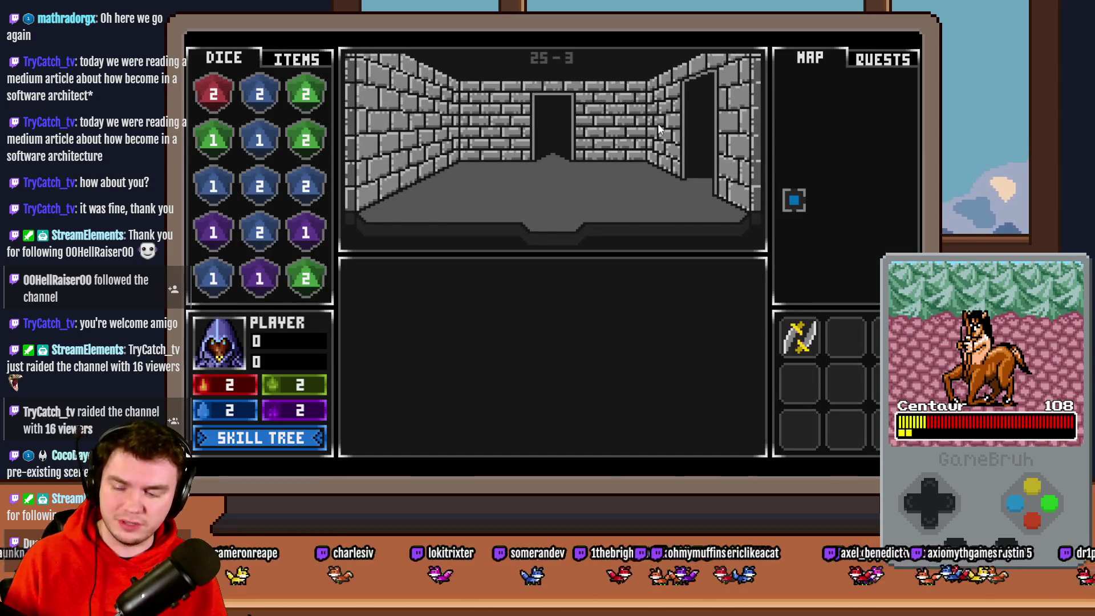
click(578, 248)
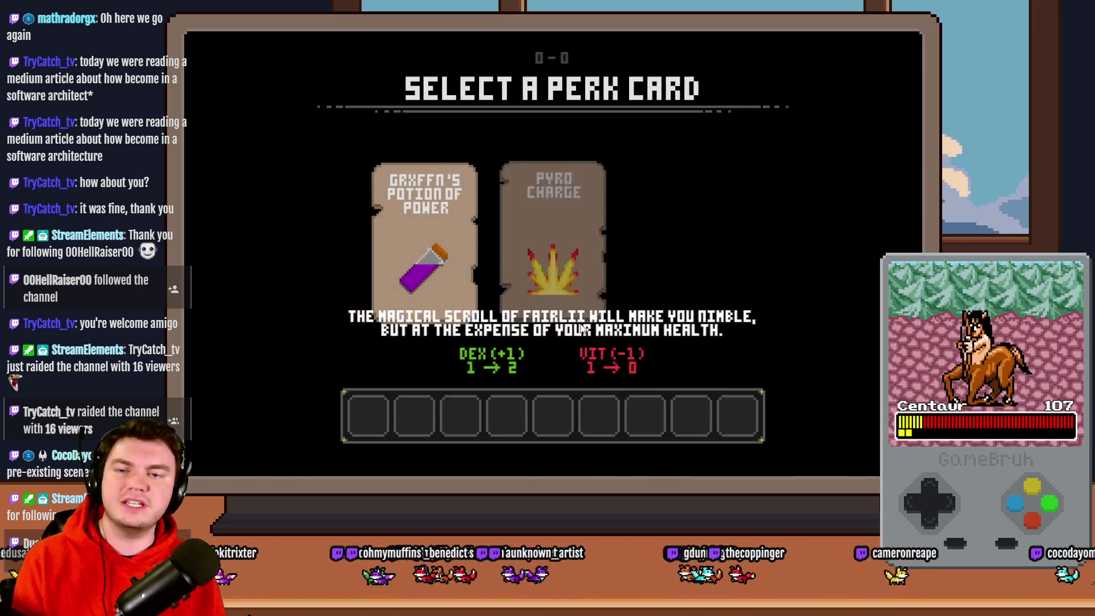
click(522, 248)
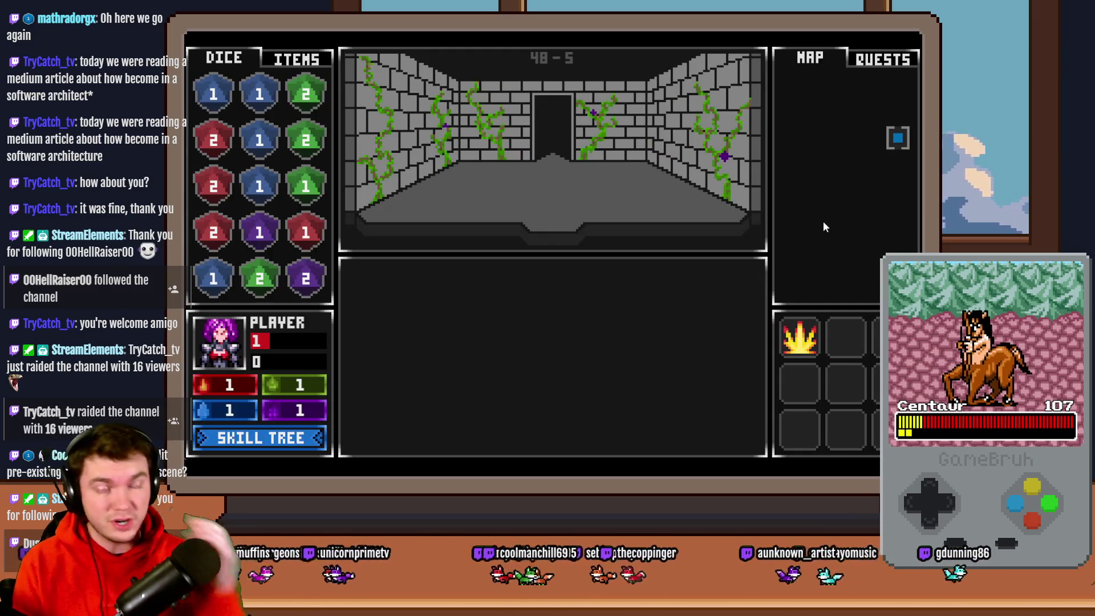
key(w)
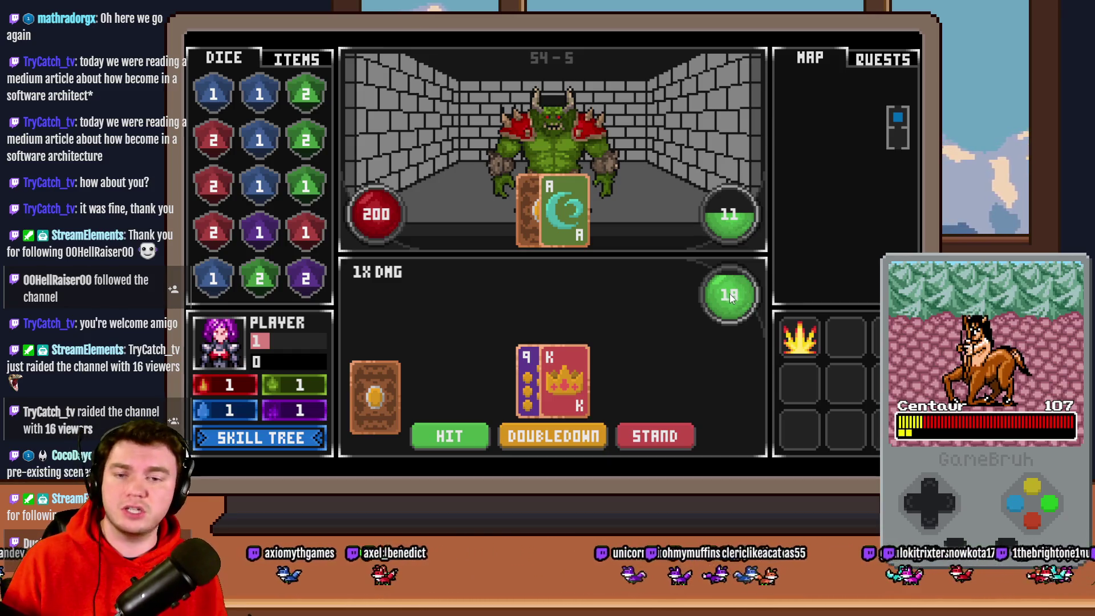
Stand, hit to 21 and stand, bet EVENS on the dice roll, then close the playtest
click(674, 424)
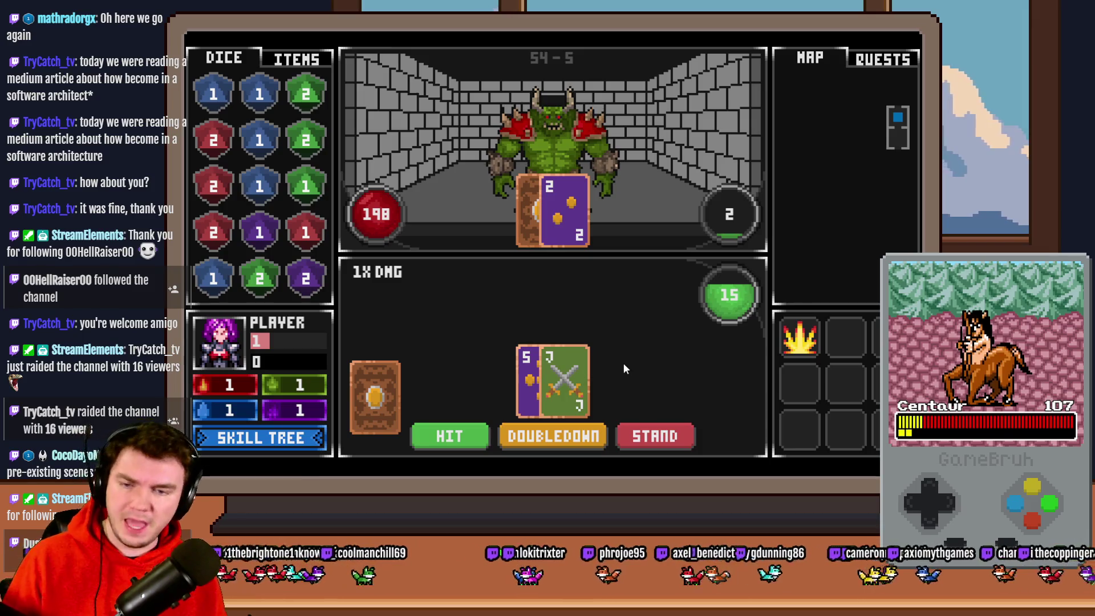
click(466, 430)
click(656, 435)
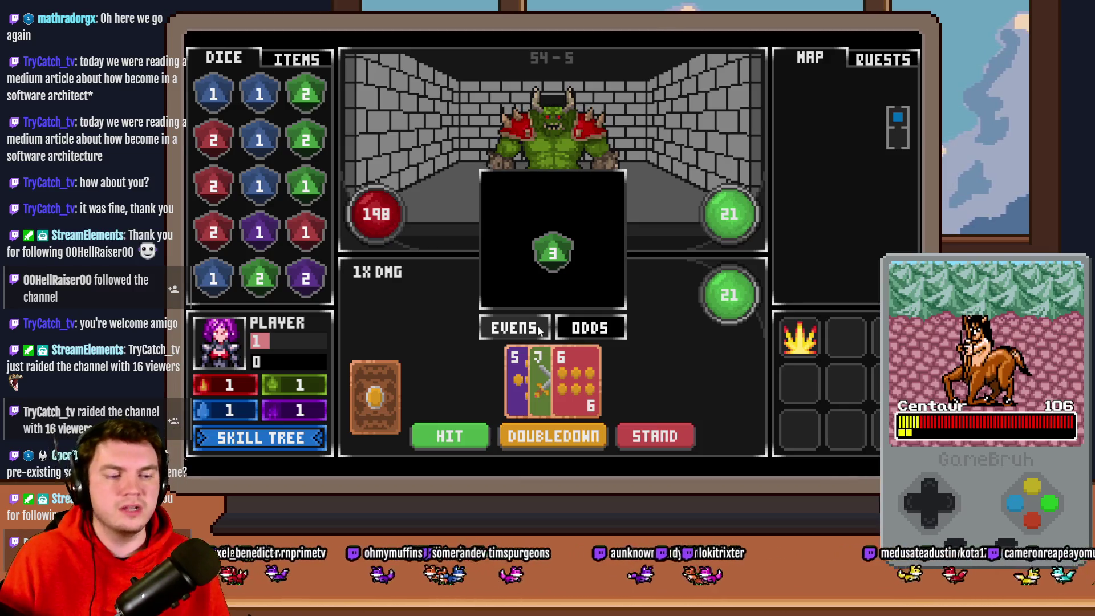
click(537, 325)
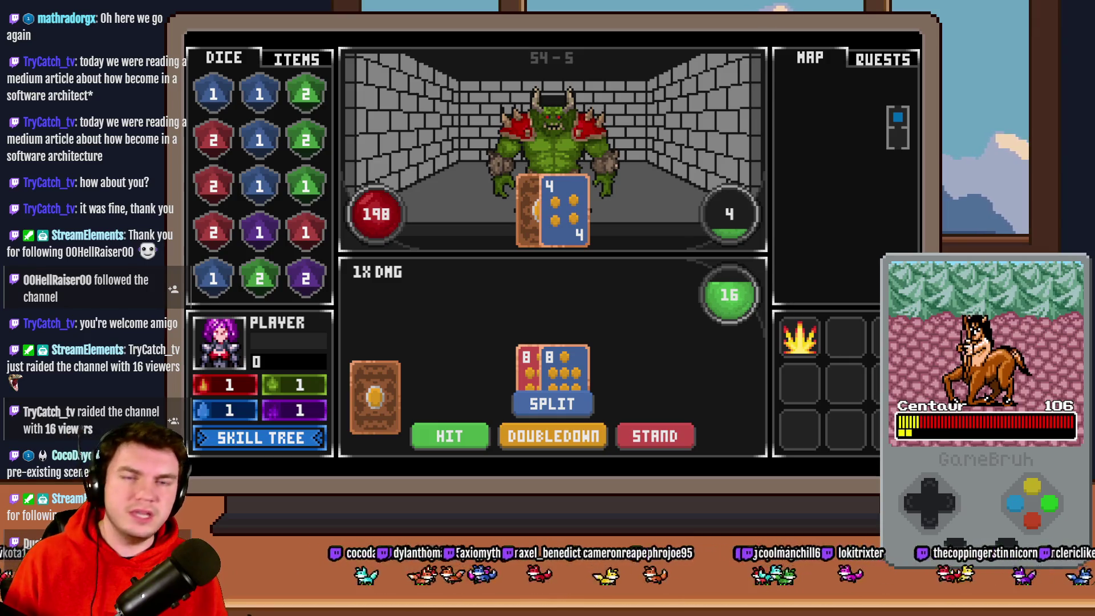
key(alt+F4)
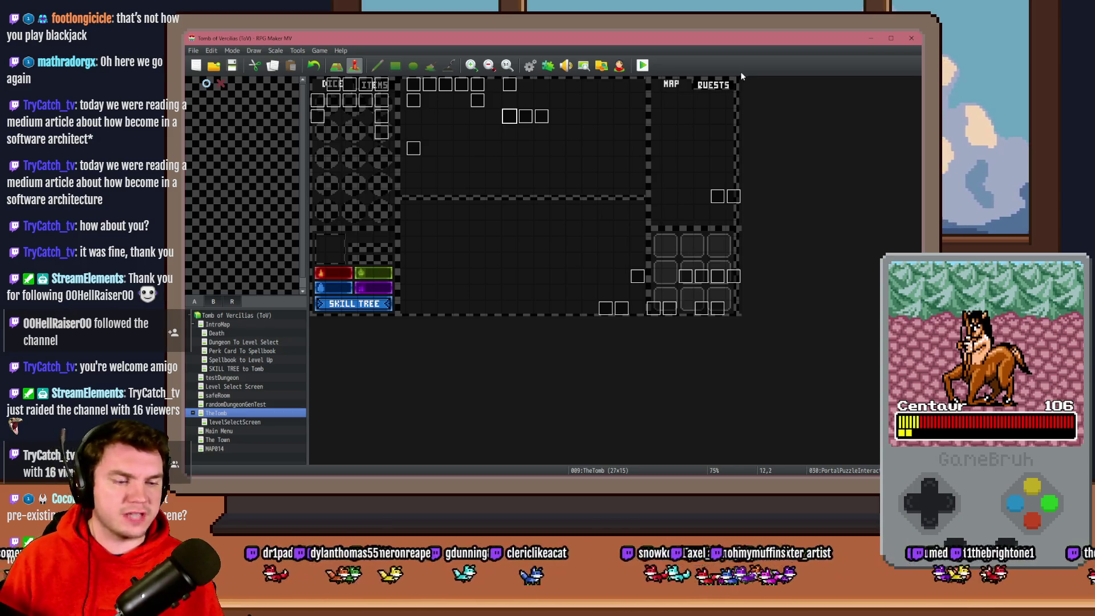
key(alt+Tab)
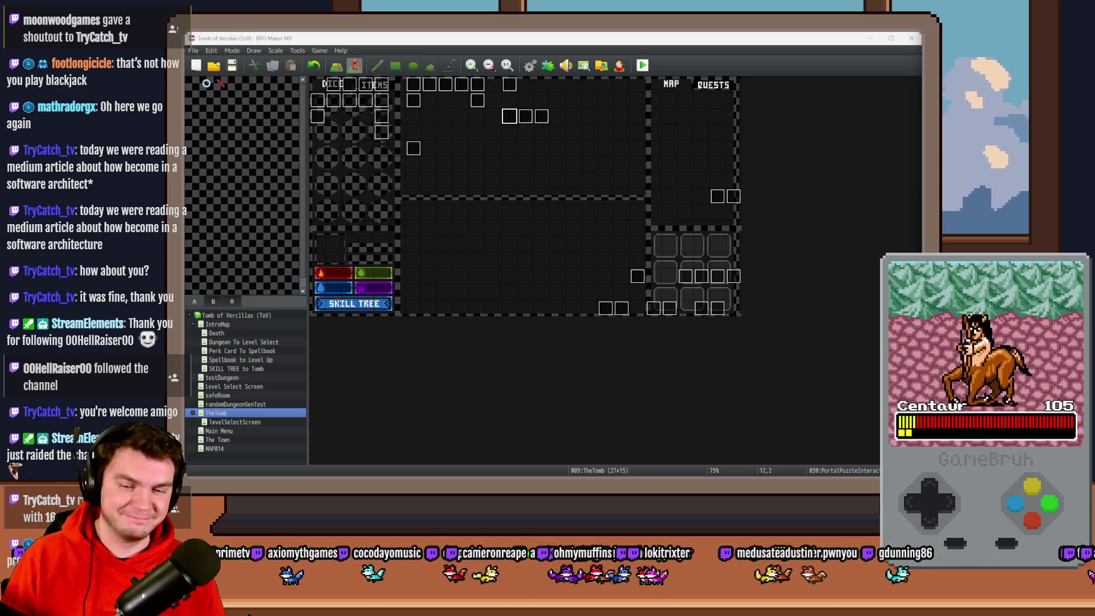
click(723, 47)
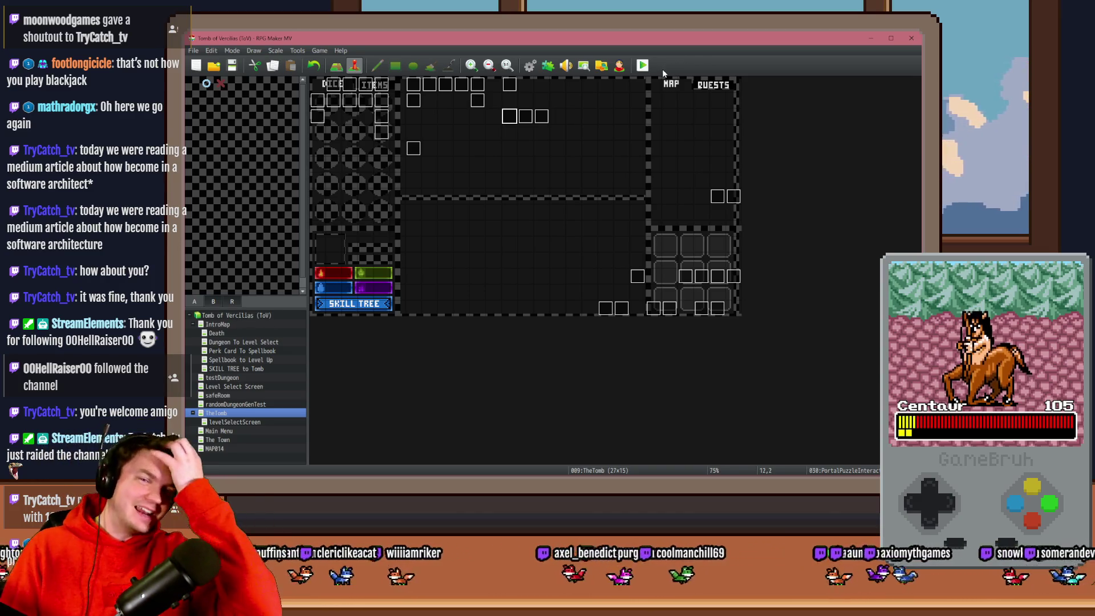
click(530, 65)
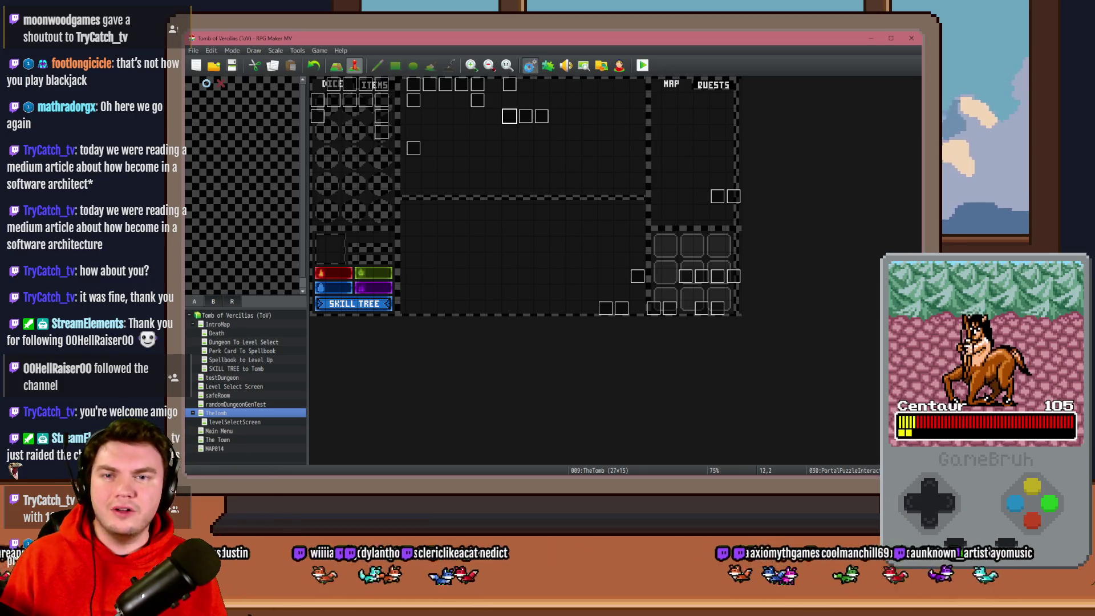
Restore randomNumber2's original random upper bound in the common event, save, and start a playtest
double_click(557, 223)
click(685, 312)
click(684, 312)
click(662, 357)
click(701, 408)
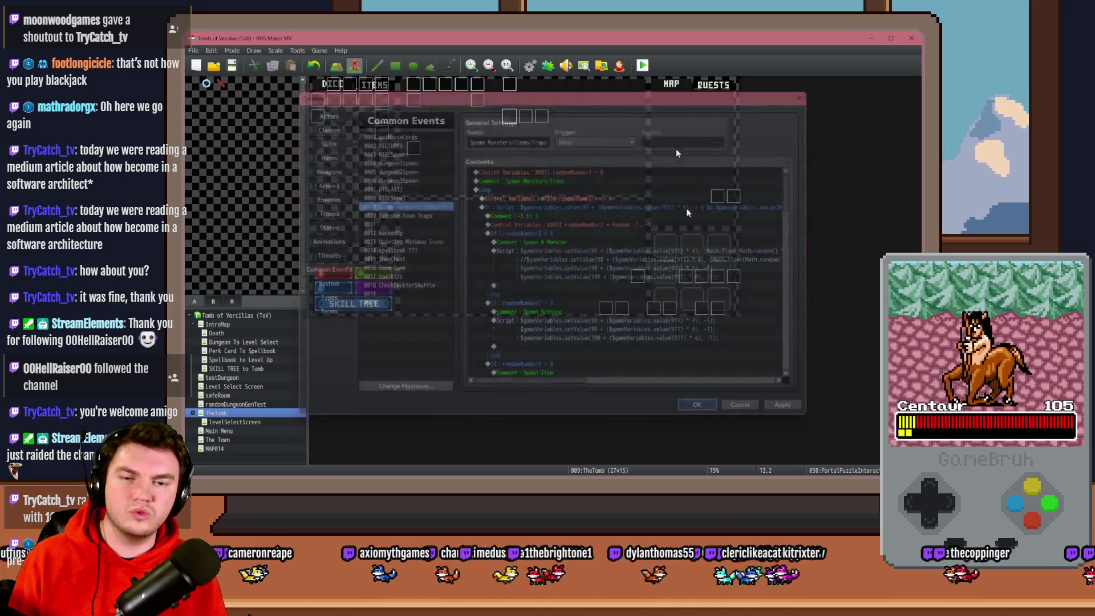
key(ctrl+r)
click(531, 276)
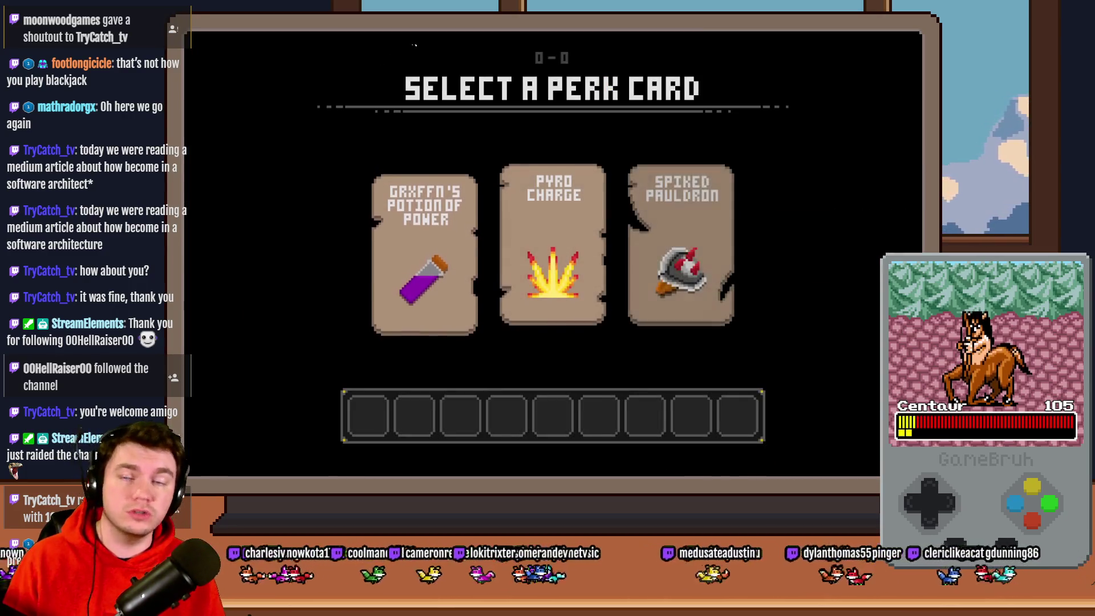
Take the Spiked Pauldron perk and walk down the corridor to the glyph frame room
click(652, 225)
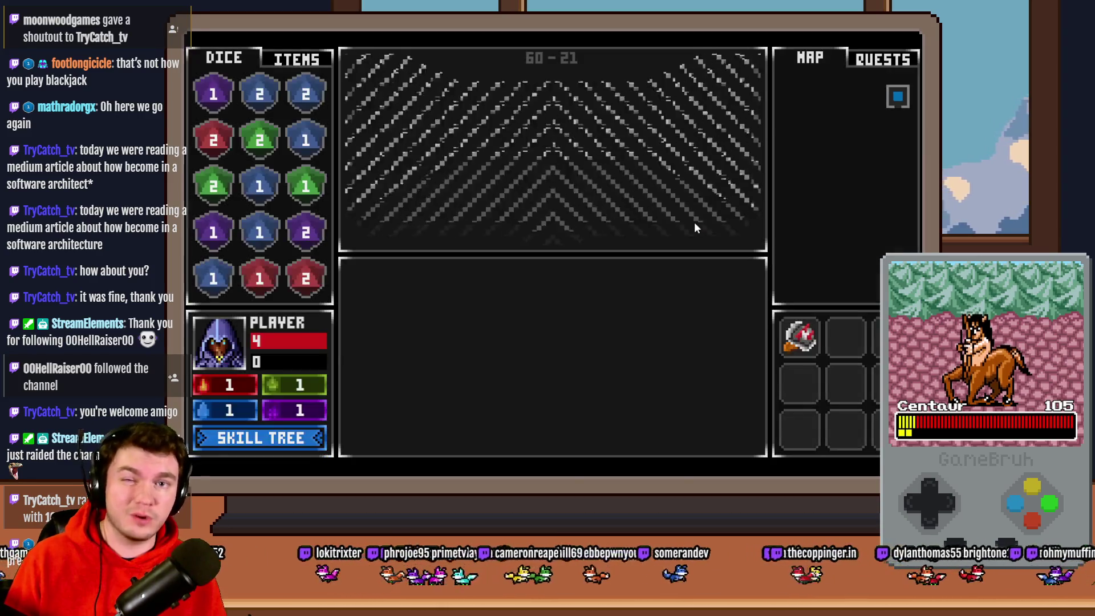
key(Up)
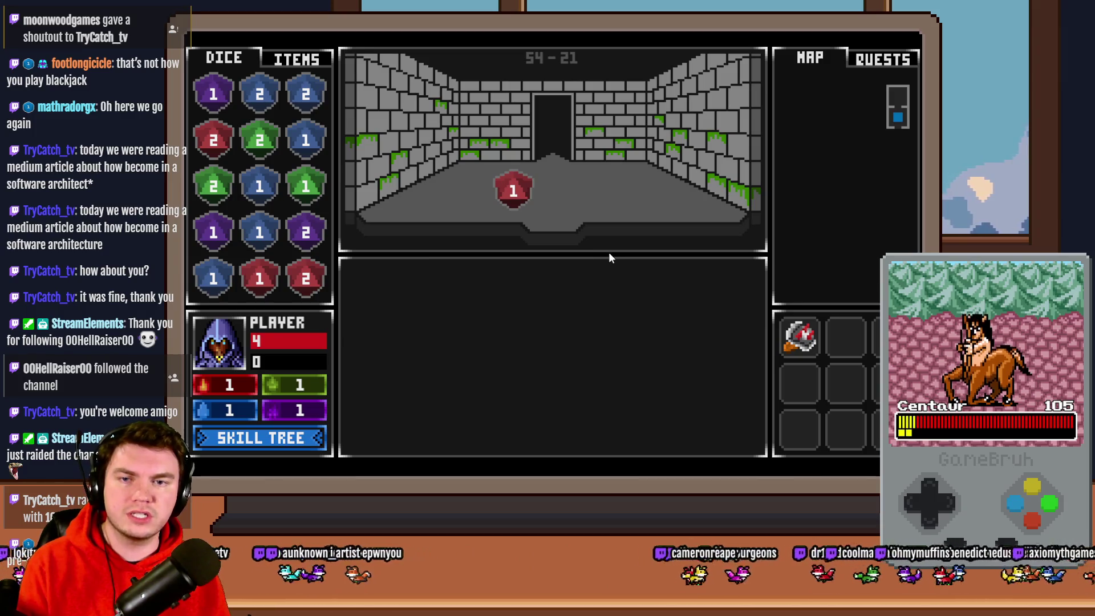
key(Up)
key(Up)
key(Up)
key(Up)
key(Up)
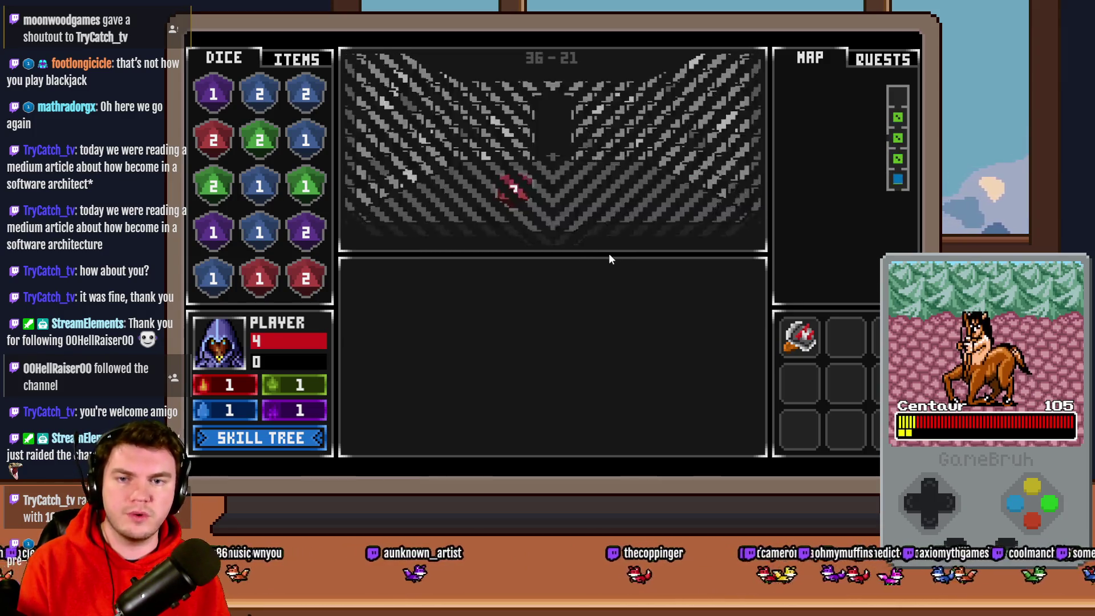
key(Up)
key(Up)
key(Up)
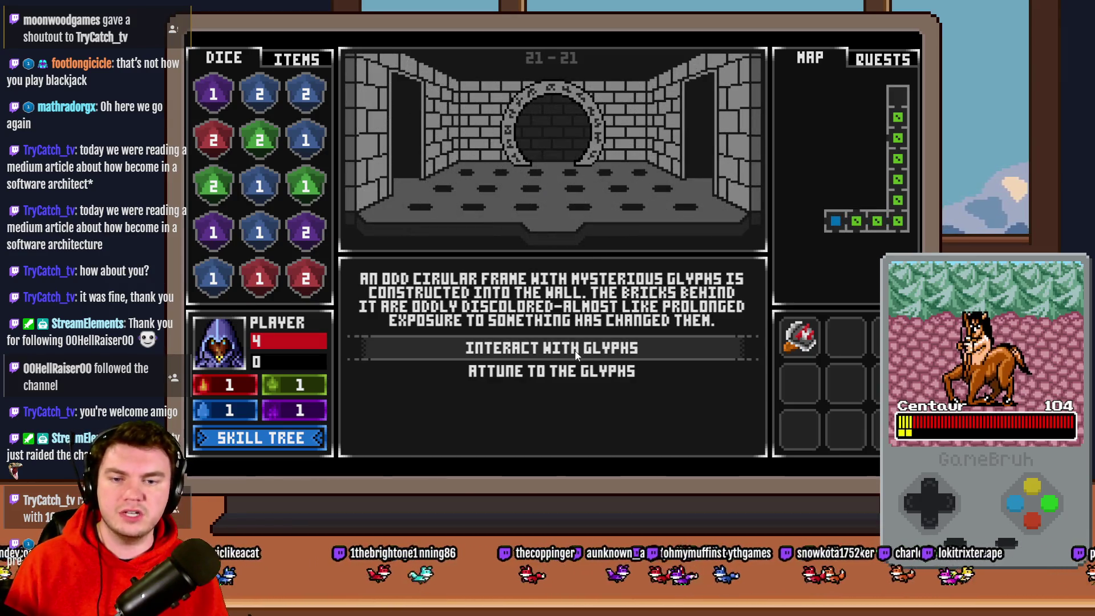
Lock in each glyph on the ring to open the portal, then close the playtest
click(581, 349)
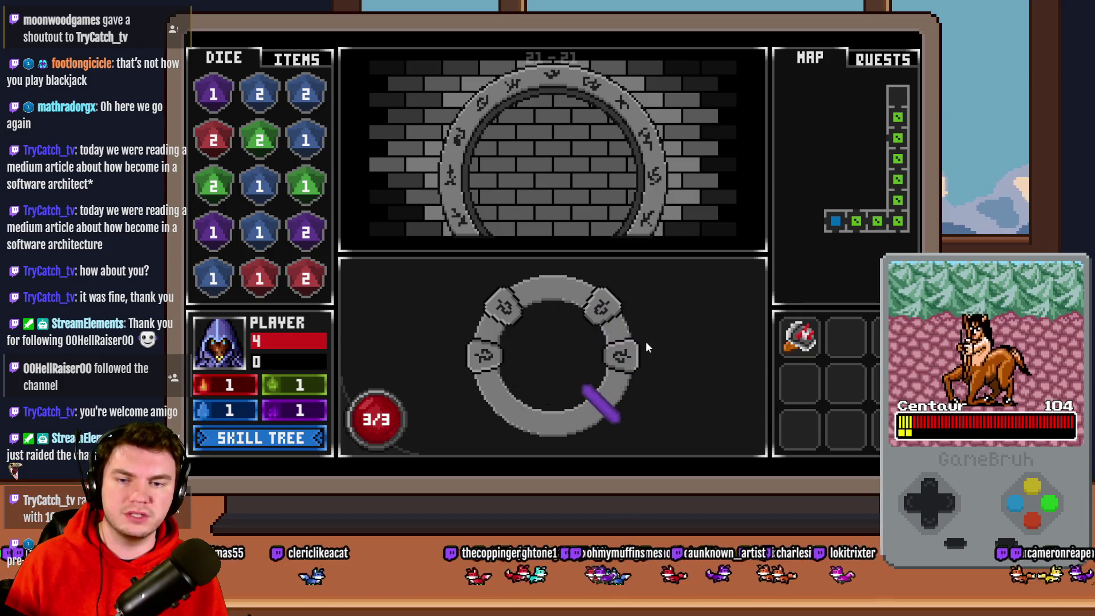
click(638, 357)
click(693, 360)
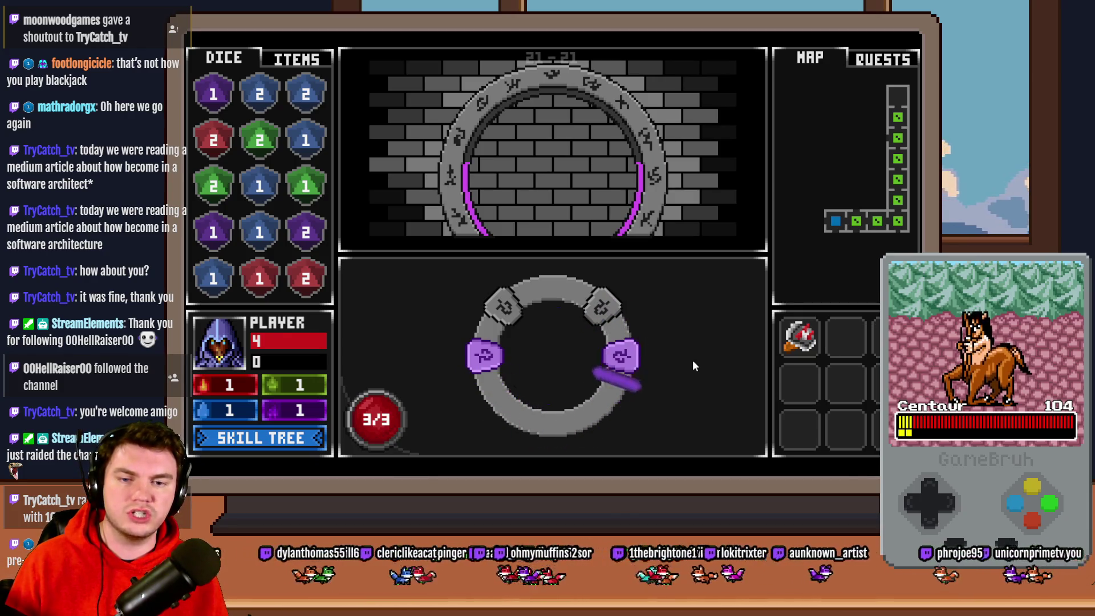
click(676, 371)
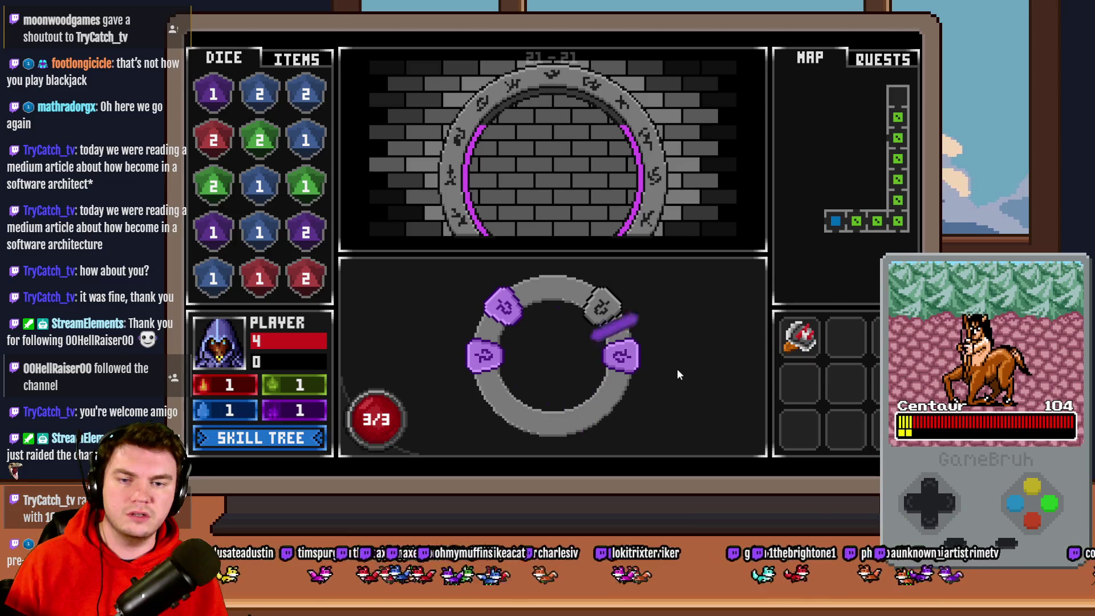
click(676, 368)
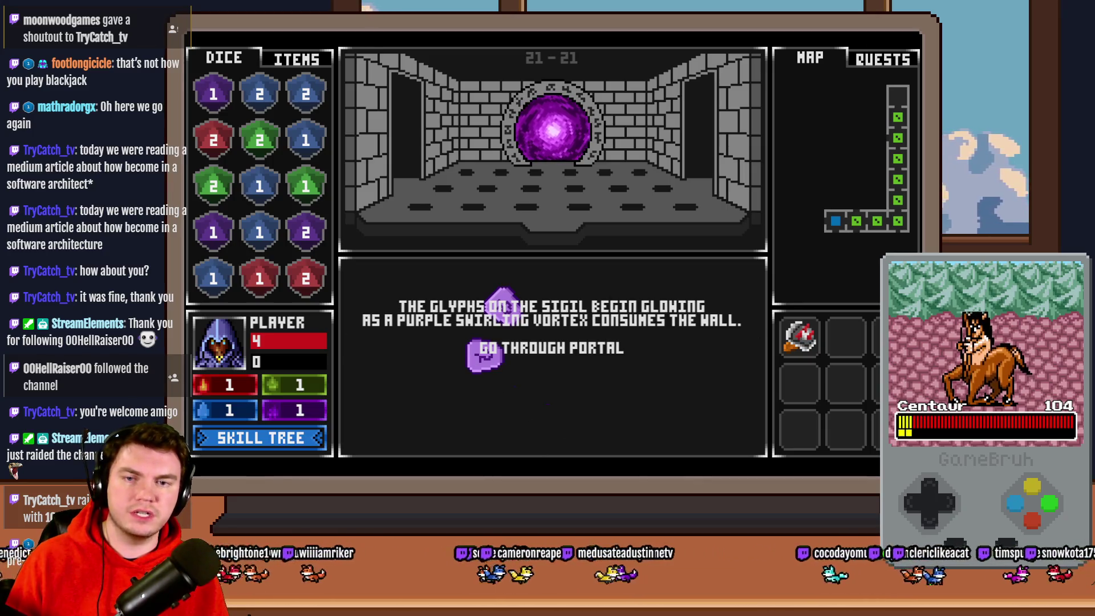
key(alt+F4)
Copy both erasePicture Script blocks from page 4 of the PortalPuzzleTimer event
double_click(542, 116)
click(350, 138)
click(382, 137)
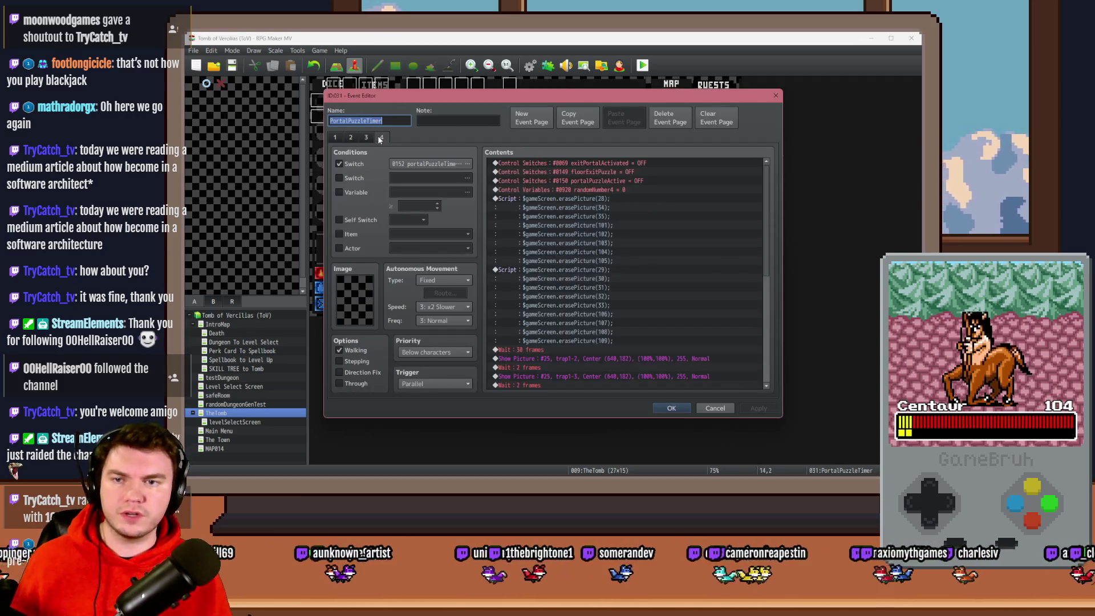
click(508, 198)
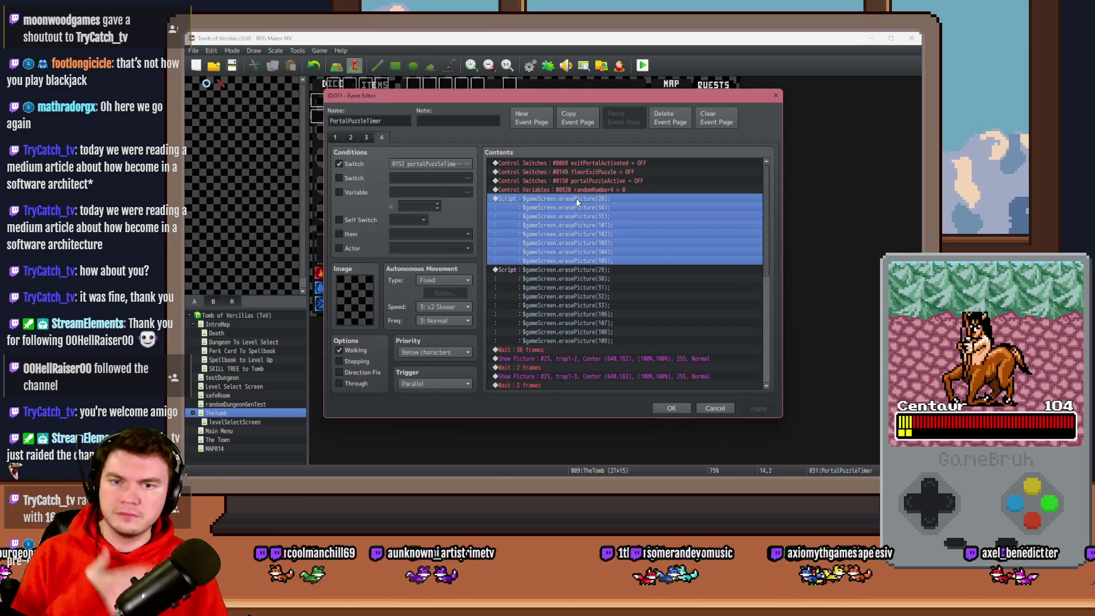
shift+click(580, 269)
click(671, 407)
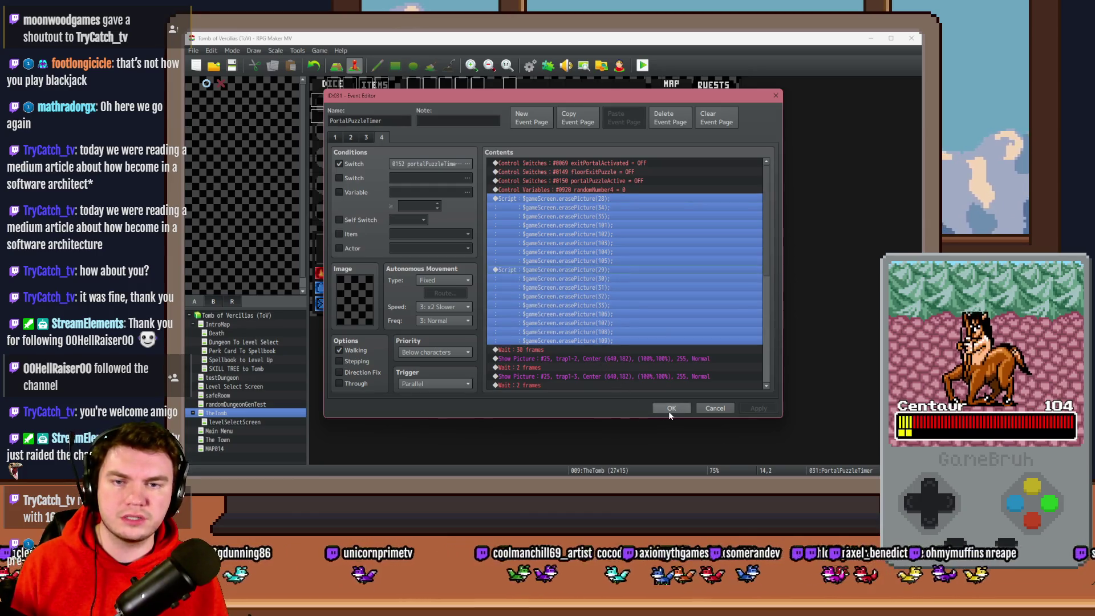
Paste the copied Script blocks at the end of PortalPuzzleInteractions page 5
double_click(500, 116)
click(414, 137)
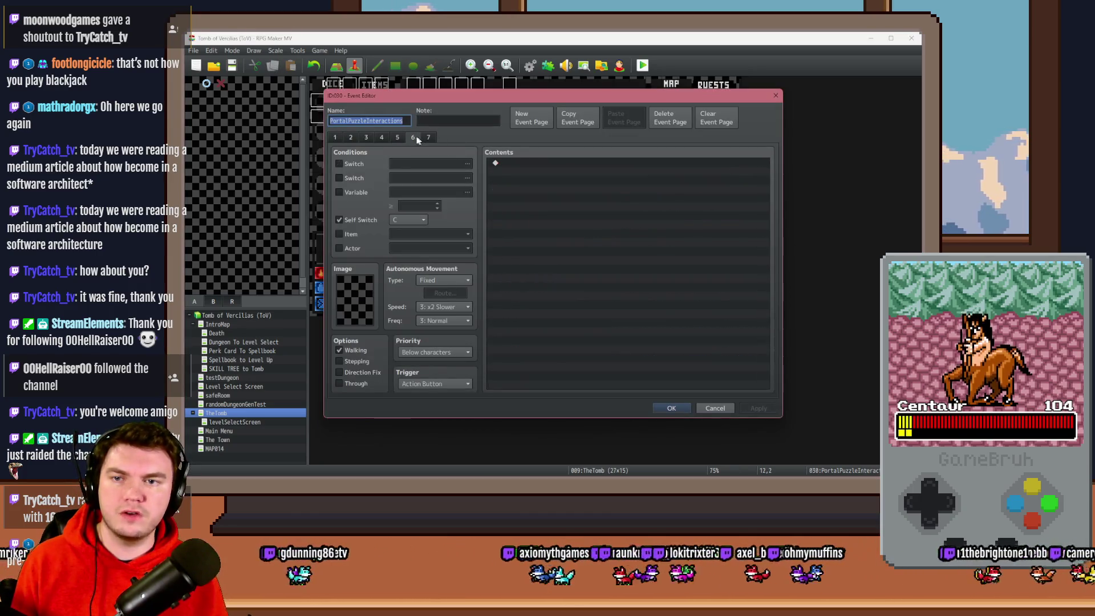
click(399, 137)
scroll(590, 268, down, 1)
scroll(587, 272, down, 10)
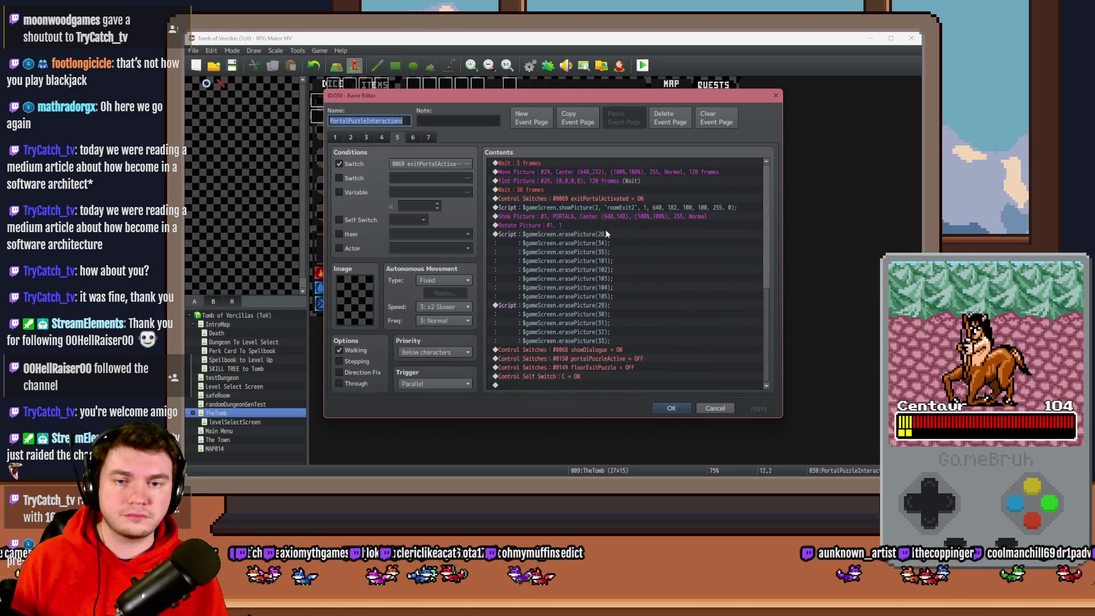
click(598, 383)
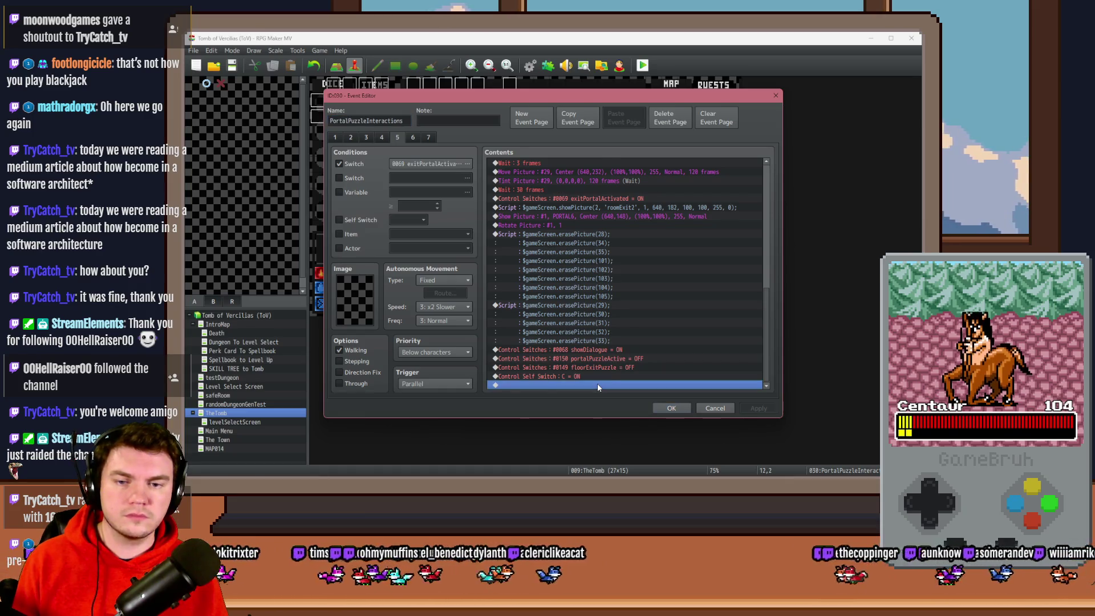
key(ctrl+v)
Delete the old erasePicture(28) and erasePicture(29–33) Script blocks, apply the changes, and launch a playtest
scroll(601, 303, up, 3)
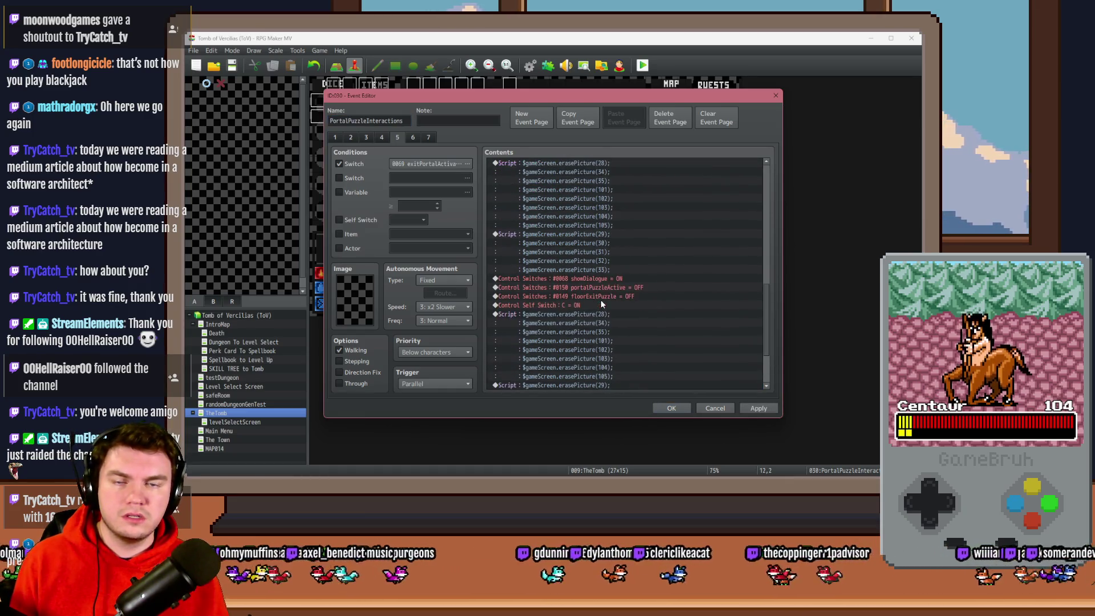
scroll(632, 251, up, 1)
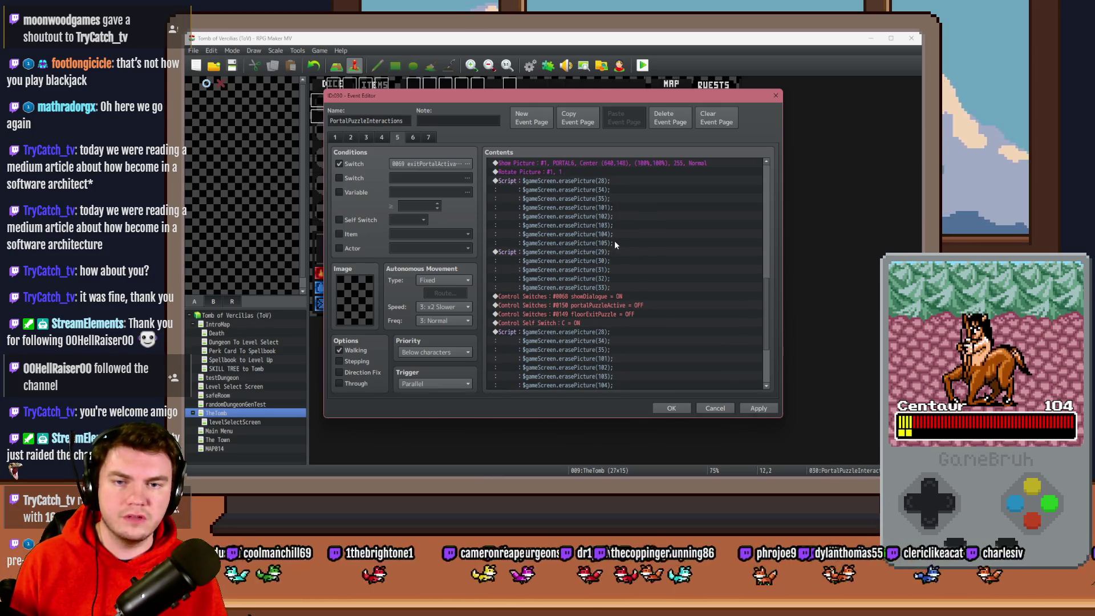
scroll(612, 223, down, 3)
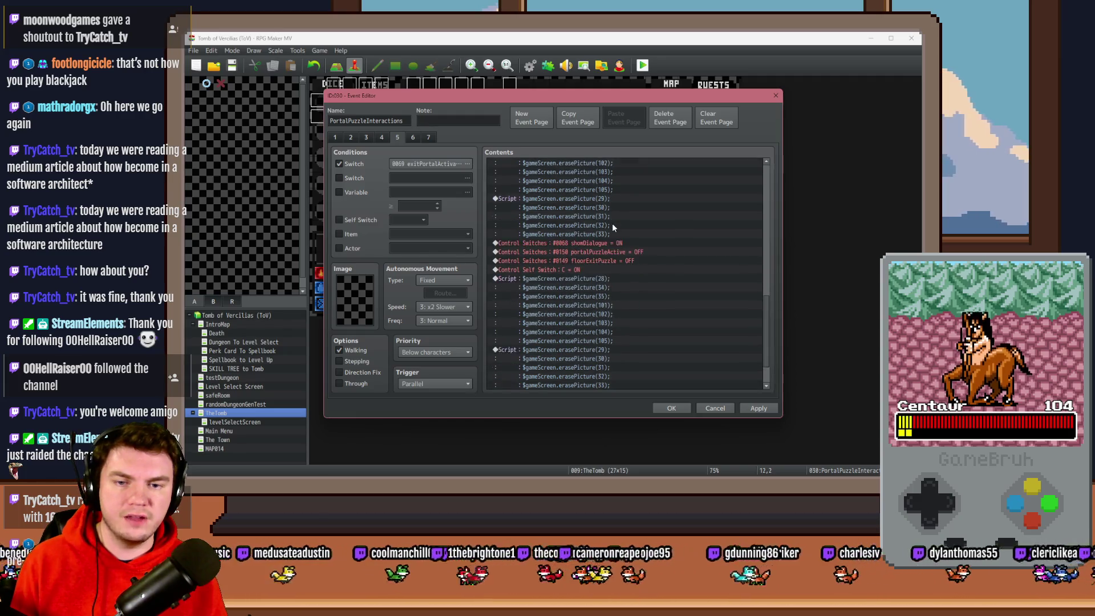
click(614, 305)
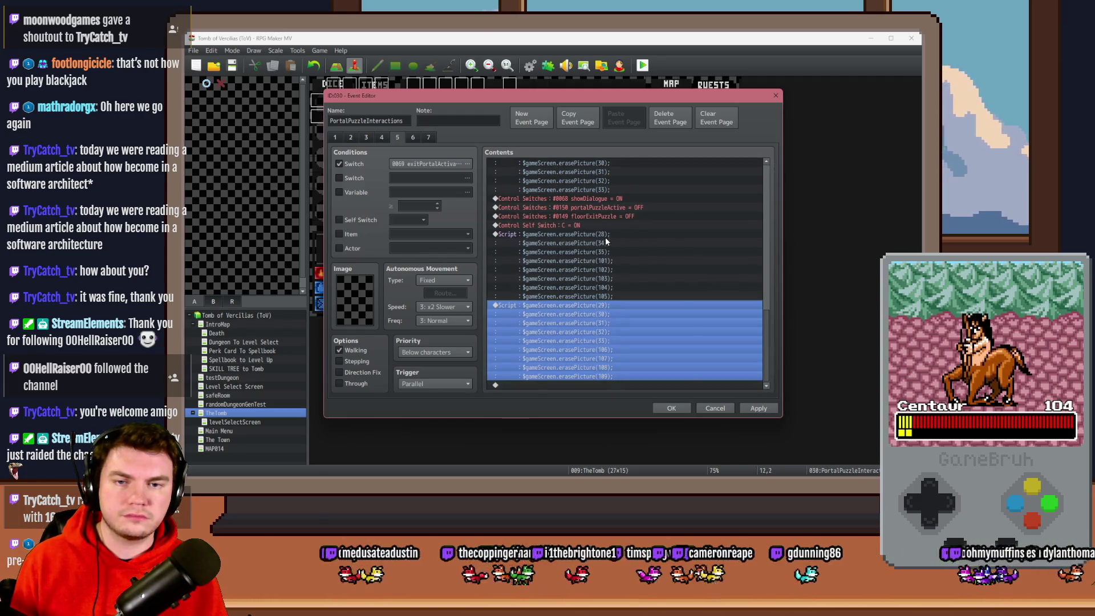
click(606, 241)
key(Delete)
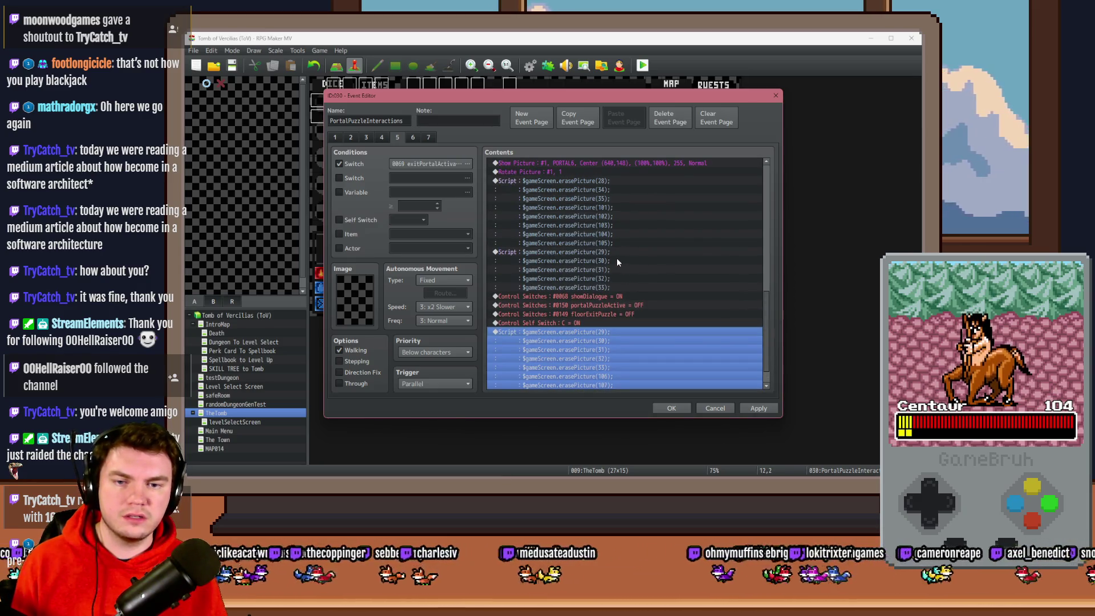
key(Delete)
click(613, 305)
key(Delete)
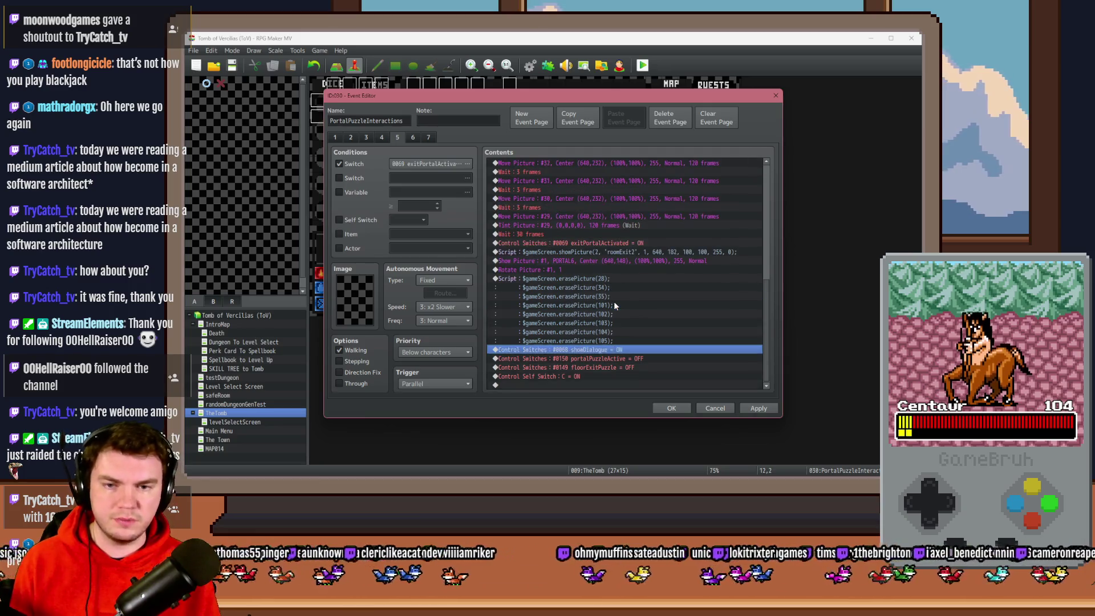
key(ctrl+v)
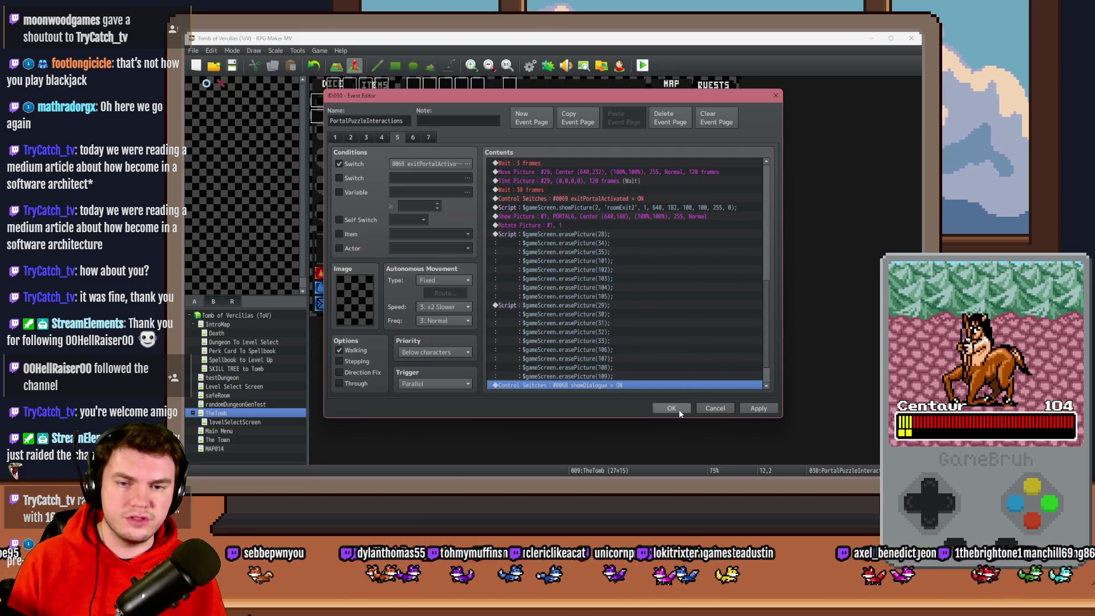
click(679, 411)
click(643, 65)
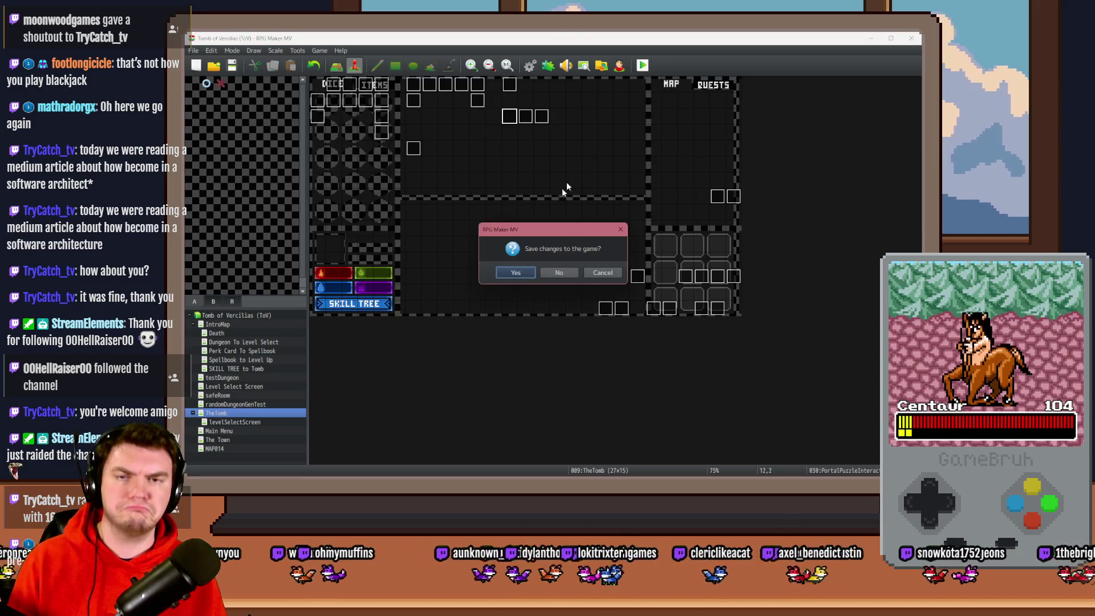
Save the project, choose a perk card, and move into the next room
click(513, 276)
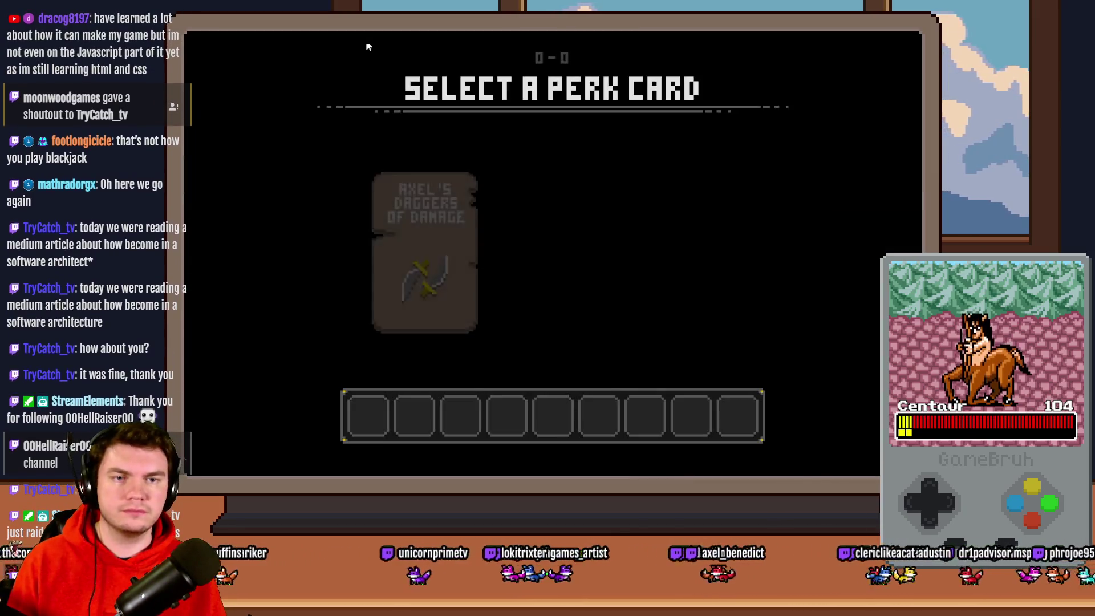
click(546, 201)
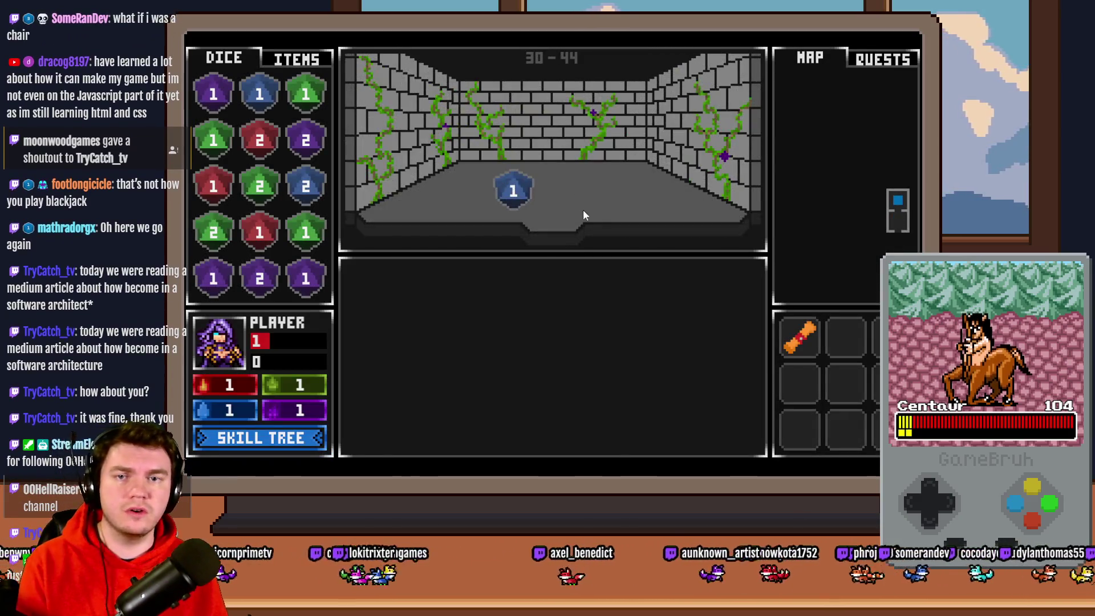
click(579, 213)
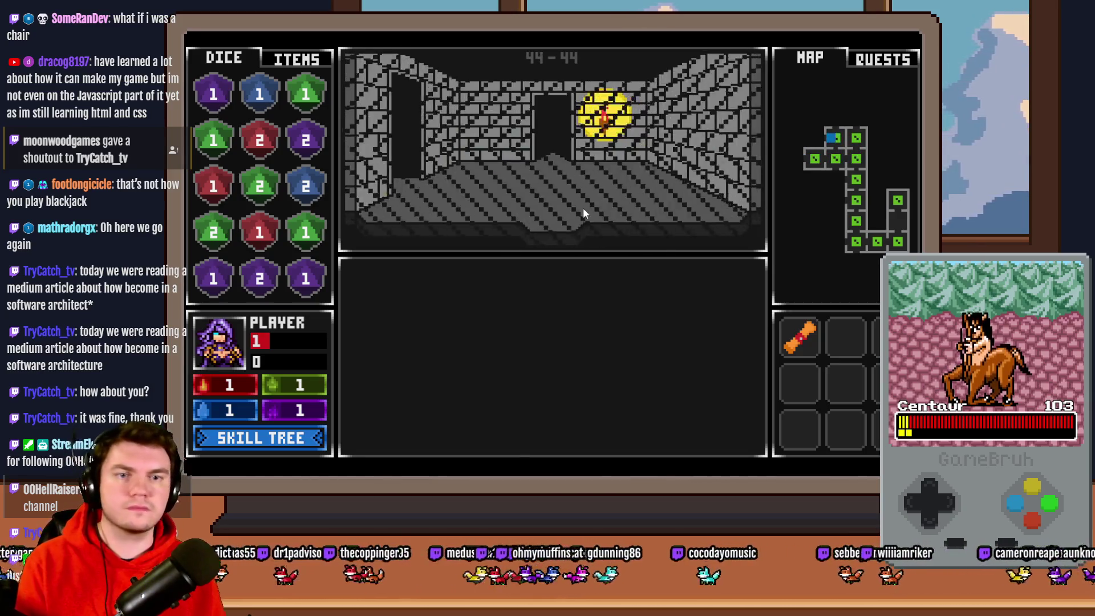
Light all five ring glyphs in the glyph room to open the portal
click(560, 347)
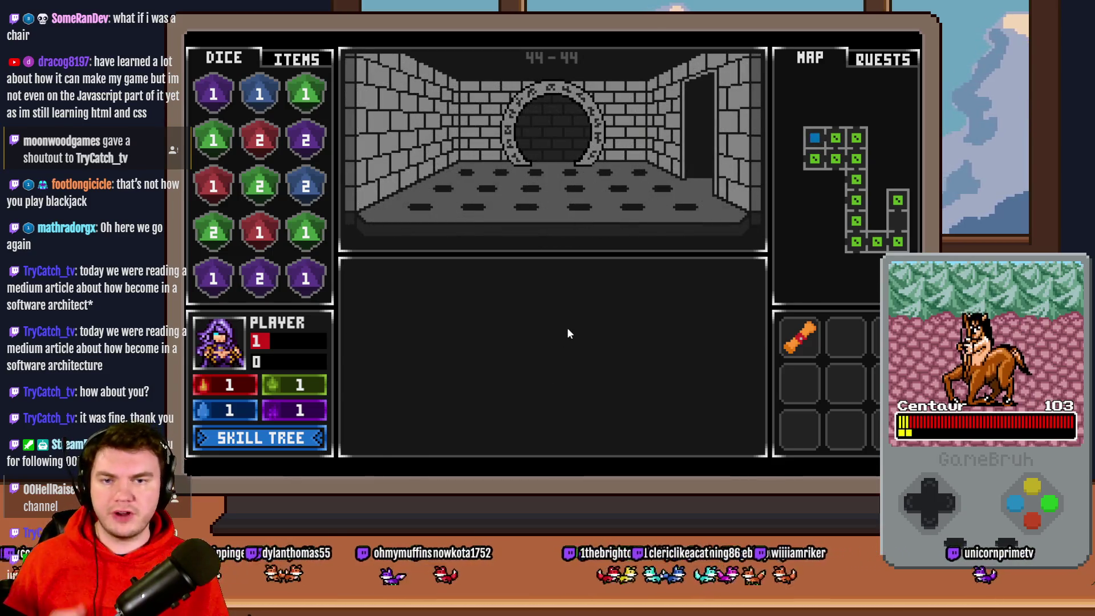
click(562, 364)
click(560, 364)
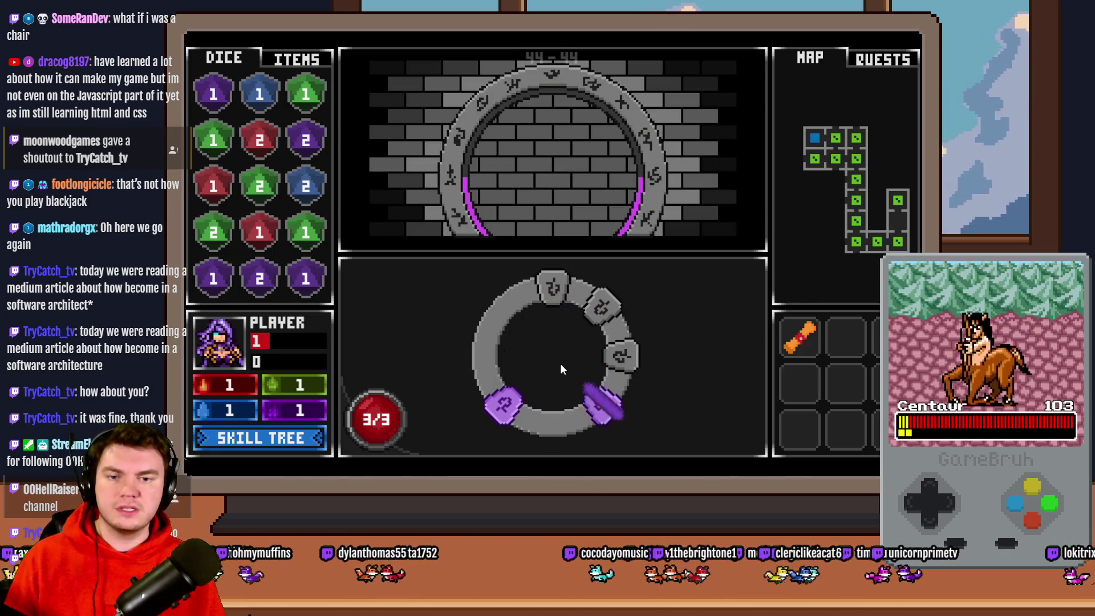
click(558, 362)
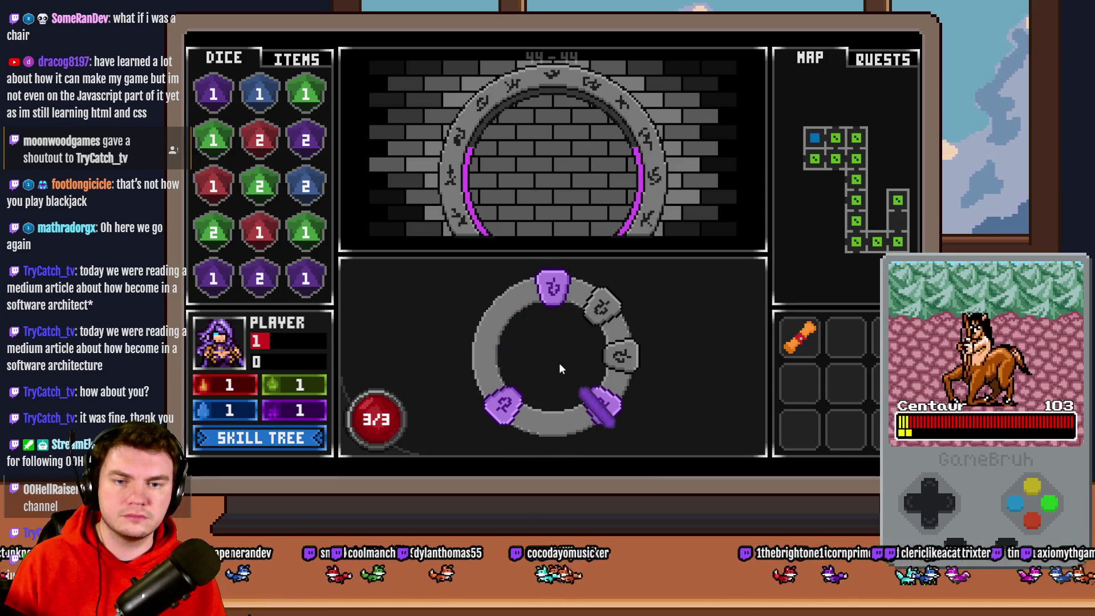
click(559, 363)
click(557, 366)
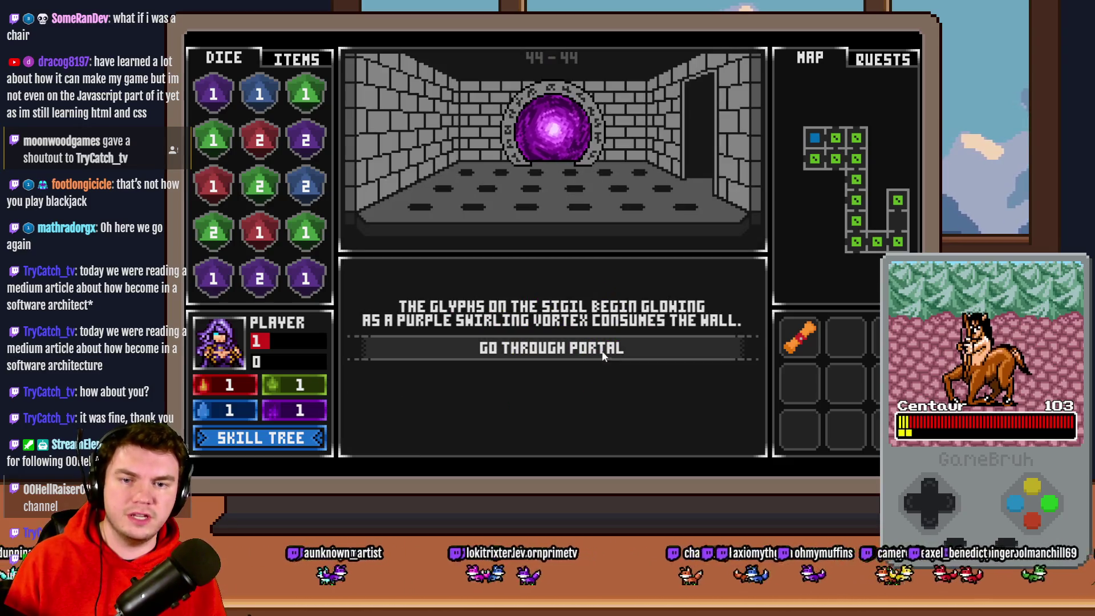
Go through the portal, walk left and back, re-enter the portal, and take Spiked Pauldron
click(586, 436)
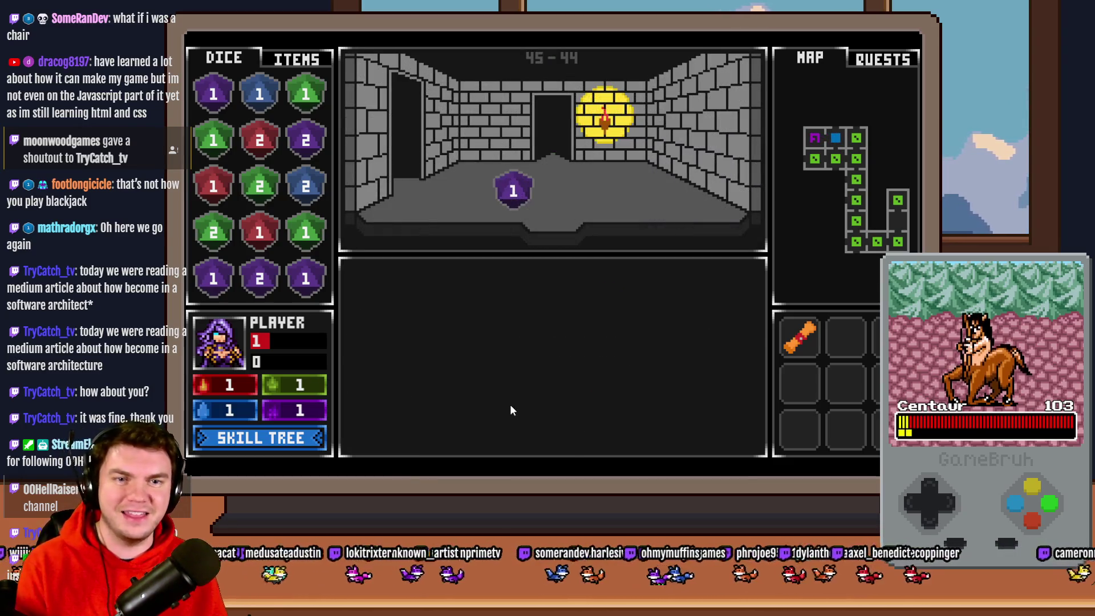
key(Left)
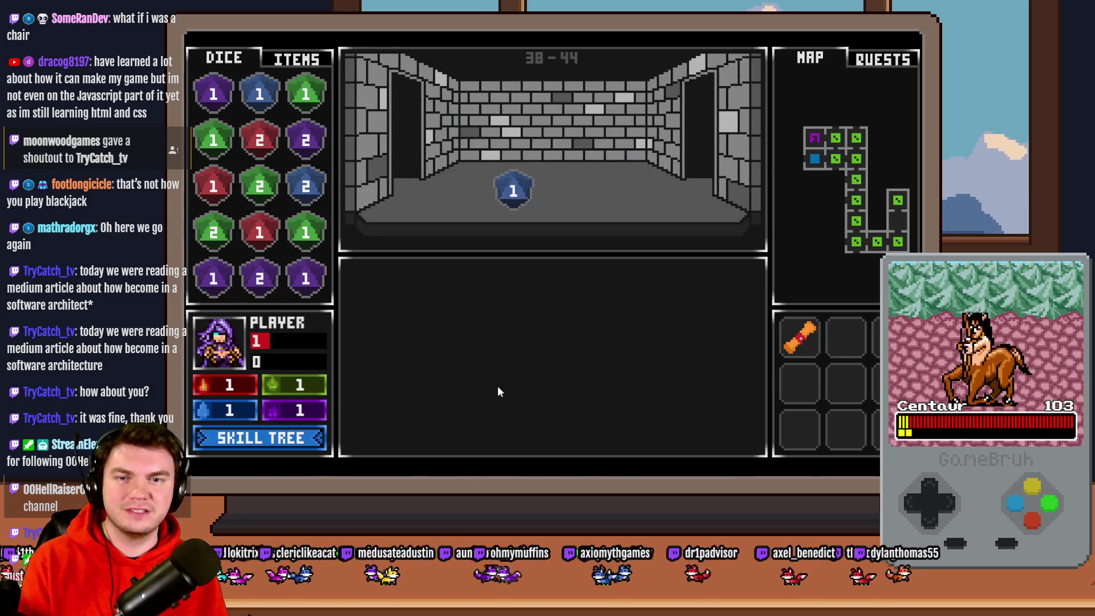
key(Up)
key(Up)
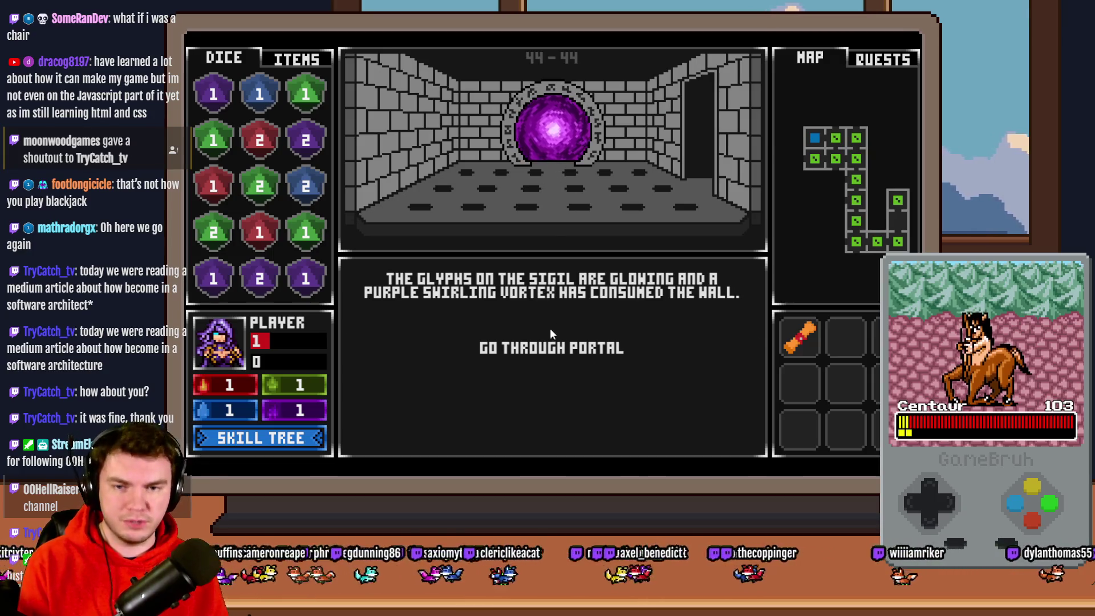
click(548, 353)
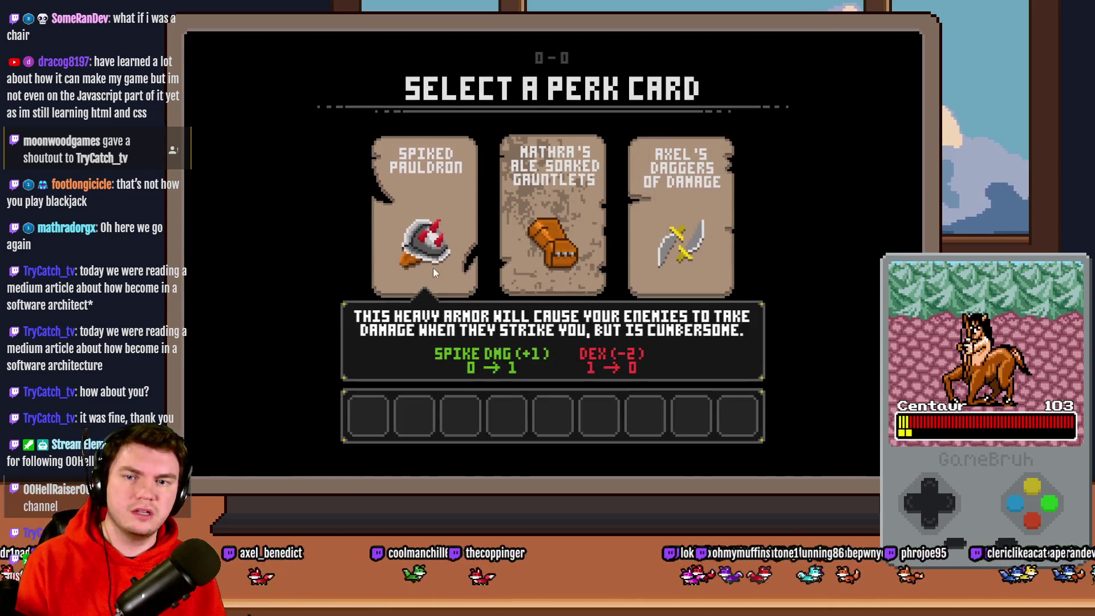
click(444, 212)
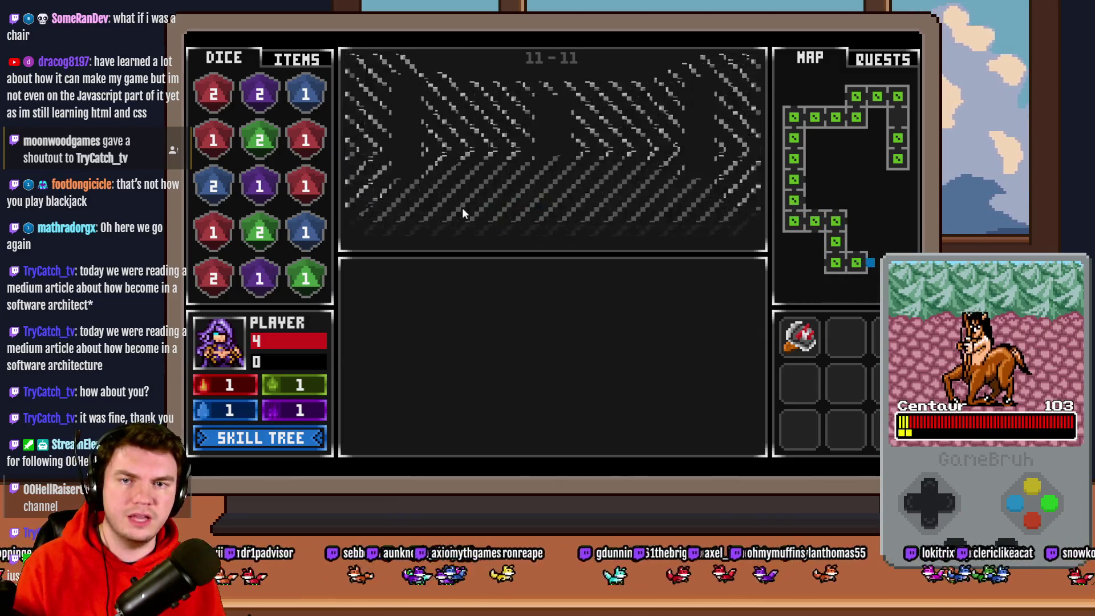
Tap the spinning glyph ring in room 11-11 until the counter reads 0/3, then close the game
click(571, 352)
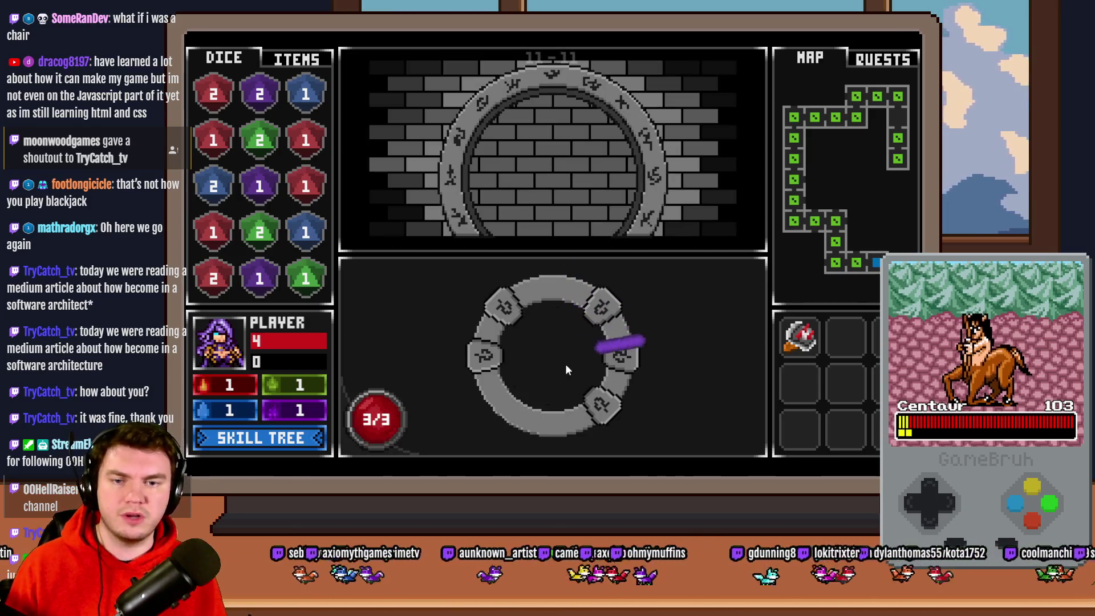
click(563, 364)
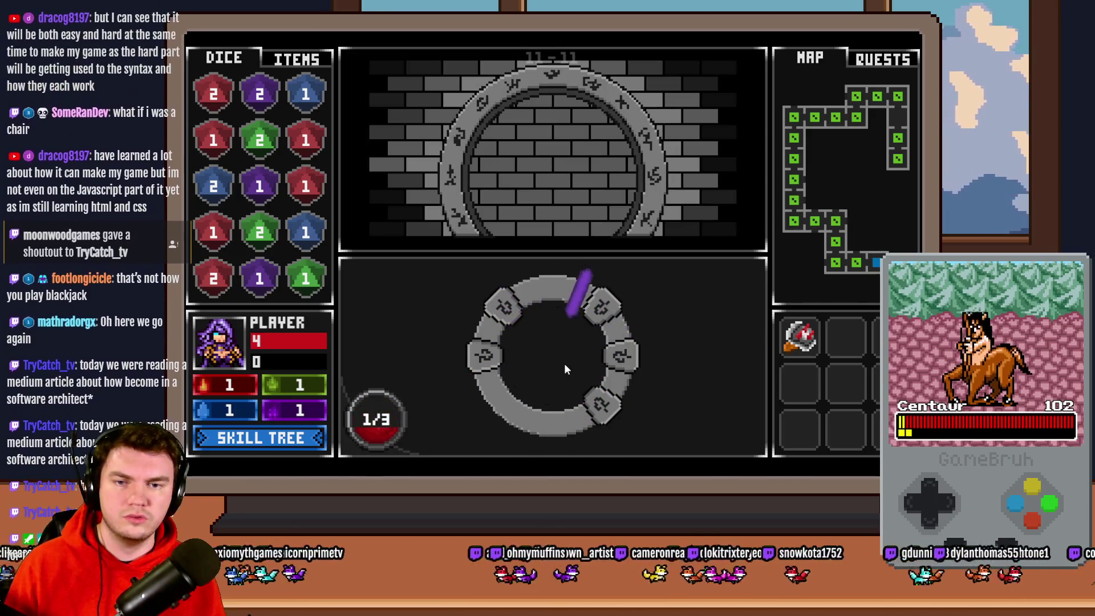
click(566, 362)
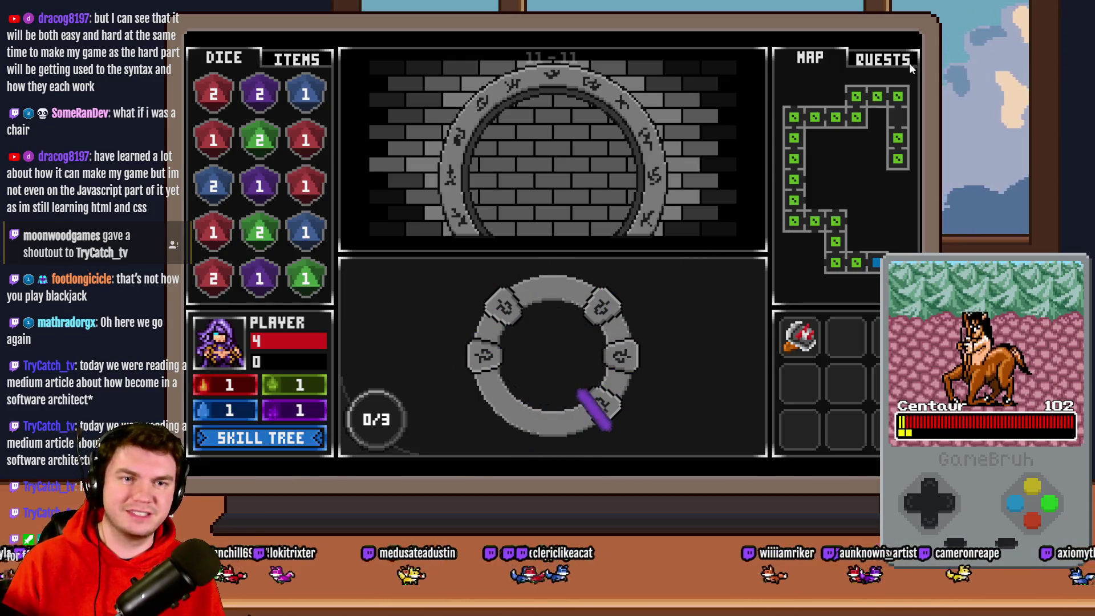
click(911, 37)
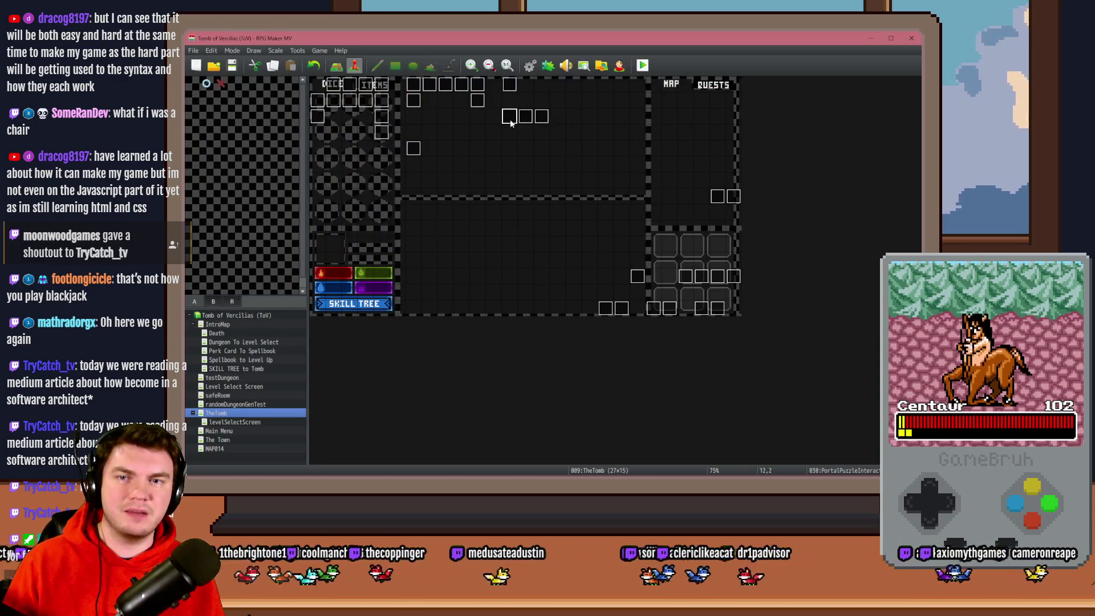
Open the PortalPuzzleInteractions event on its spinning-glyph page 4 and scroll through its commands
double_click(509, 117)
click(366, 138)
click(382, 137)
drag(764, 181, 768, 285)
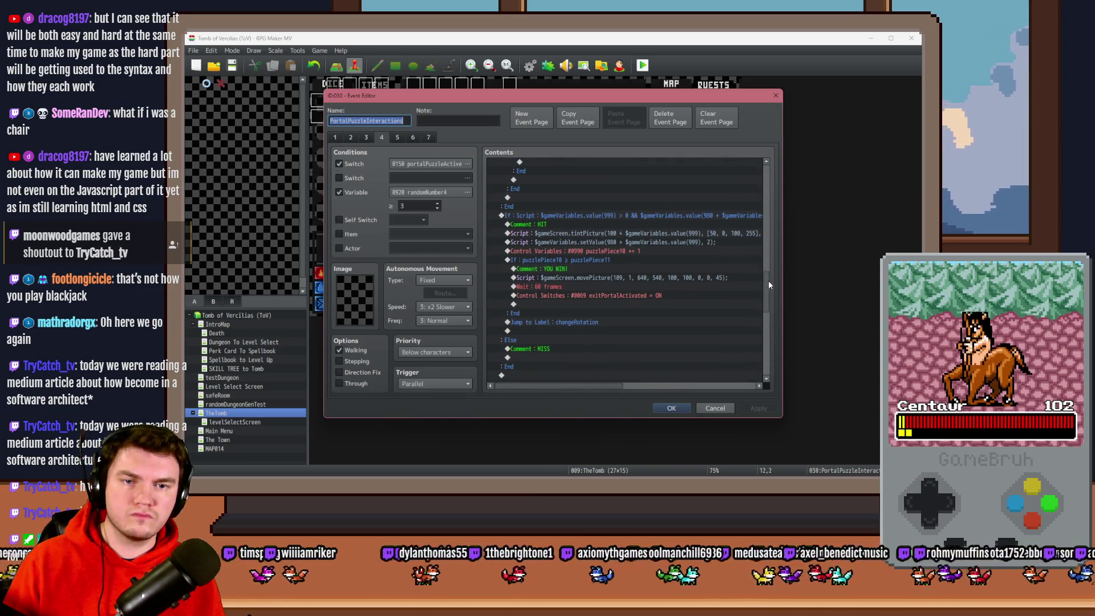
mouse_move(605, 387)
mouse_down()
mouse_move(643, 386)
mouse_move(603, 387)
mouse_up()
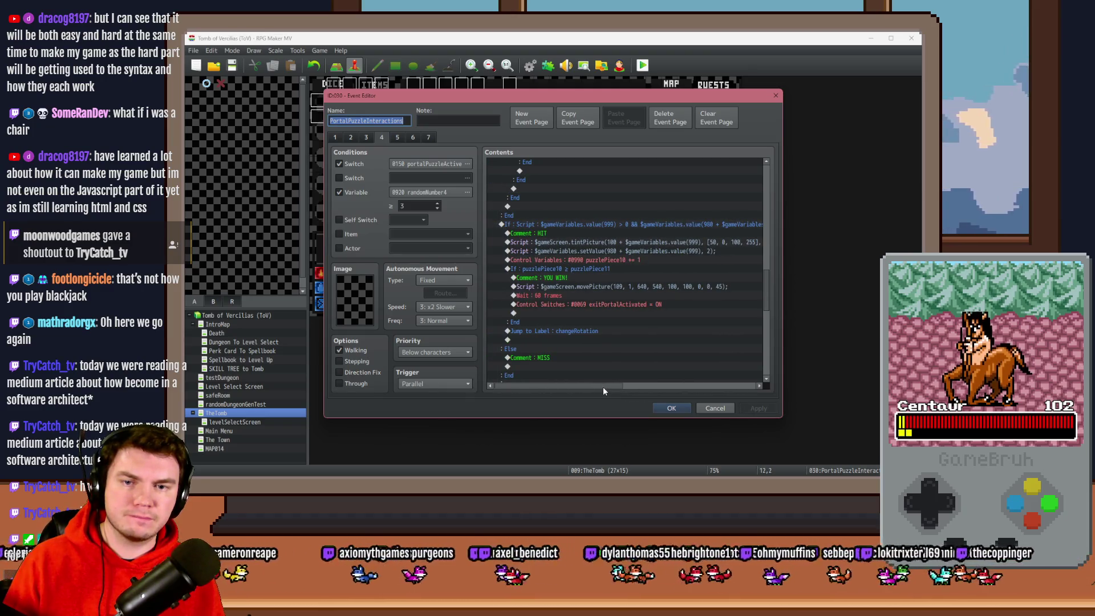
scroll(602, 339, down, 10)
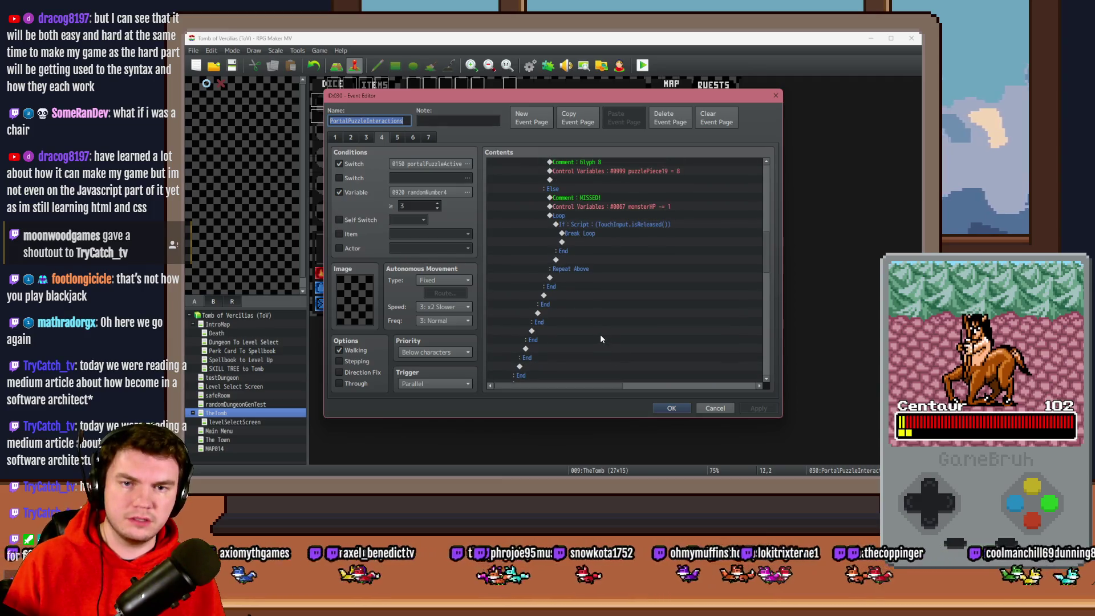
scroll(600, 335, up, 1)
Select the Loop block in the MISSED! branch and bring up Event Commands to insert above it
click(643, 232)
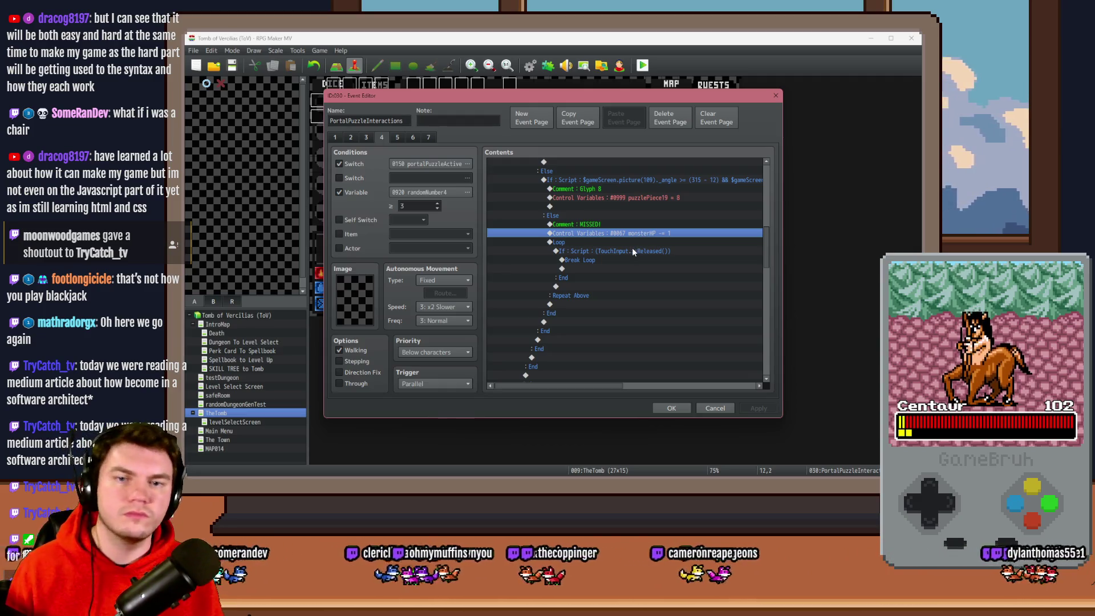
scroll(633, 248, down, 5)
scroll(637, 252, down, 5)
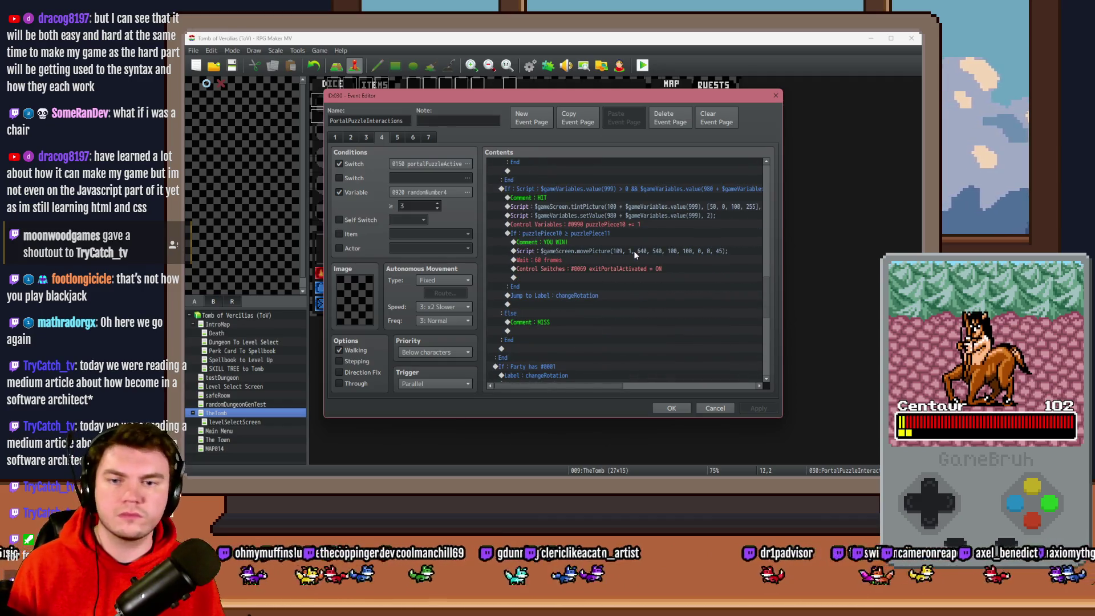
click(548, 323)
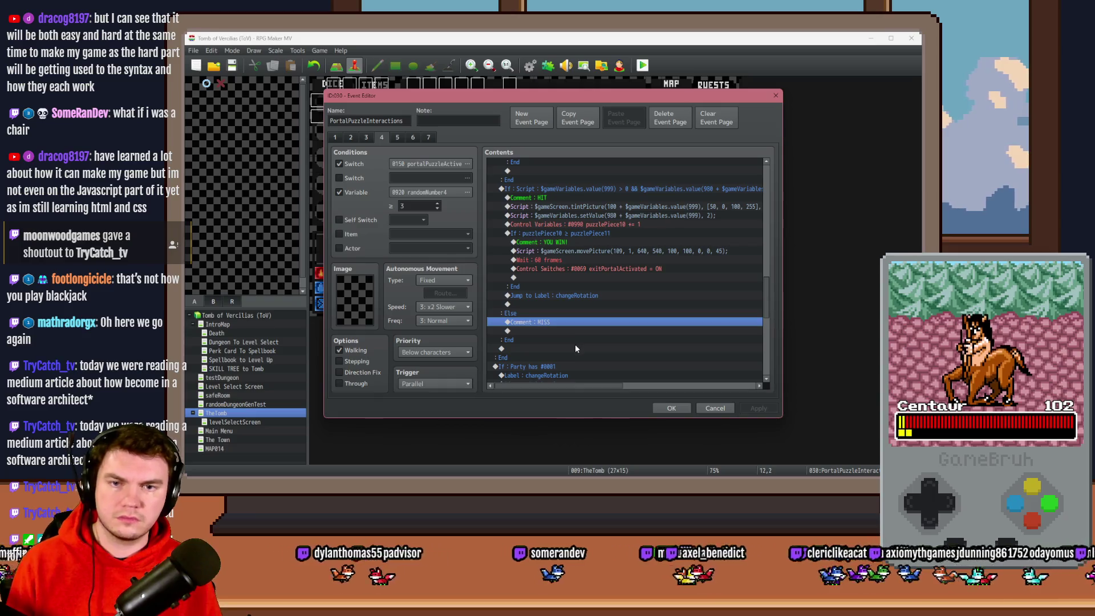
scroll(574, 344, up, 5)
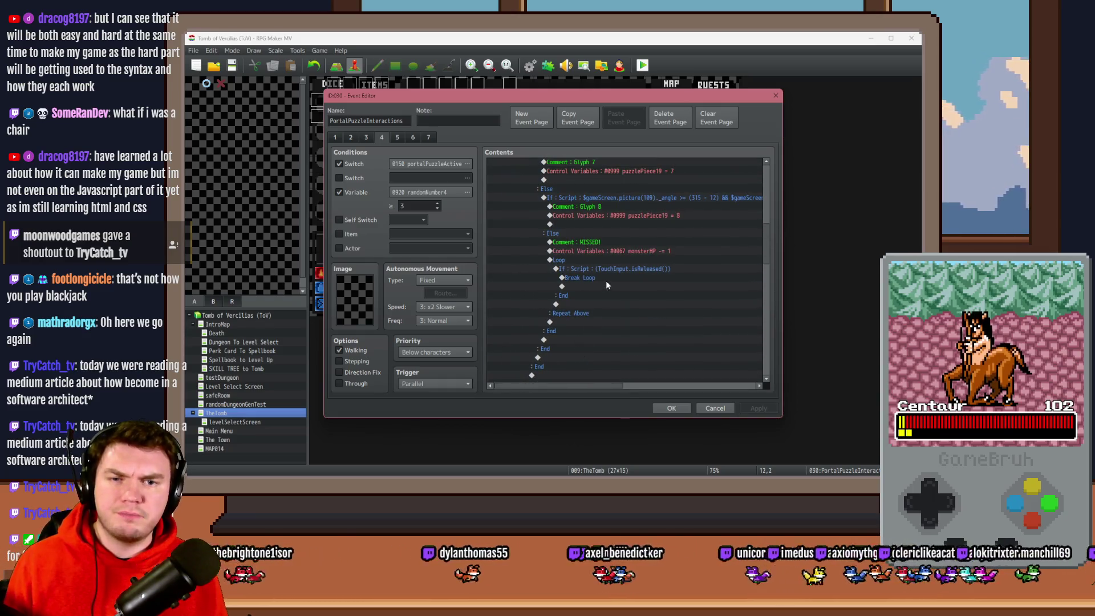
click(614, 246)
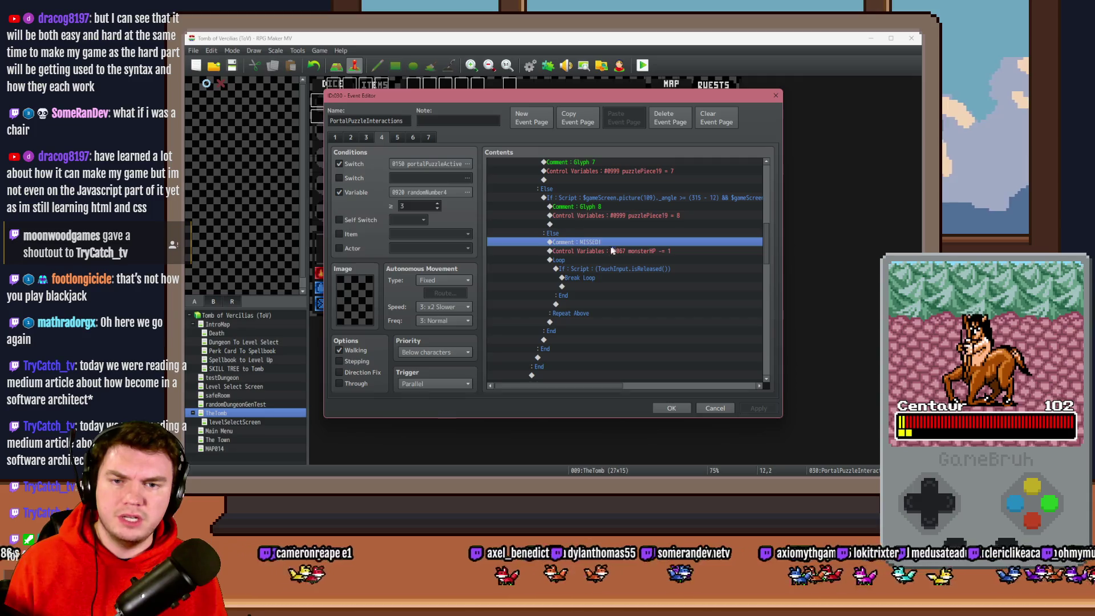
click(590, 260)
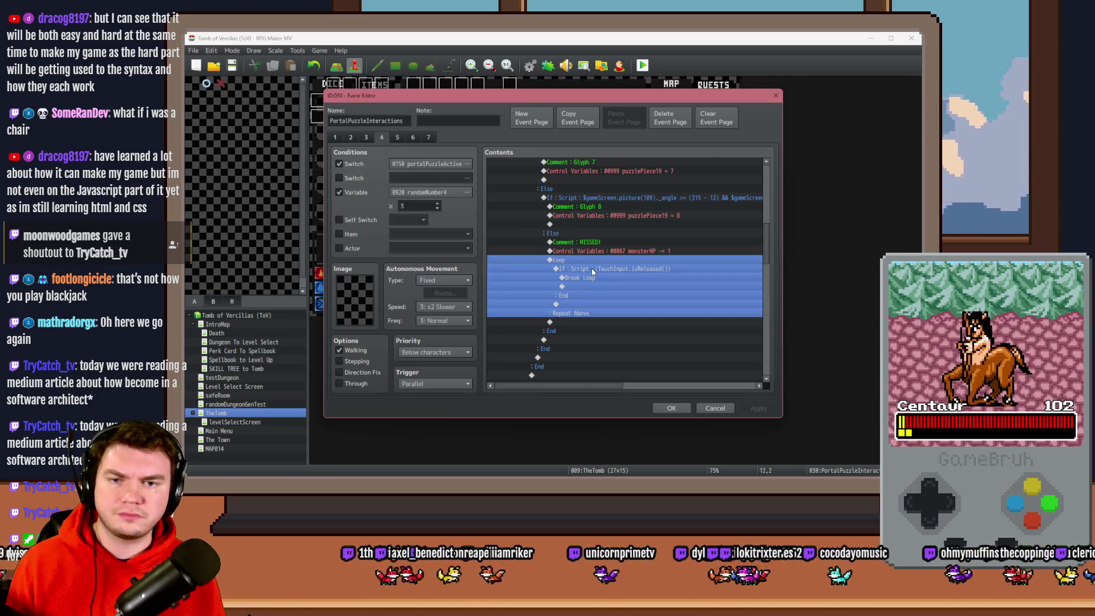
click(603, 252)
click(597, 260)
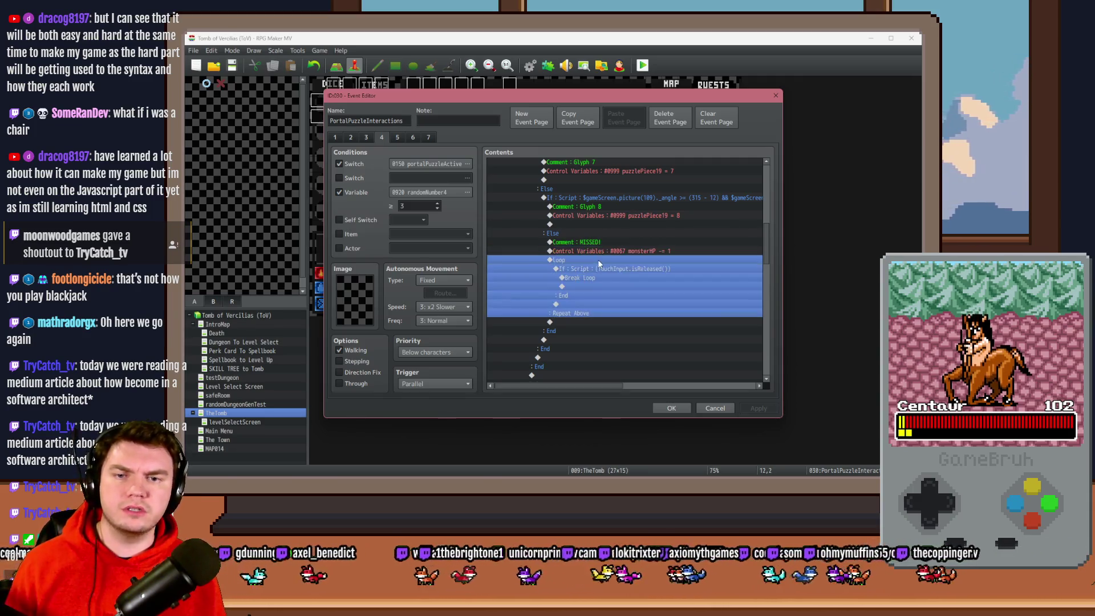
key(Insert)
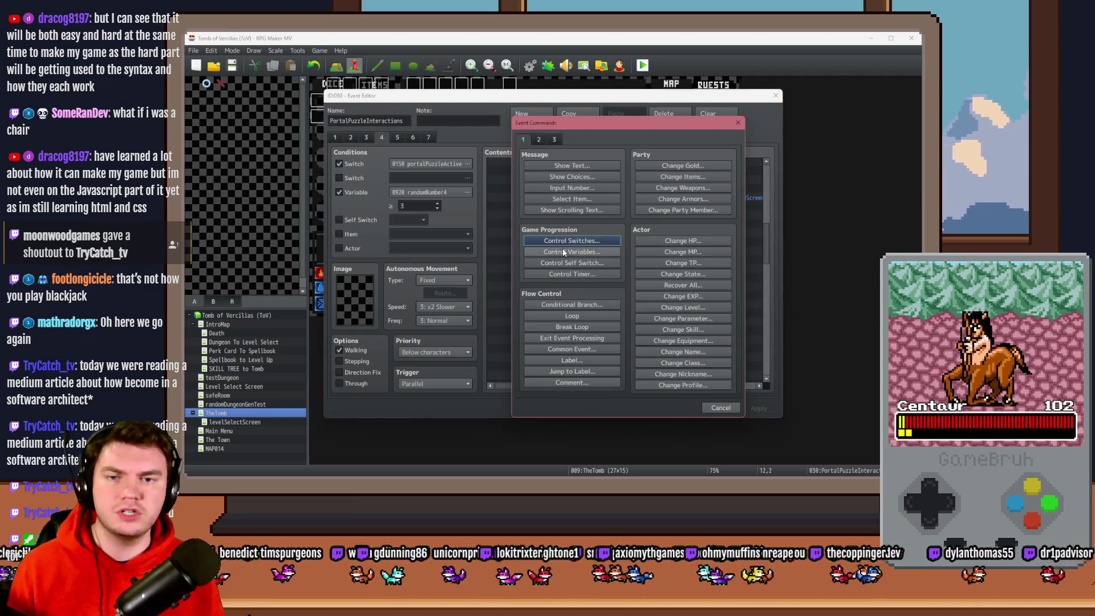
Add a Conditional Branch testing whether variable 0067 monsterHP is ≤ constant 0
click(579, 305)
click(625, 229)
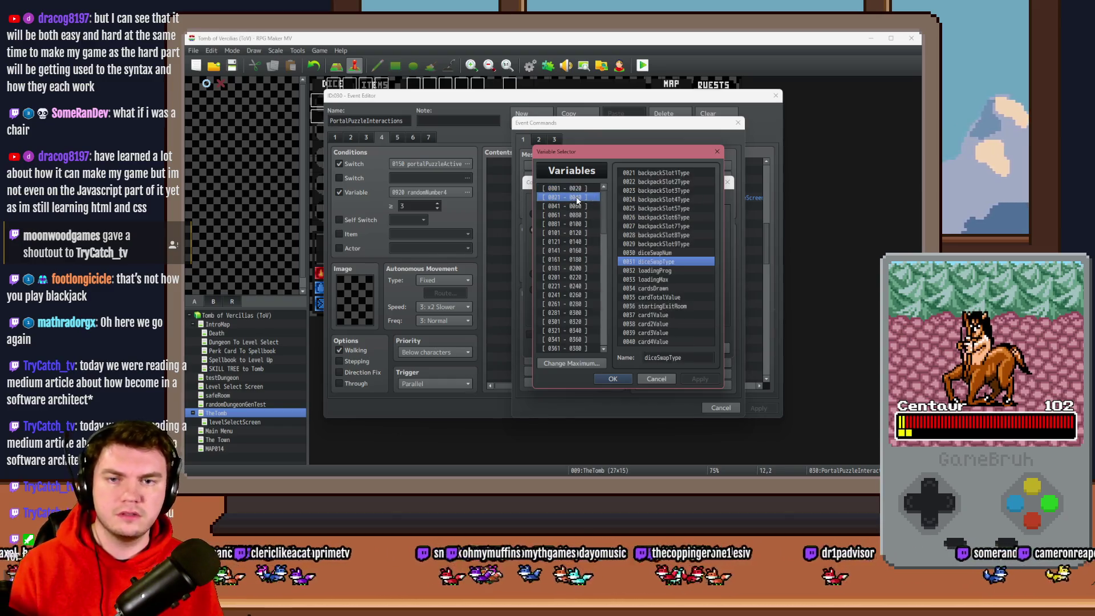
click(587, 206)
key(Down)
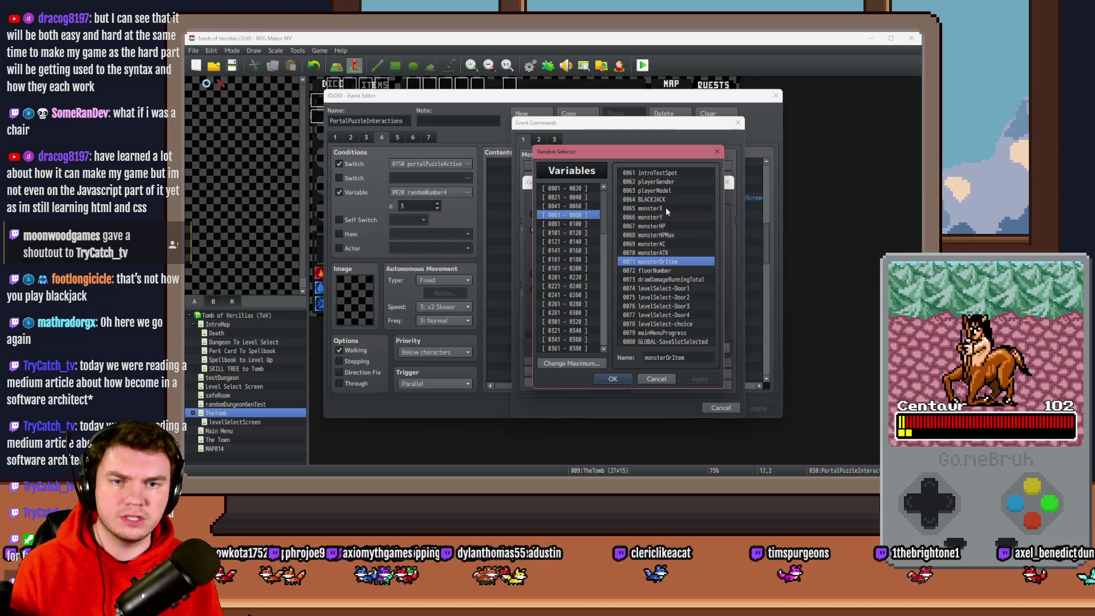
double_click(666, 225)
click(679, 230)
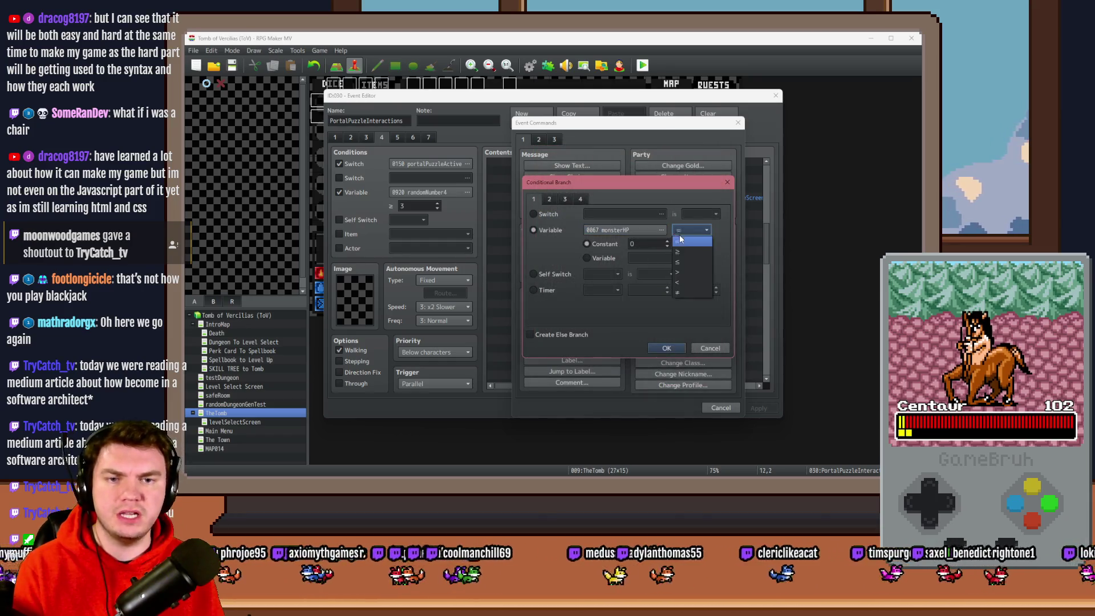
click(683, 262)
Insert the If monsterHP ≤ 0 branch into the miss path and close the event editor
click(666, 349)
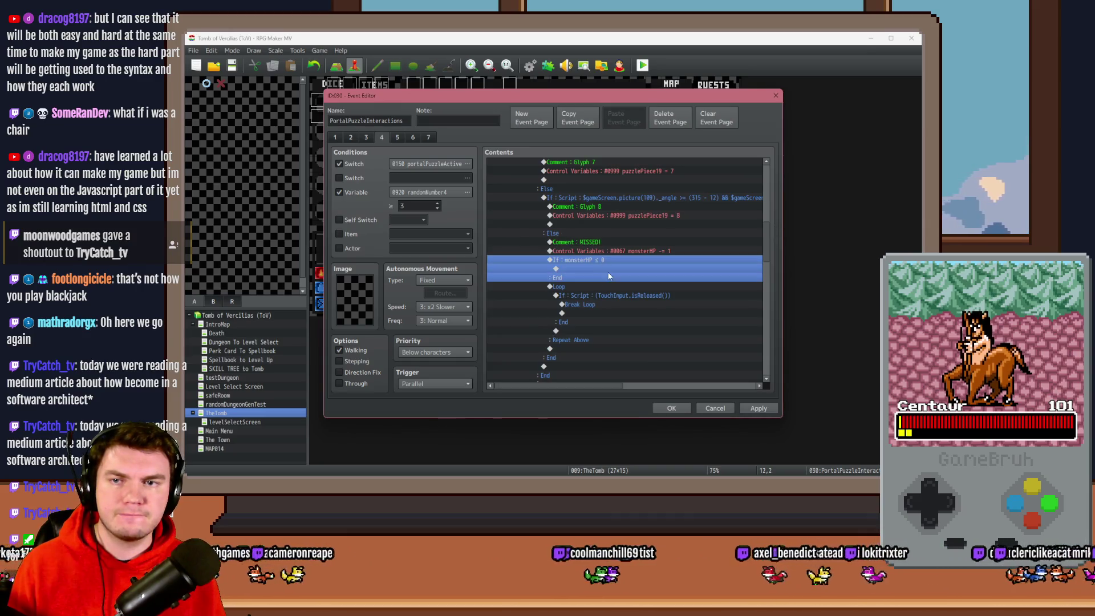
key(Down)
click(670, 409)
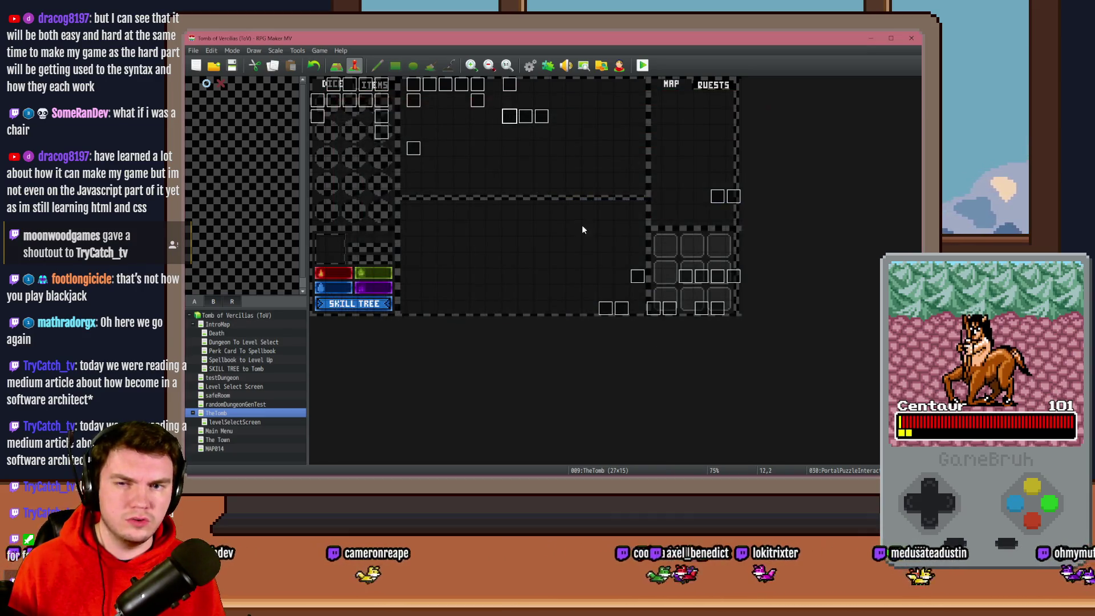
Review PortalPuzzleInteractions pages 4 through 7 and page 3, checking page 7's required switch
double_click(510, 117)
click(381, 137)
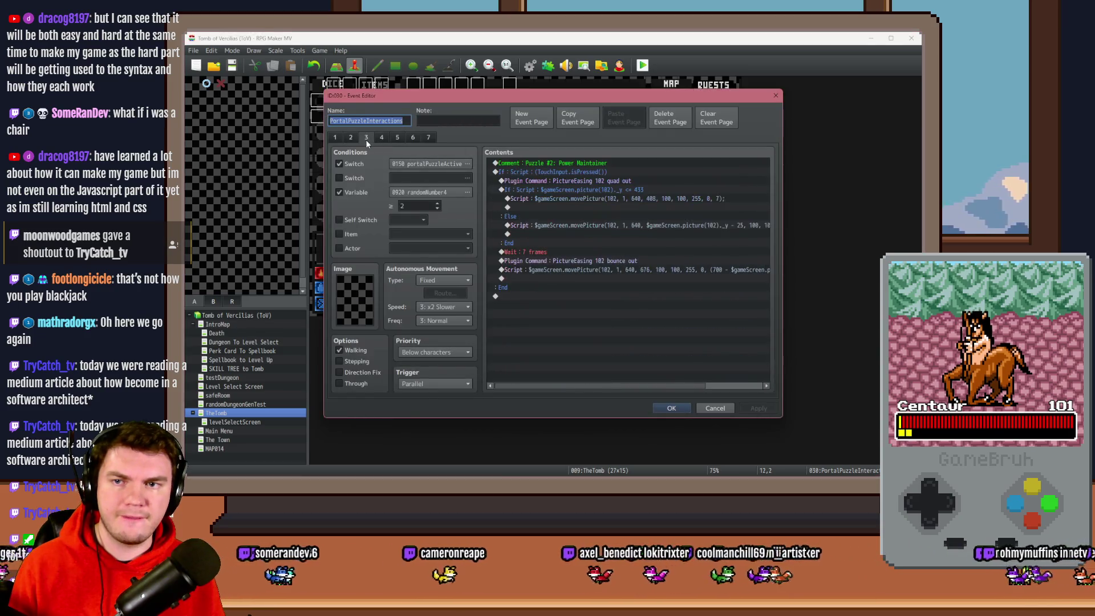
click(397, 137)
click(413, 138)
click(428, 137)
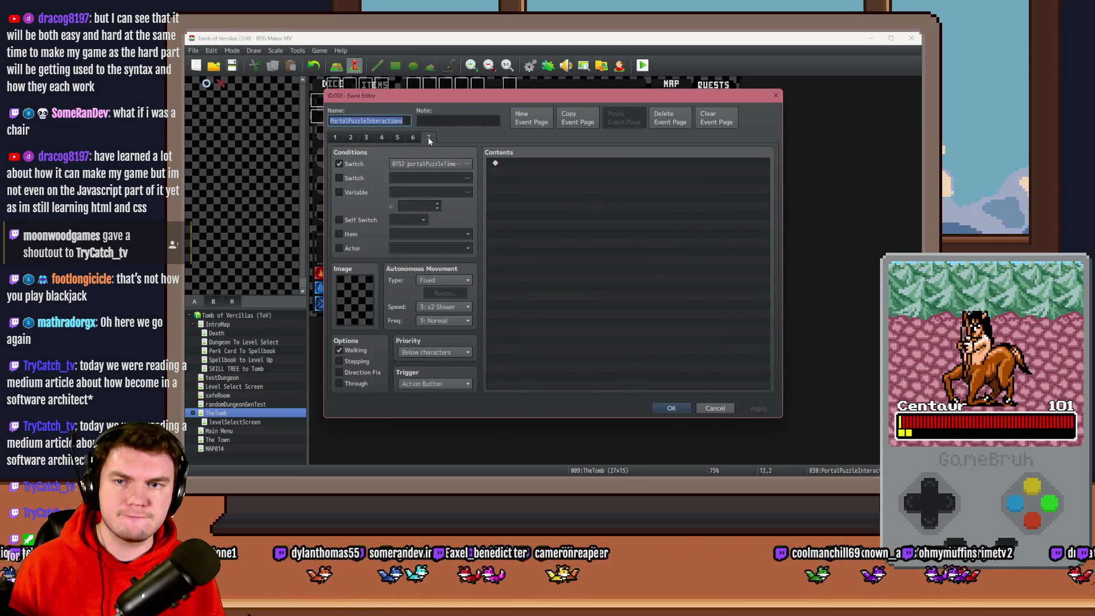
click(444, 165)
key(Escape)
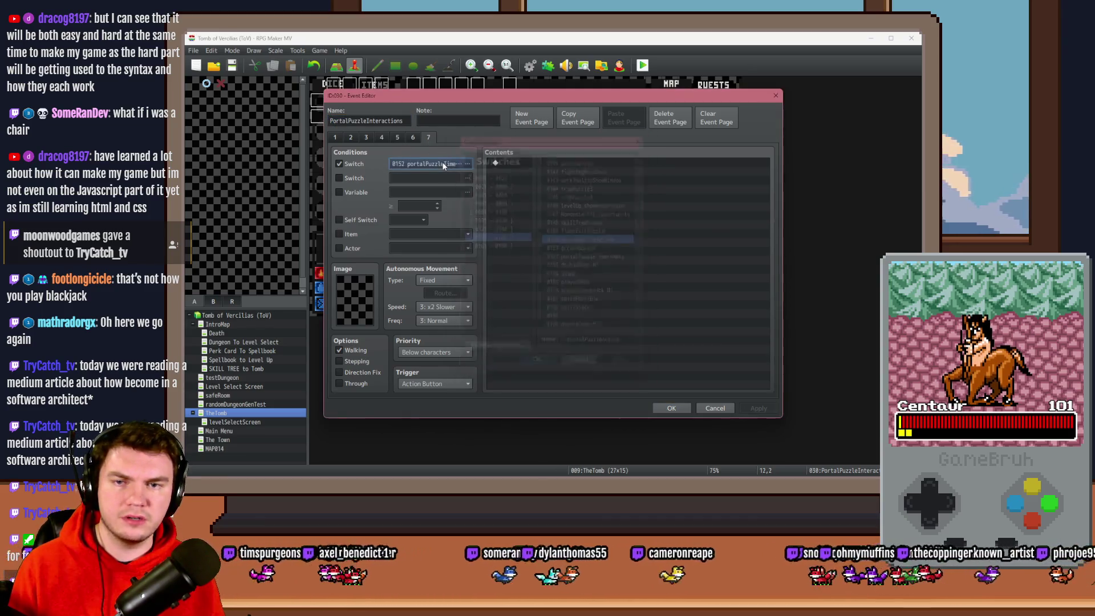
click(366, 137)
click(672, 407)
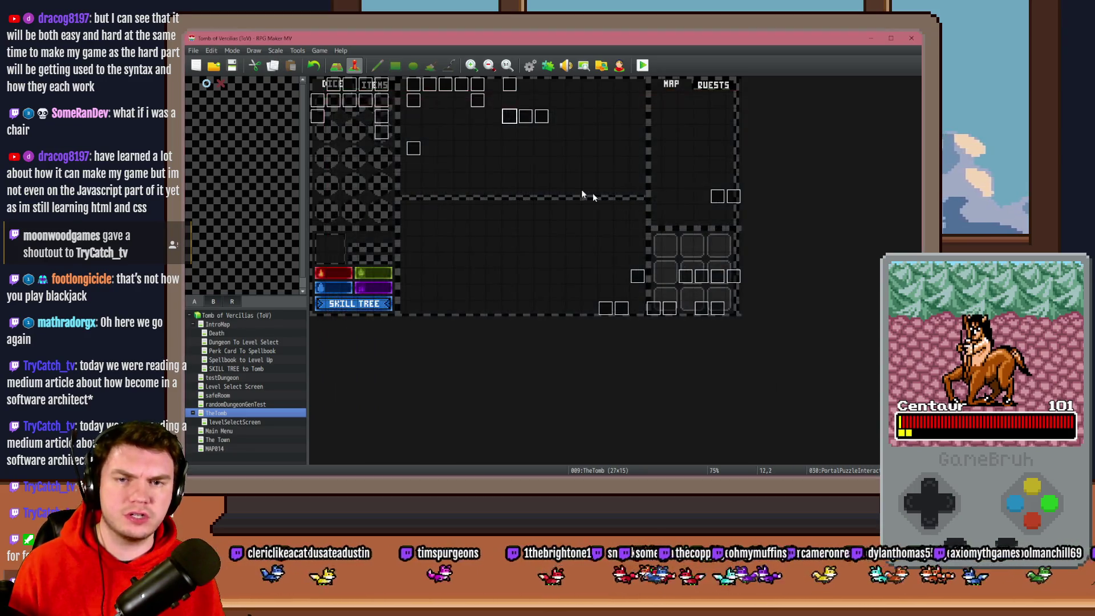
Inspect the PortalPuzzleTimer event, including its reset page
double_click(538, 116)
key(Escape)
double_click(542, 117)
click(366, 137)
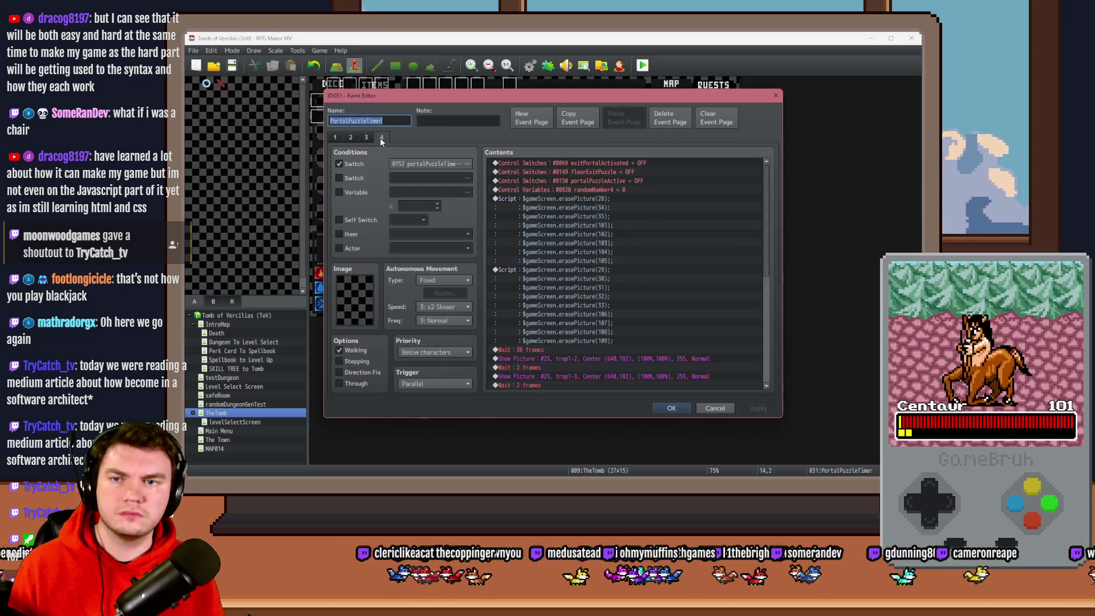
key(Escape)
Reopen PortalPuzzleInteractions page 4 and select the new monsterHP ≤ 0 block
double_click(498, 116)
click(382, 136)
scroll(589, 275, down, 10)
scroll(643, 284, up, 3)
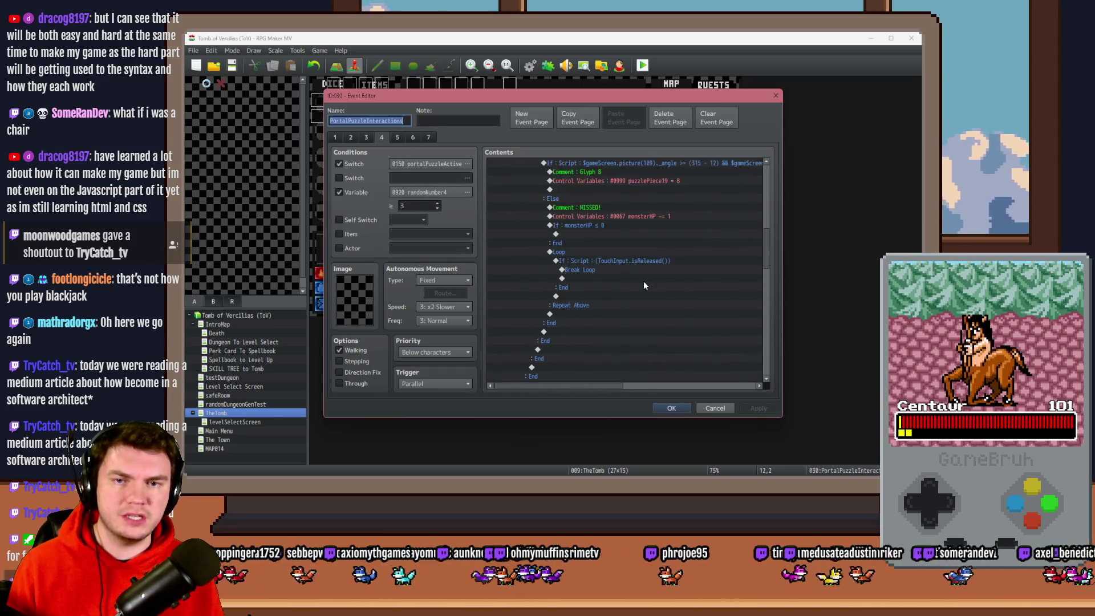
click(608, 225)
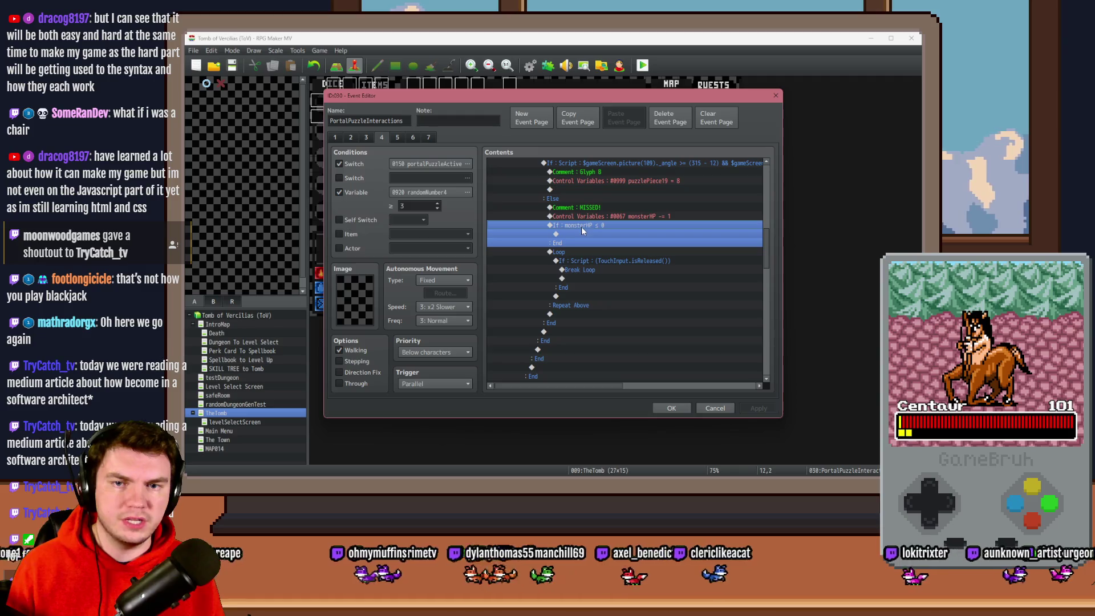
Inside the monsterHP ≤ 0 branch, turn switch 0152 portalPuzzleTimerEmpty ON
double_click(582, 234)
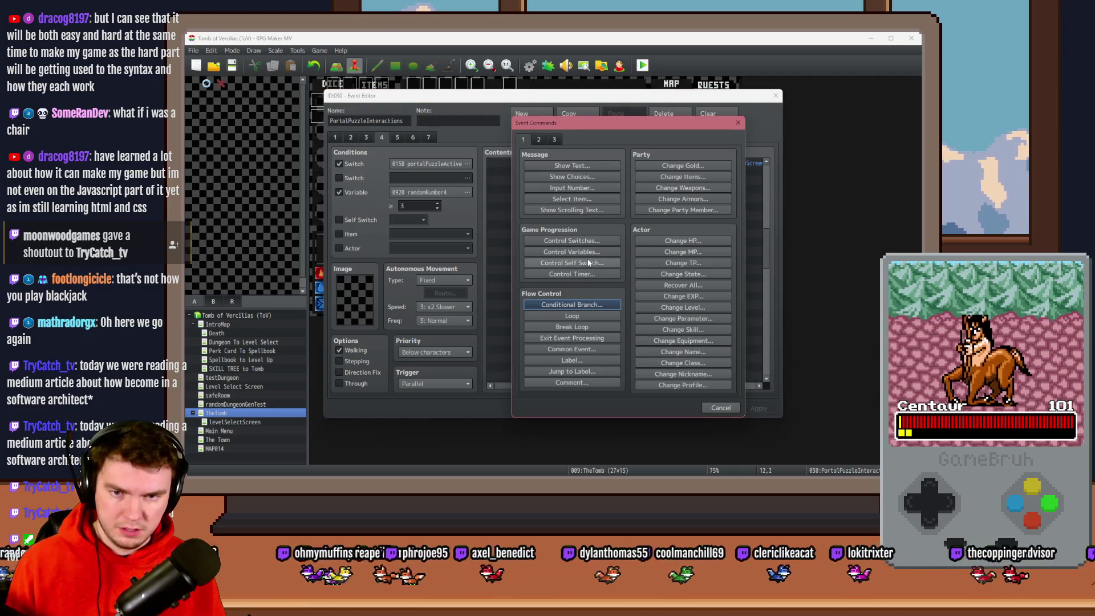
click(572, 240)
click(661, 241)
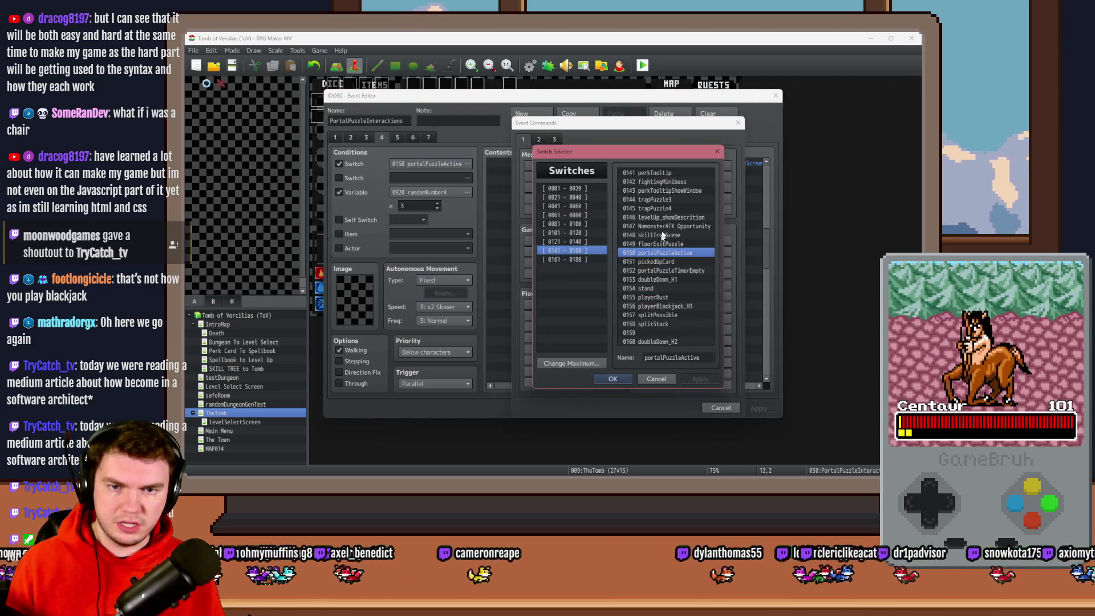
double_click(654, 270)
click(649, 309)
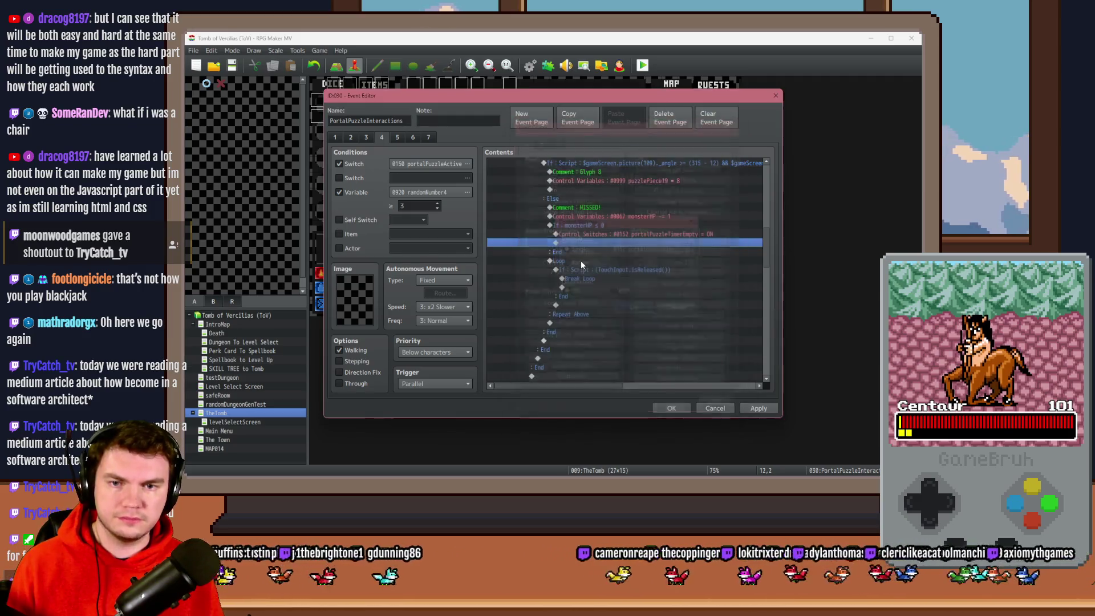
Add Exit Event Processing after the switch, save the event, and start a playtest
double_click(583, 244)
click(574, 337)
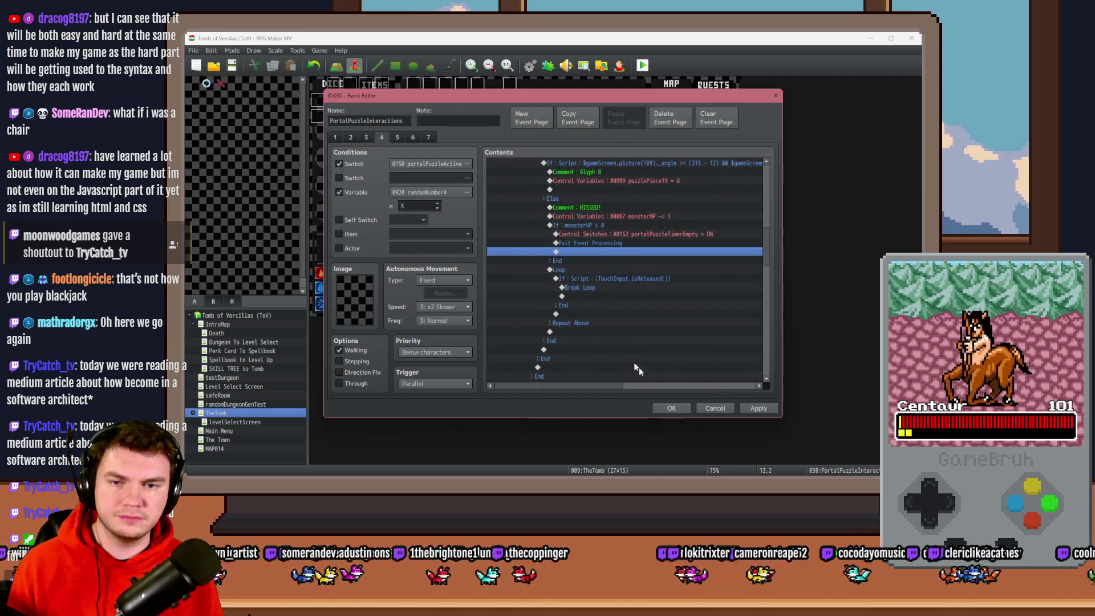
click(758, 408)
click(672, 408)
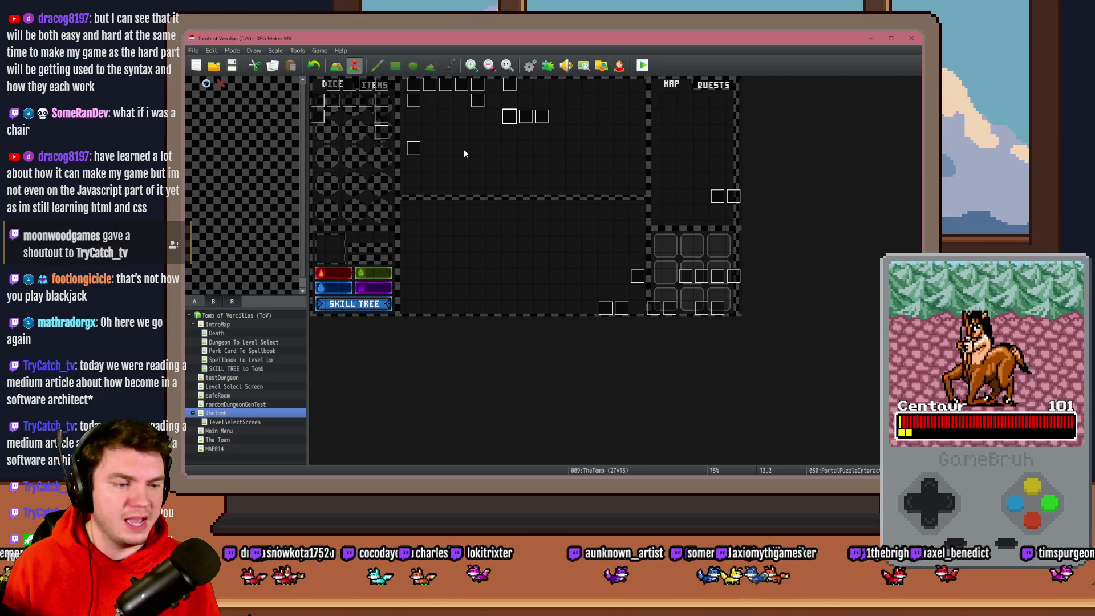
click(643, 66)
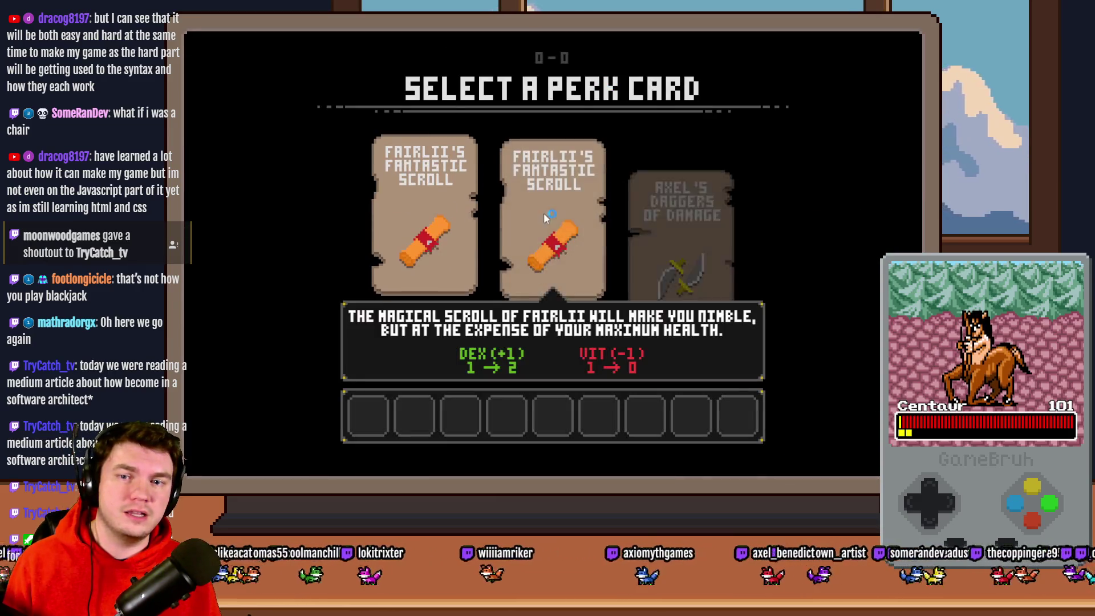
click(682, 225)
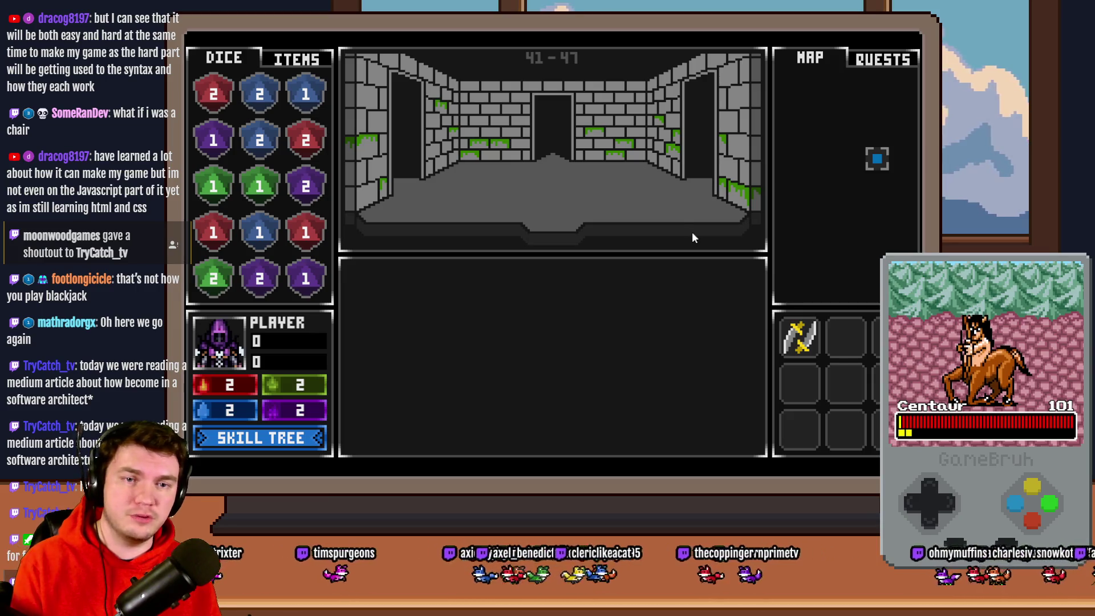
key(w)
key(w)
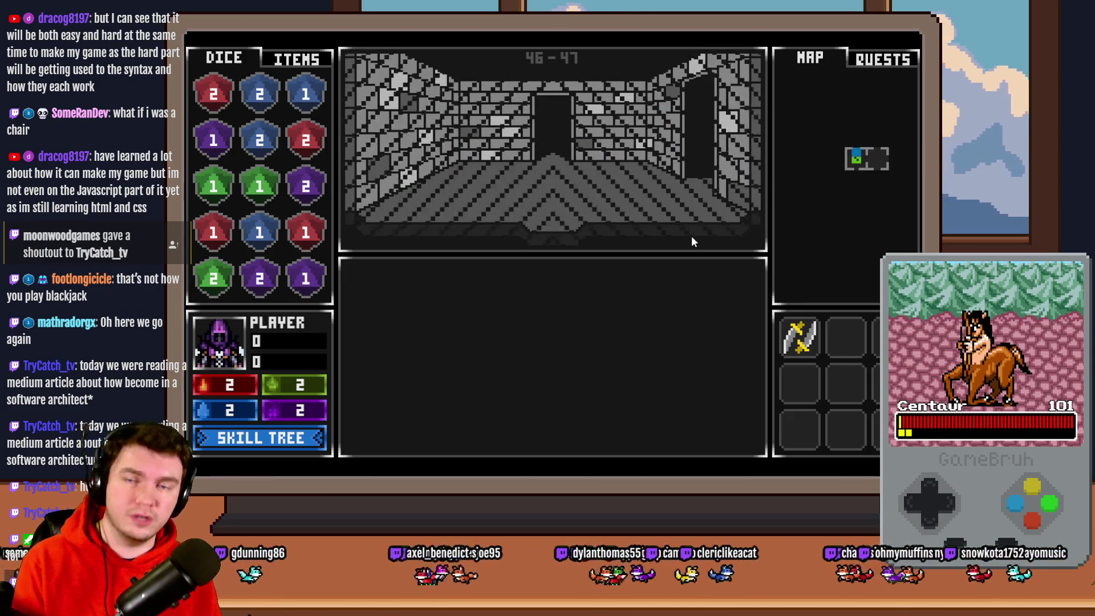
key(w)
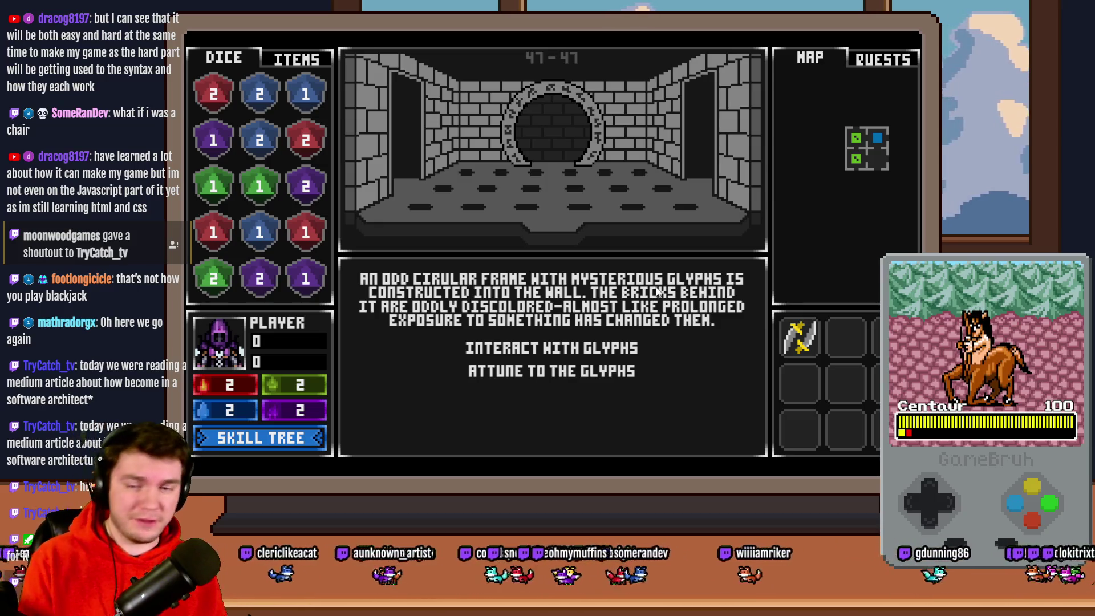
click(615, 346)
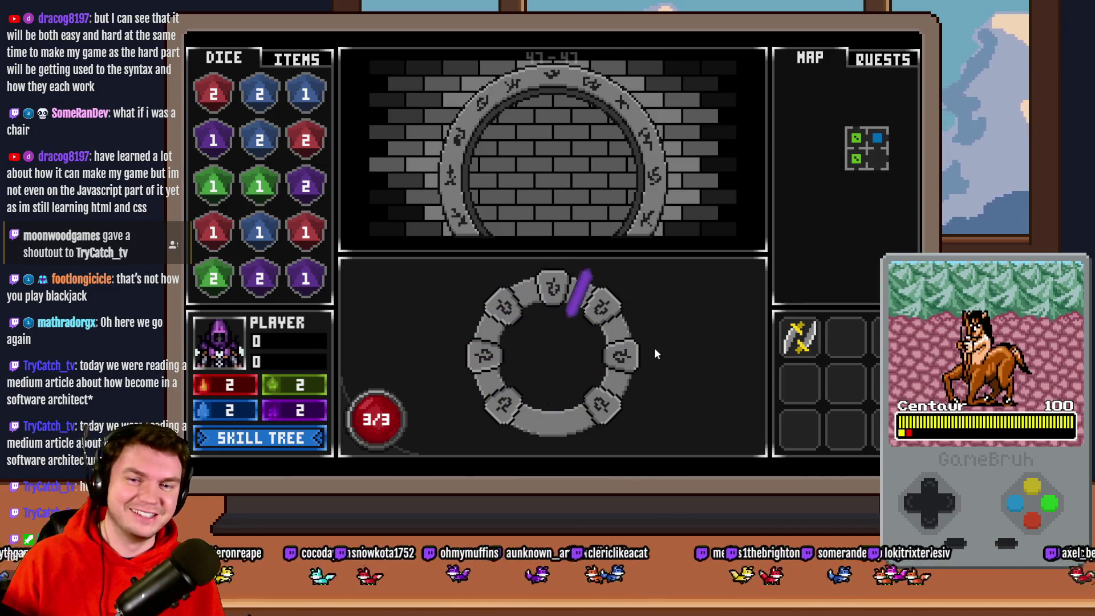
key(space)
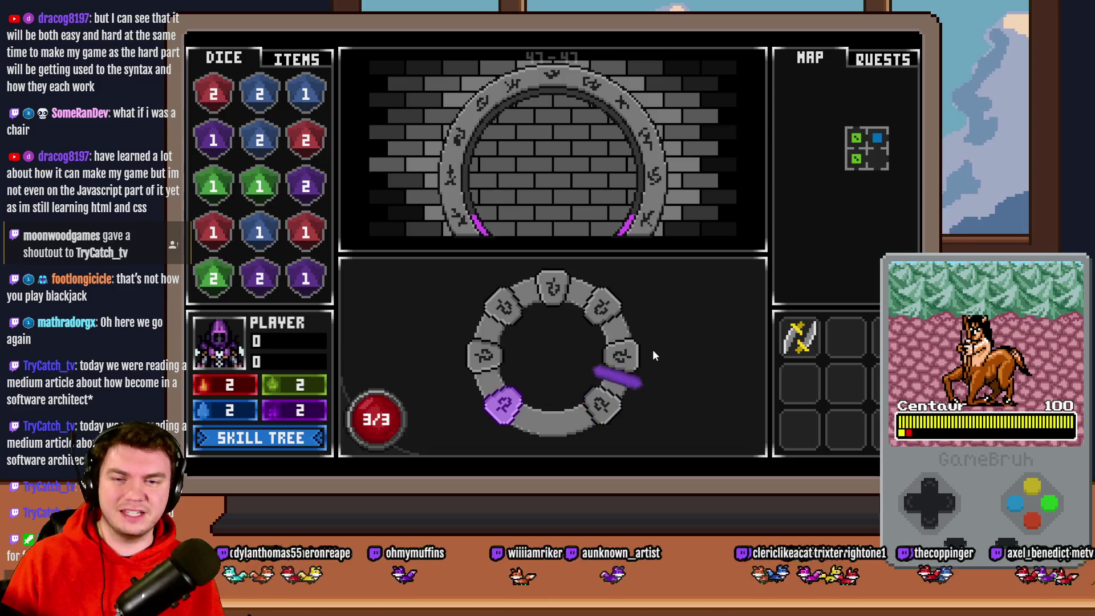
key(space)
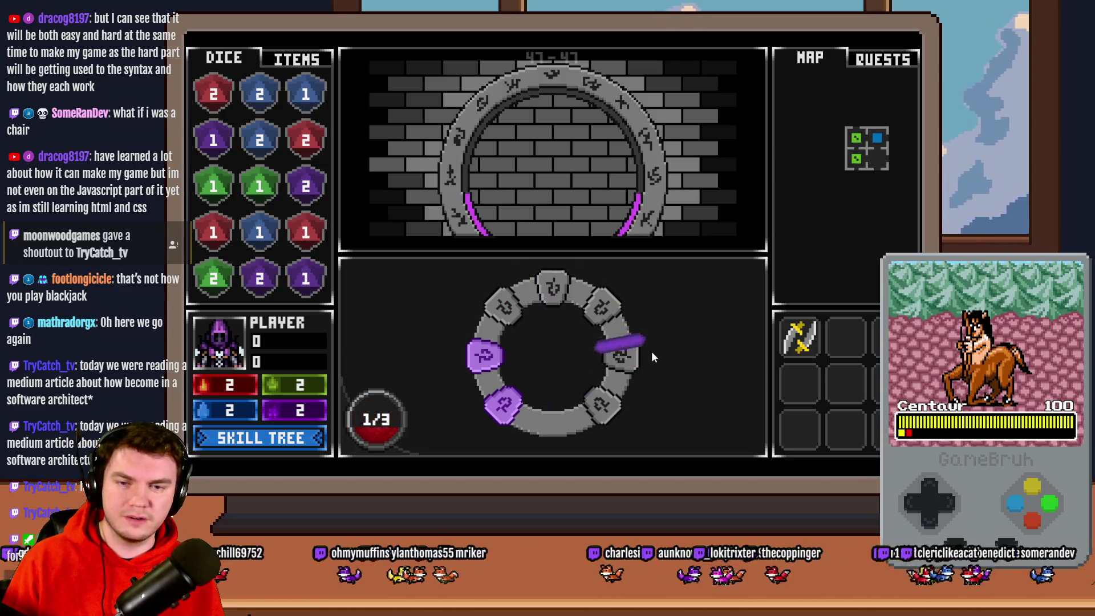
key(space)
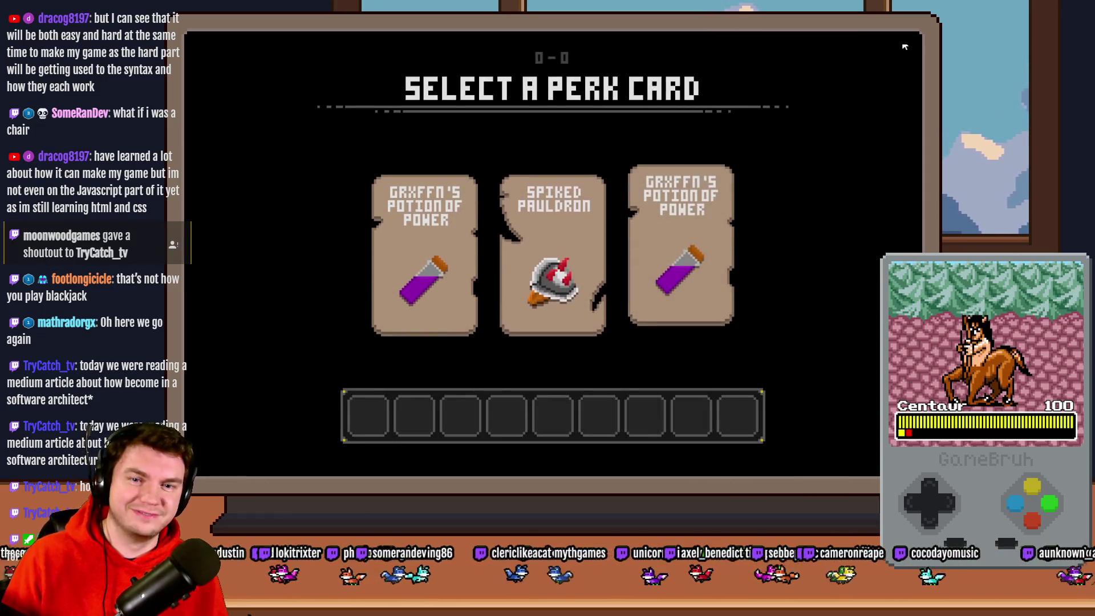
key(alt+F4)
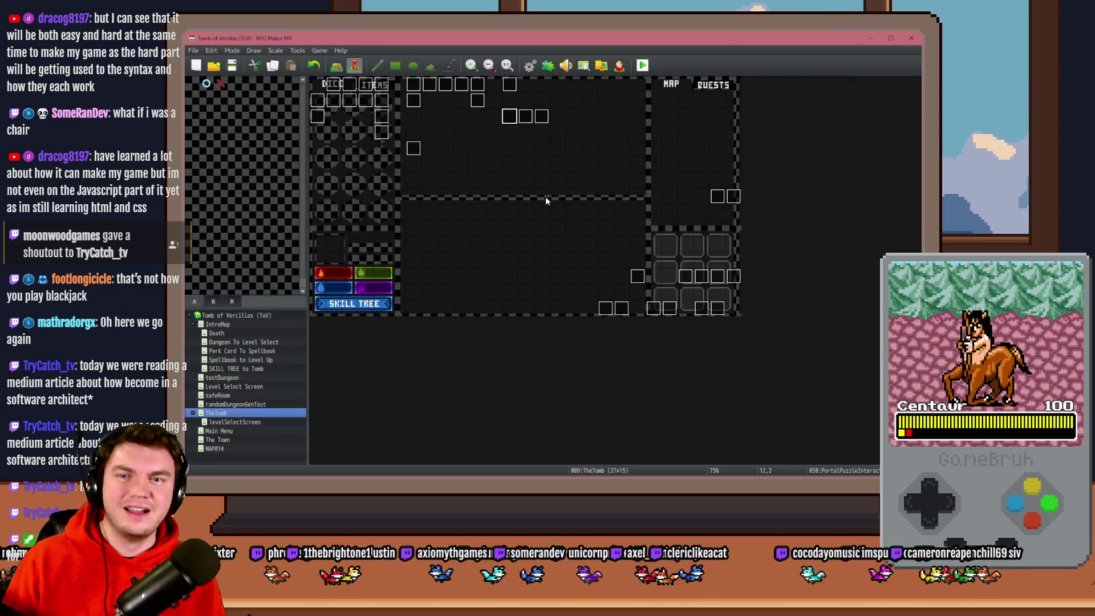
Start a fresh playtest and take the Fairlii's Fantastic Scroll and Mathra's Ale Soaked Gauntlets perks
click(514, 105)
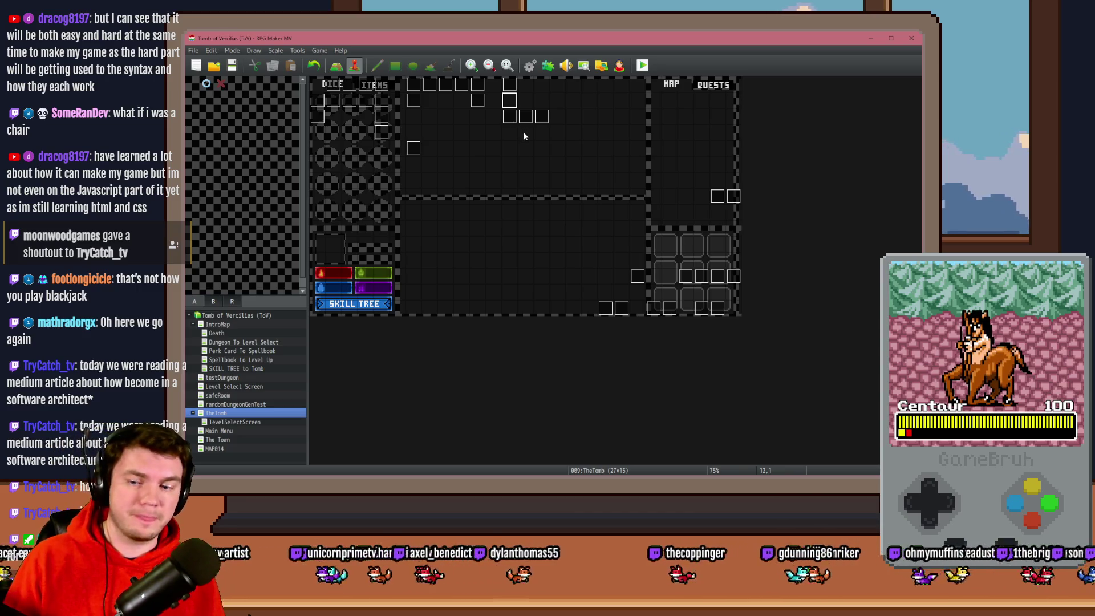
click(649, 68)
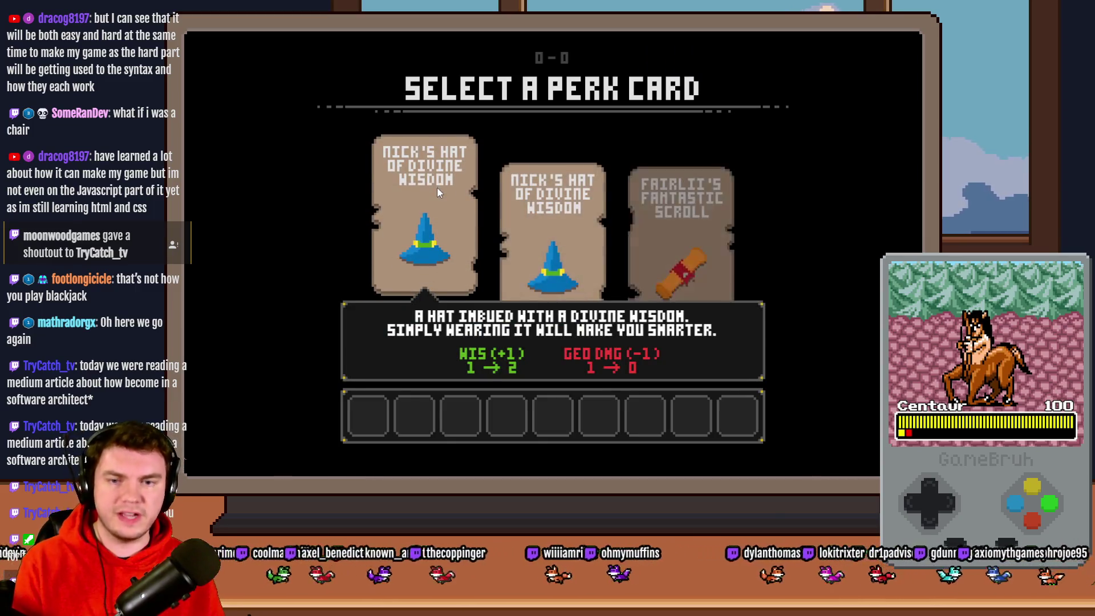
mouse_move(666, 209)
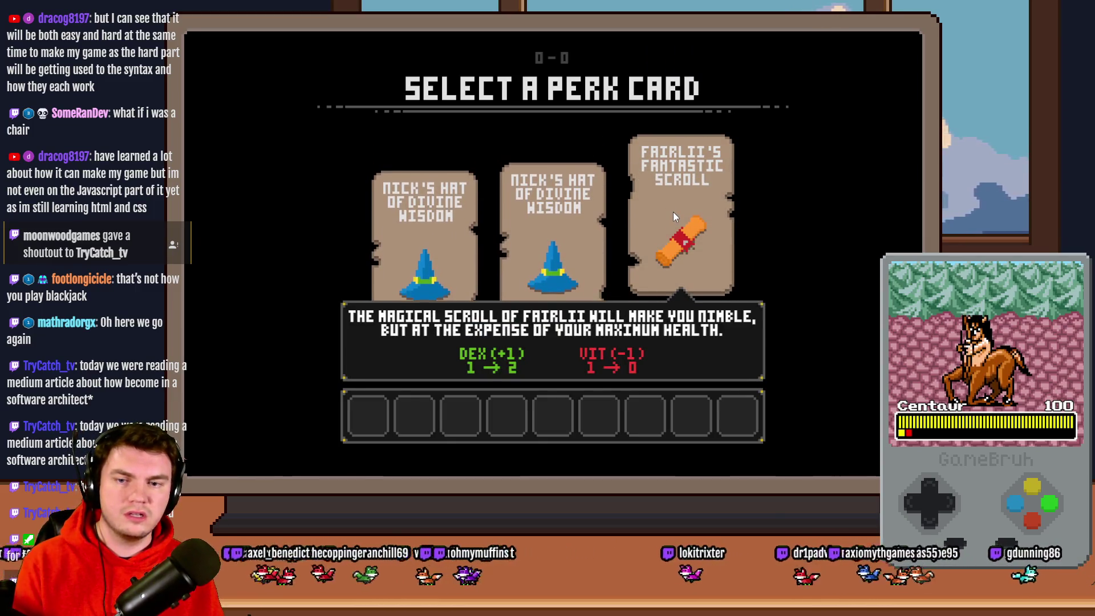
click(673, 212)
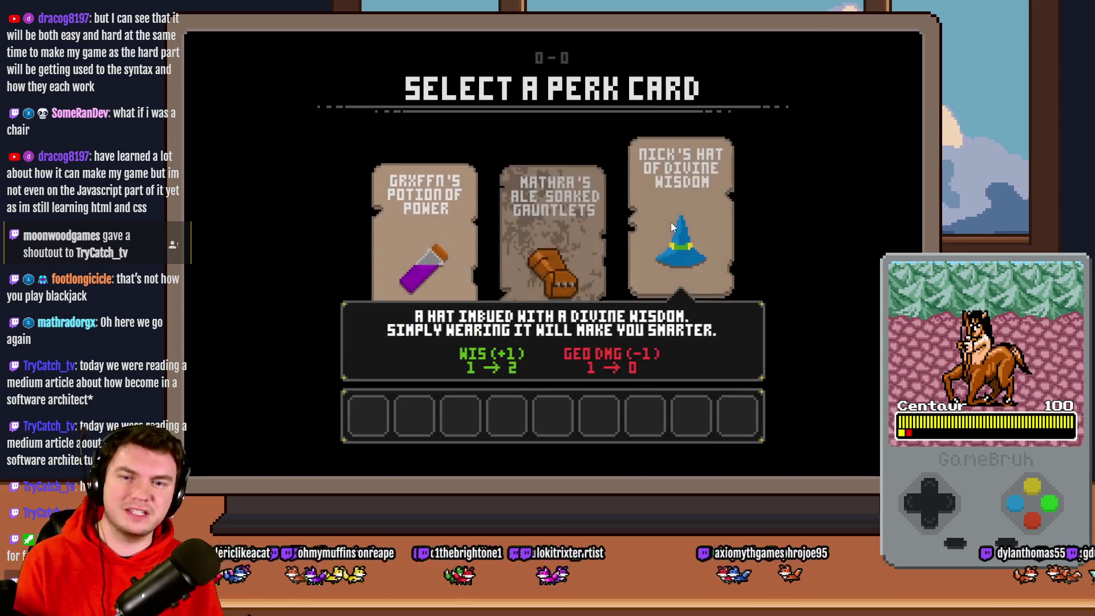
click(541, 234)
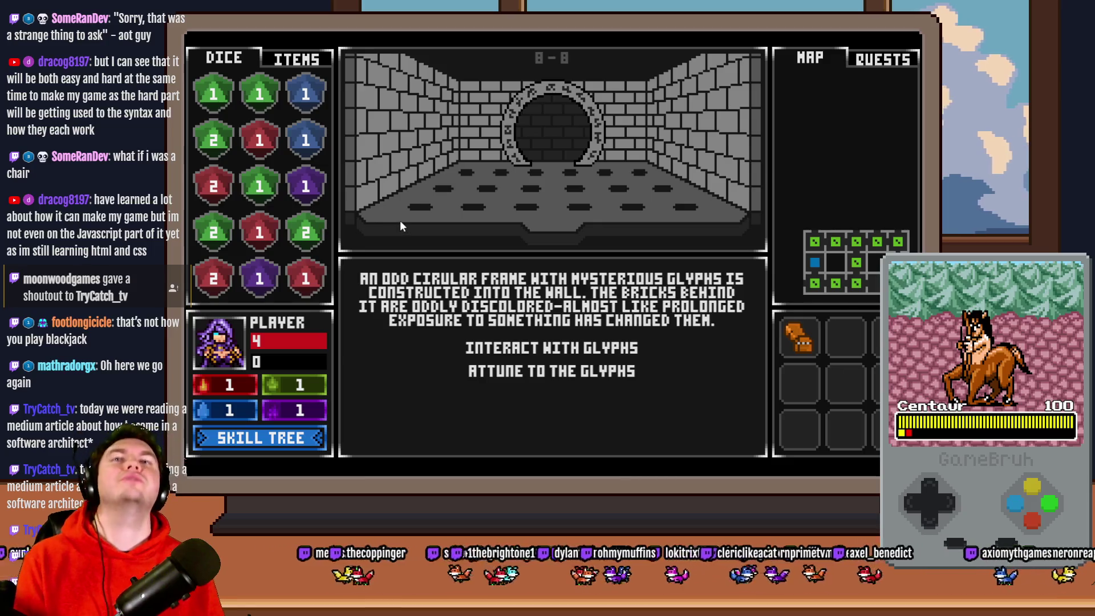
Start the glyph-ring puzzle and use up its attempts, failing it
click(516, 347)
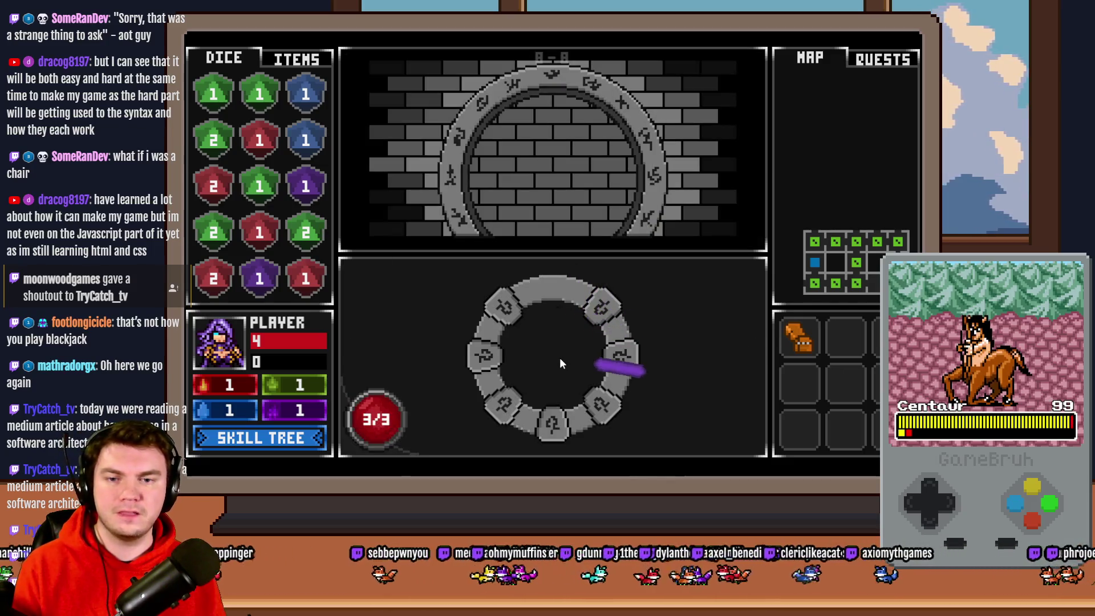
double_click(559, 378)
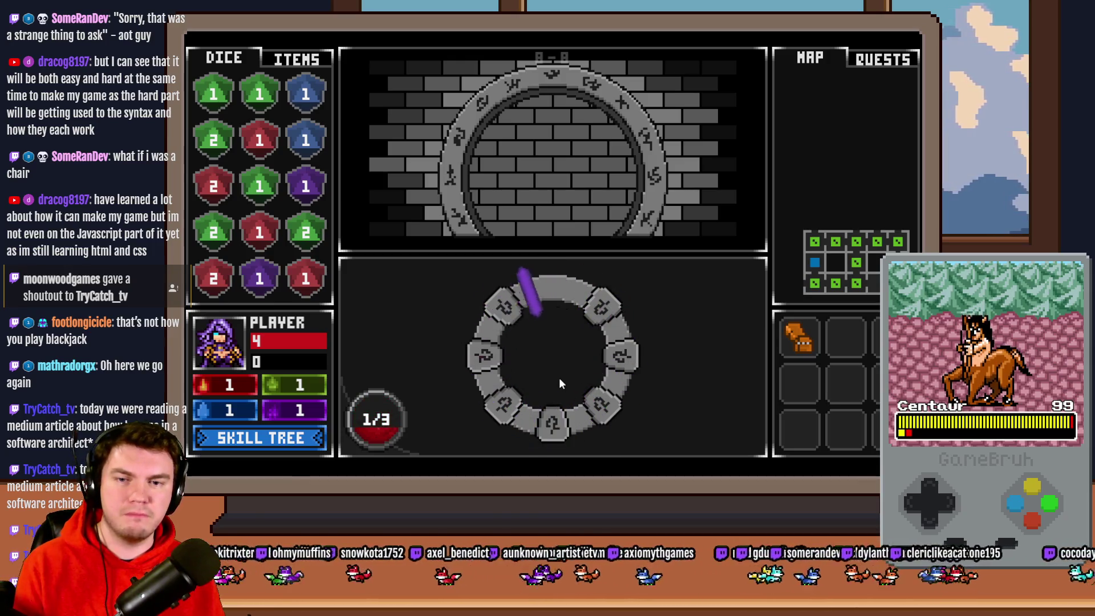
click(559, 378)
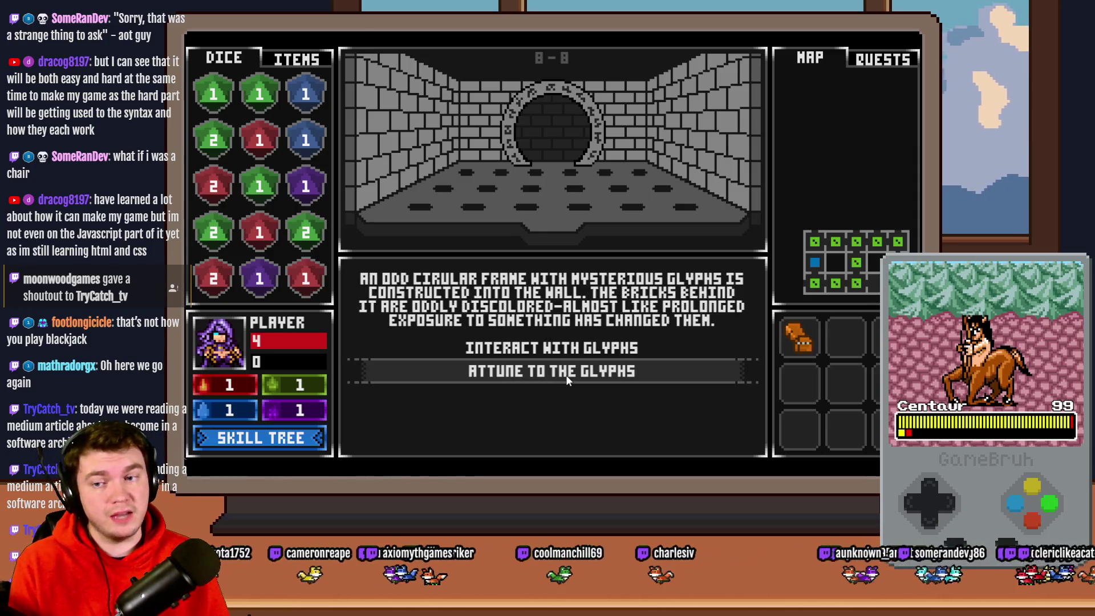
Re-interact with the glyphs and strike the top glyph as the indicator passes, retrying after misses
click(540, 352)
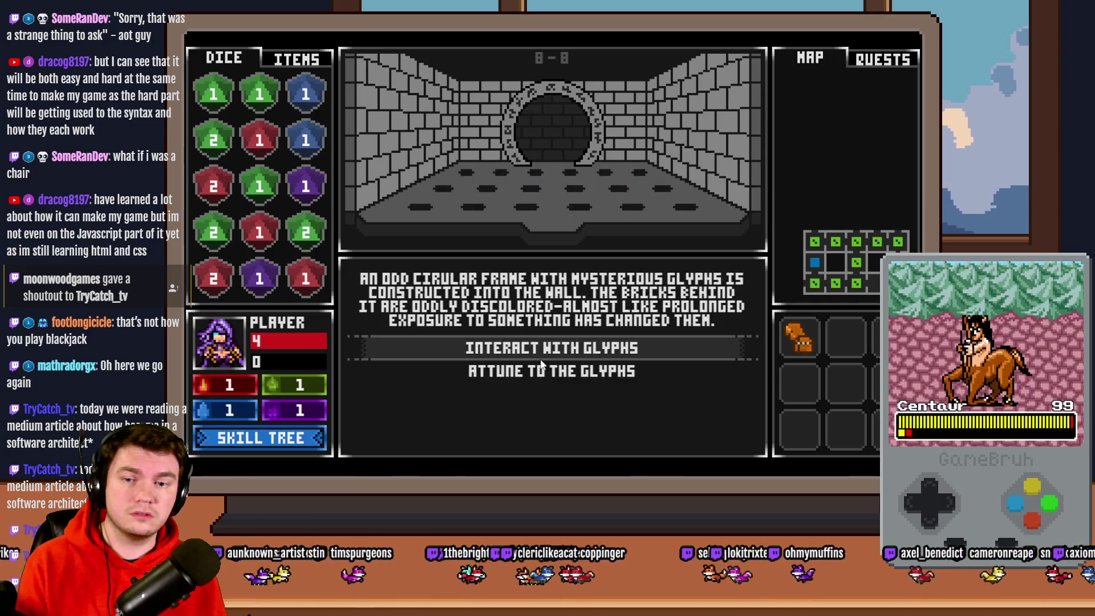
click(544, 358)
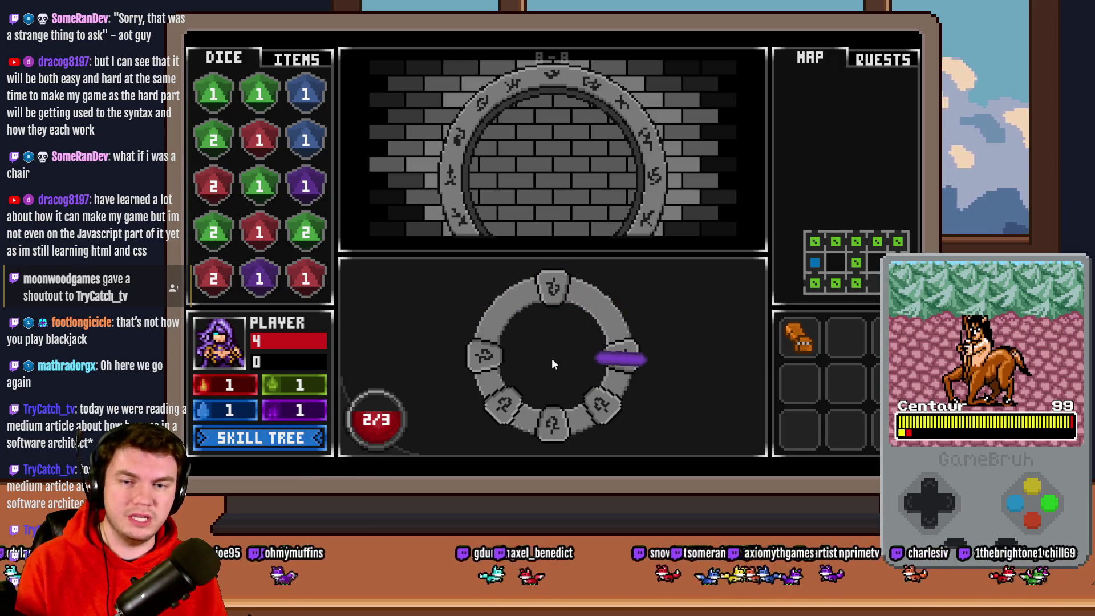
click(552, 358)
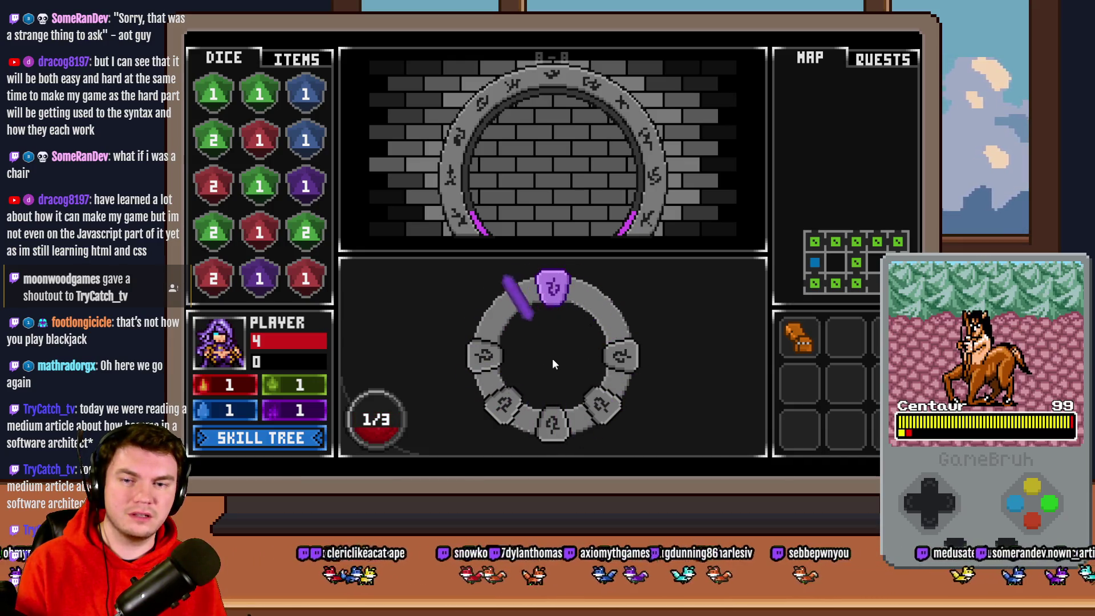
click(552, 358)
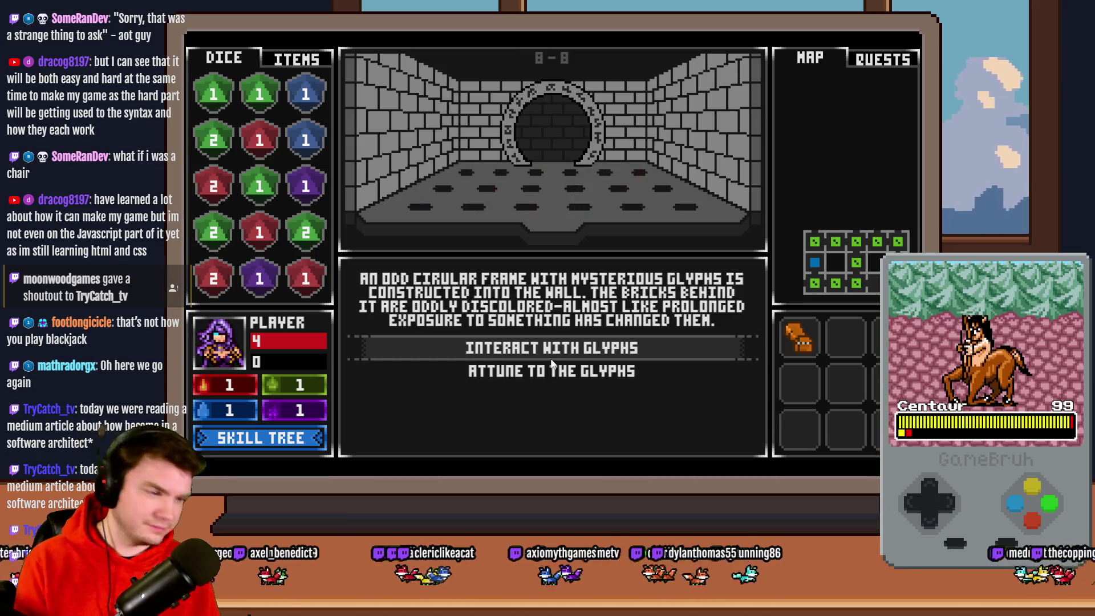
click(546, 357)
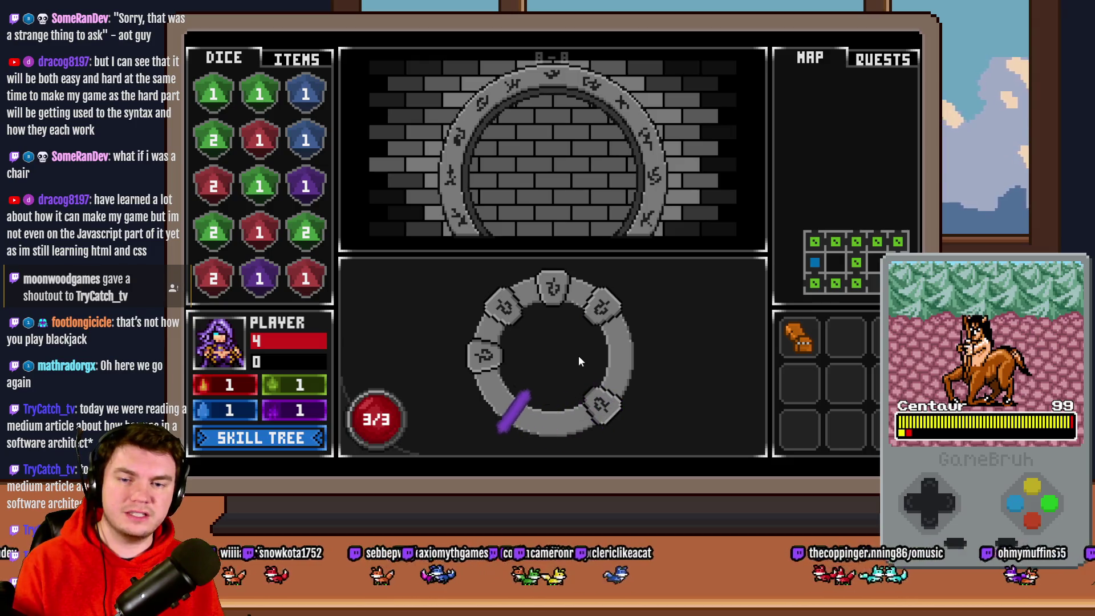
click(579, 357)
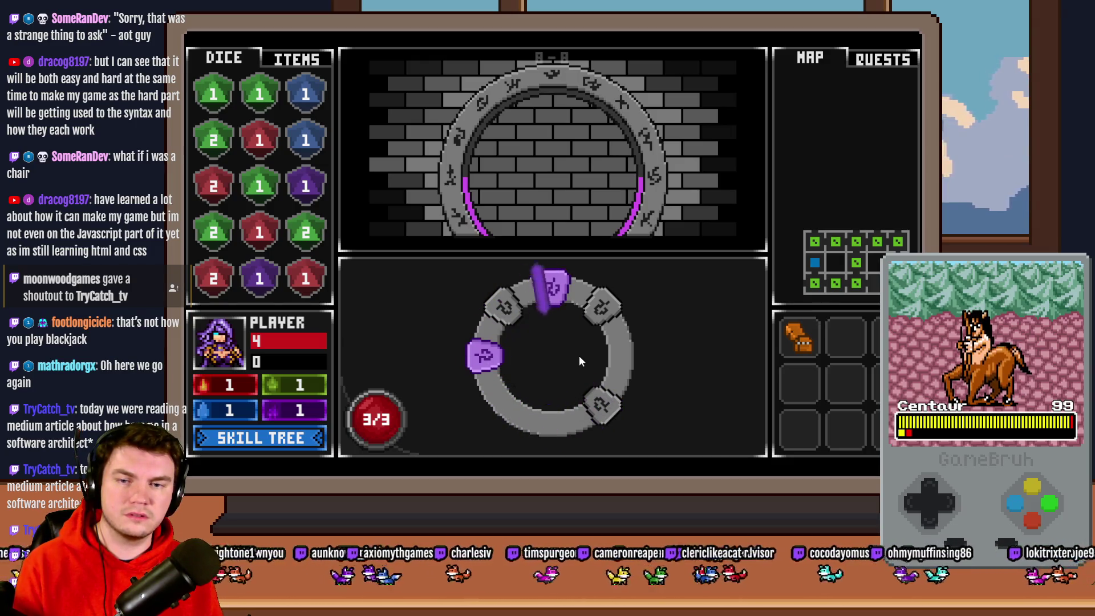